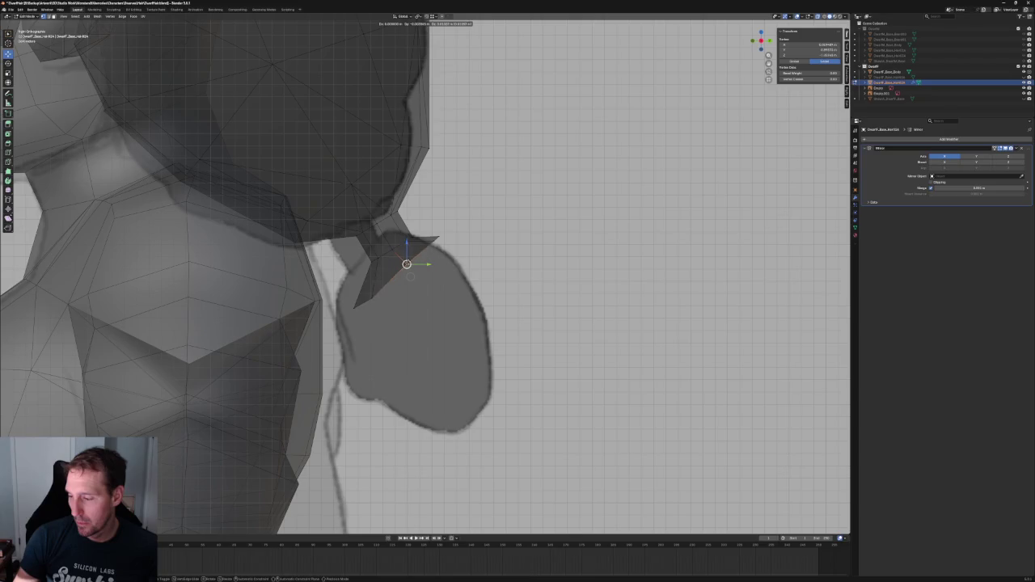
Add a knot vertex to the selection and shift the vertices along one constrained axis
left_click(362, 303, "shift")
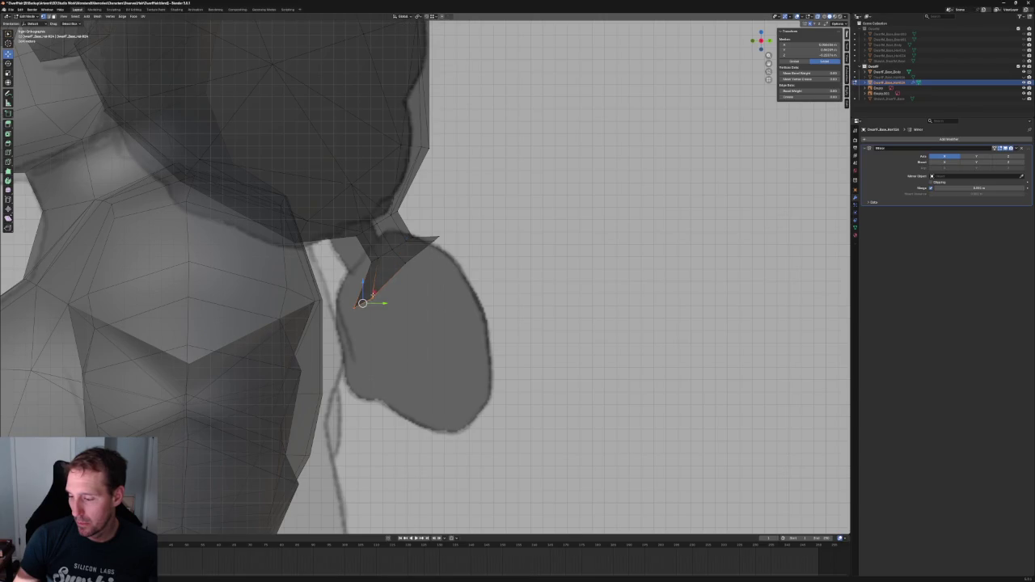
key("g")
key("shift+x")
left_click(364, 291)
key("alt+z")
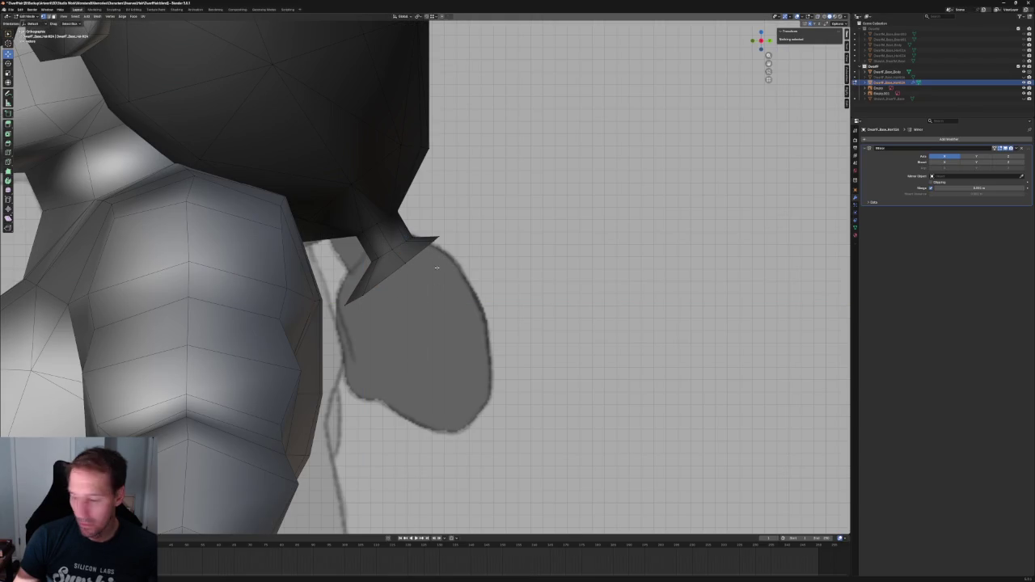
Extrude the knot's lower edge down-right and rotate the new section to follow the sketch
left_click(436, 238)
left_click(354, 300, "shift")
key("e")
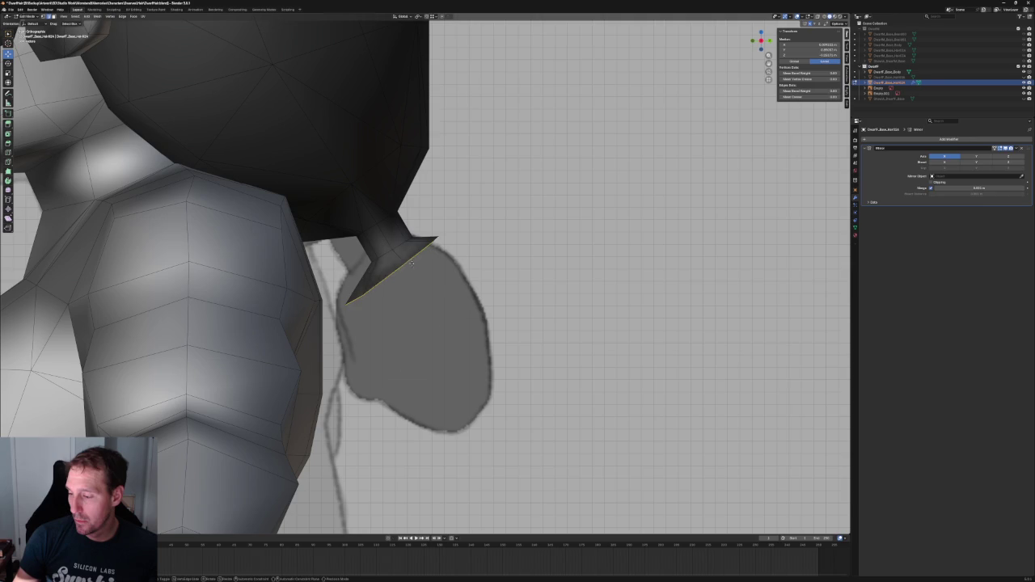
left_click(466, 334)
key("shift+space")
key("r")
left_click_drag(447, 315, 447, 330)
key("alt+a")
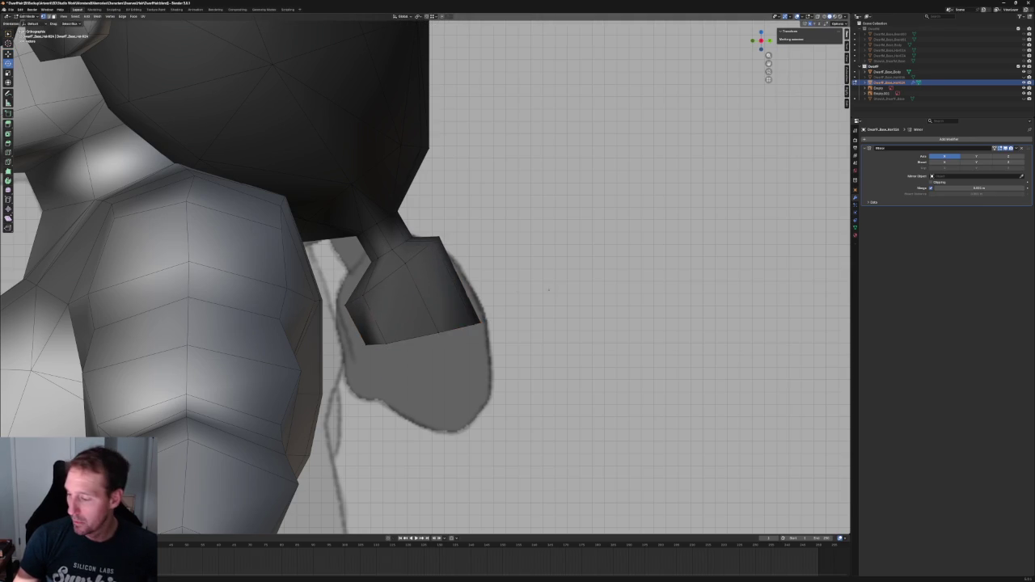
Move the new section's corner vertex left onto the sketched outline
left_click(479, 327)
key("shift+space")
key("g")
left_click_drag(486, 322, 447, 334)
mouse_move(384, 345)
left_mouse_down()
mouse_move(362, 344)
mouse_move(388, 343)
mouse_move(379, 347)
left_mouse_up()
key("alt+a")
Reposition the section's top vertex along its axis with see-through shading on
left_click(393, 344)
left_click(435, 241)
left_click_drag(434, 241, 447, 231)
key("alt+z")
left_click(434, 241, "shift")
left_click(494, 254)
Collapse the thin face strip at the tip and move the tip geometry into place
left_click_drag(495, 298, 408, 363)
left_click(458, 270)
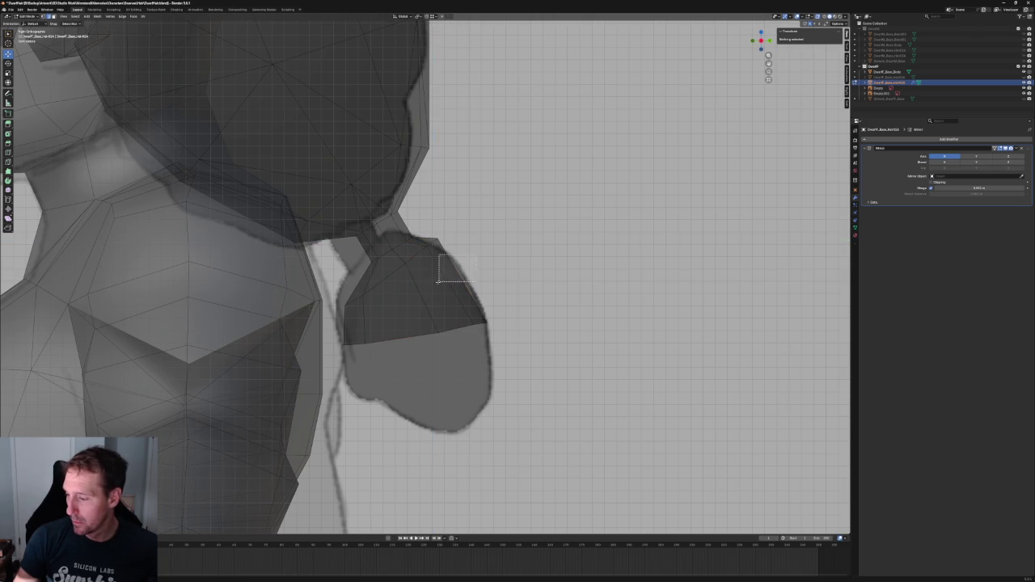
left_click(456, 279)
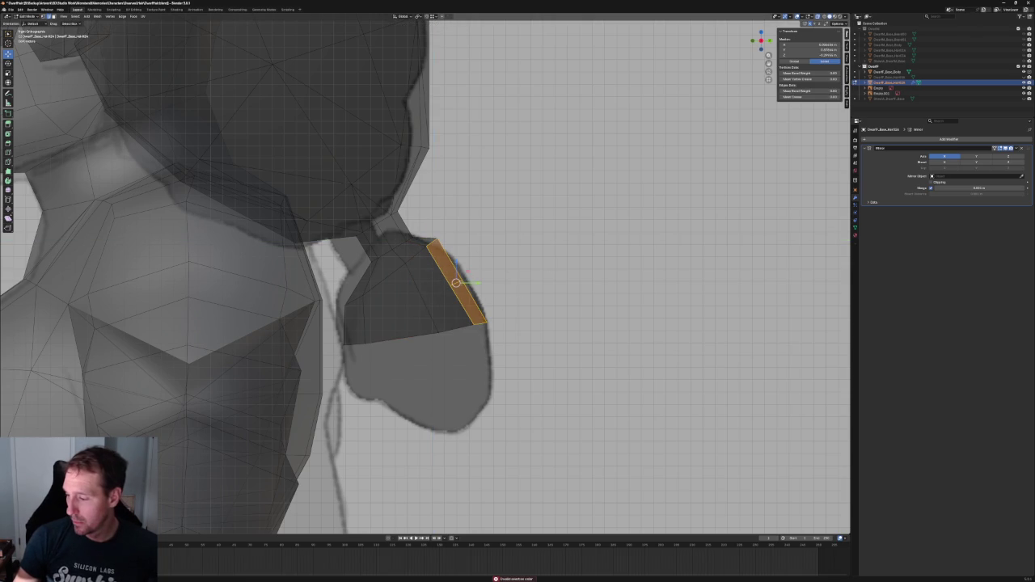
key("s")
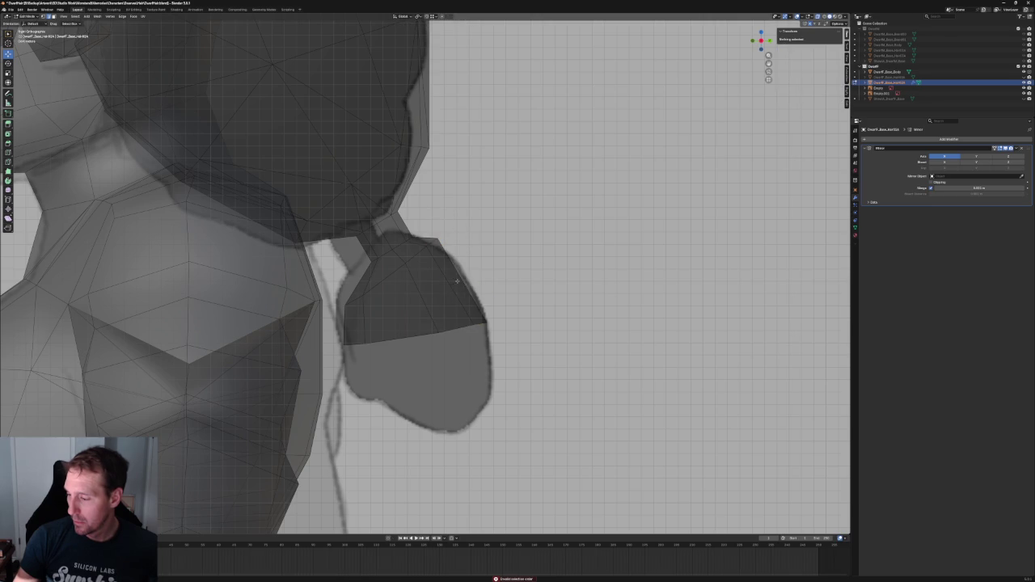
key("g")
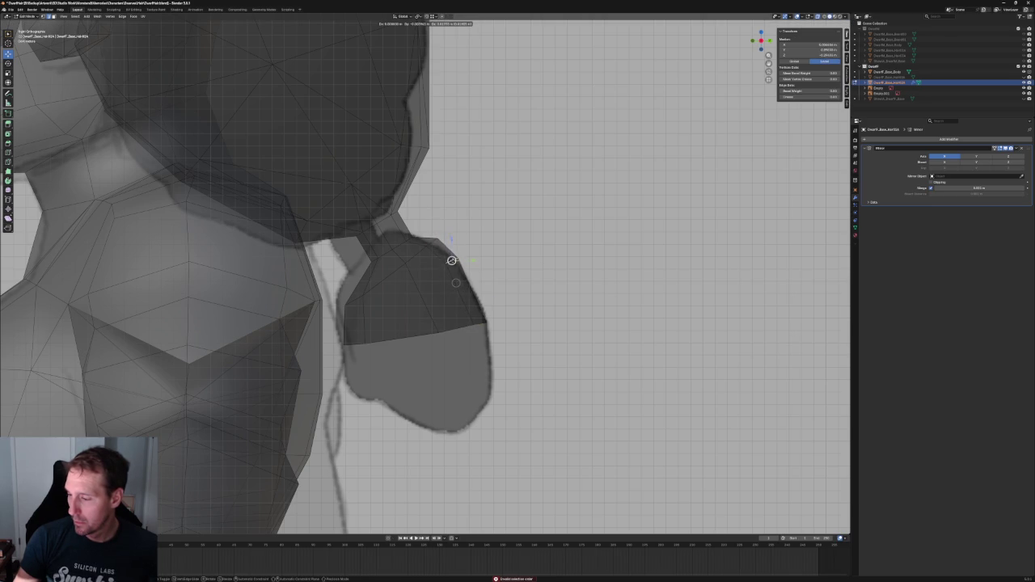
left_click(453, 256)
left_click(550, 241)
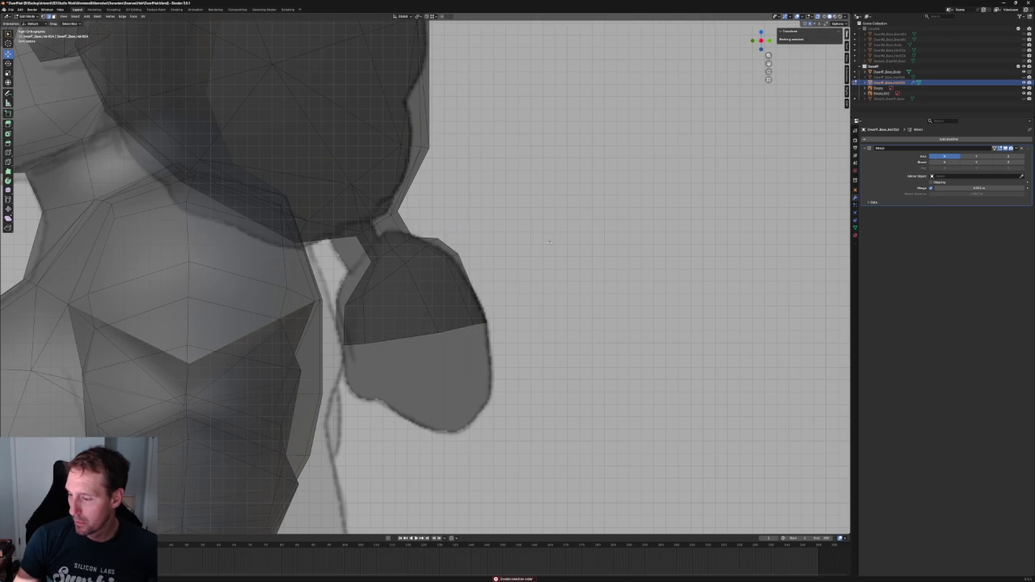
Return to Object Mode and select the Empty.001 reference object
key("Tab")
scroll(512, 258, "down", 3)
left_click(512, 258)
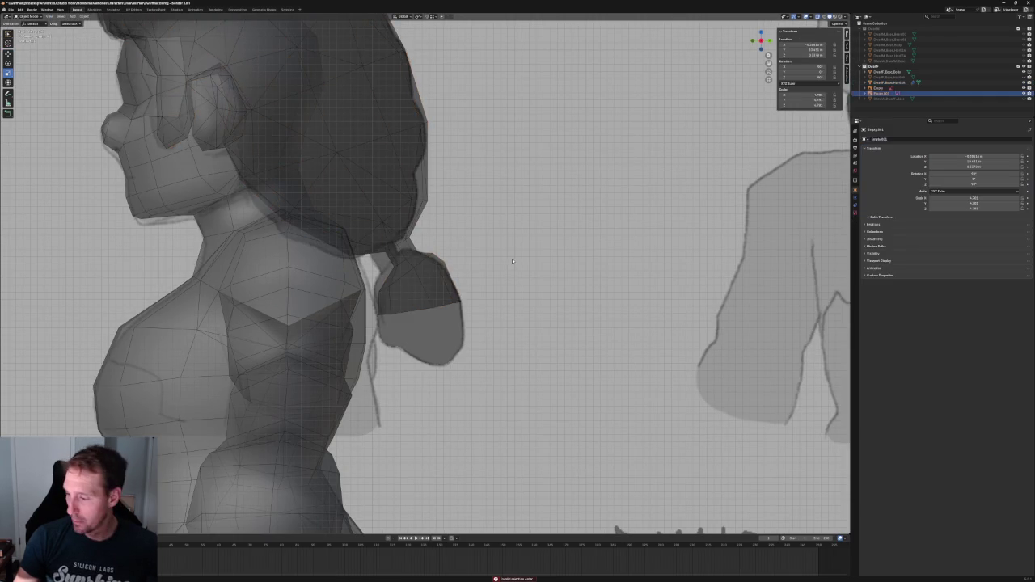
Scale up the Empty.001 reference sketch so it lines up with the model
key("s")
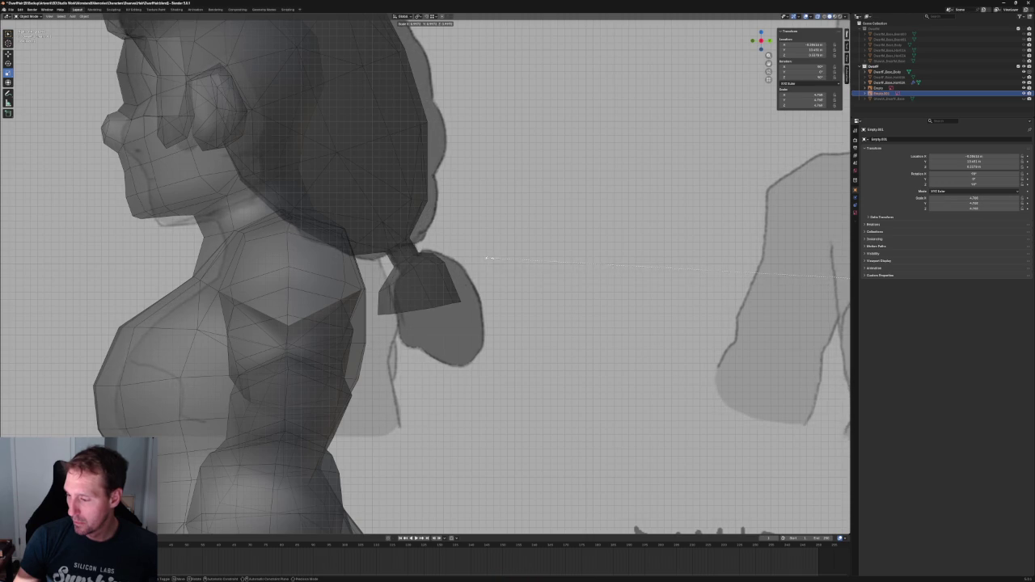
left_click(484, 258)
scroll(389, 291, "up", 2)
scroll(370, 307, "up", 2)
scroll(377, 306, "up", 1)
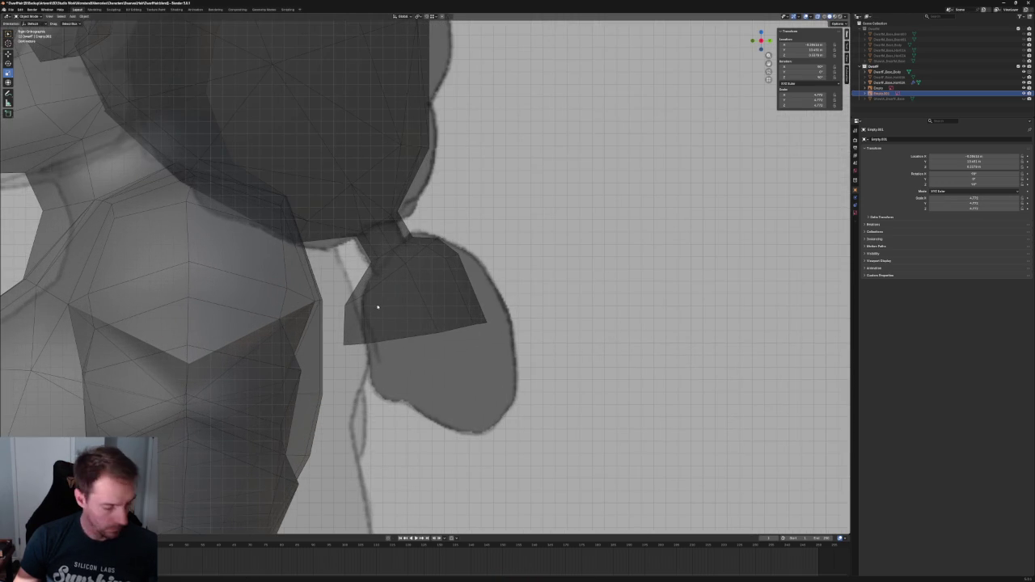
In the hair mesh, pull a knot-edge vertex toward the sketch outline with proportional editing
left_click(415, 282)
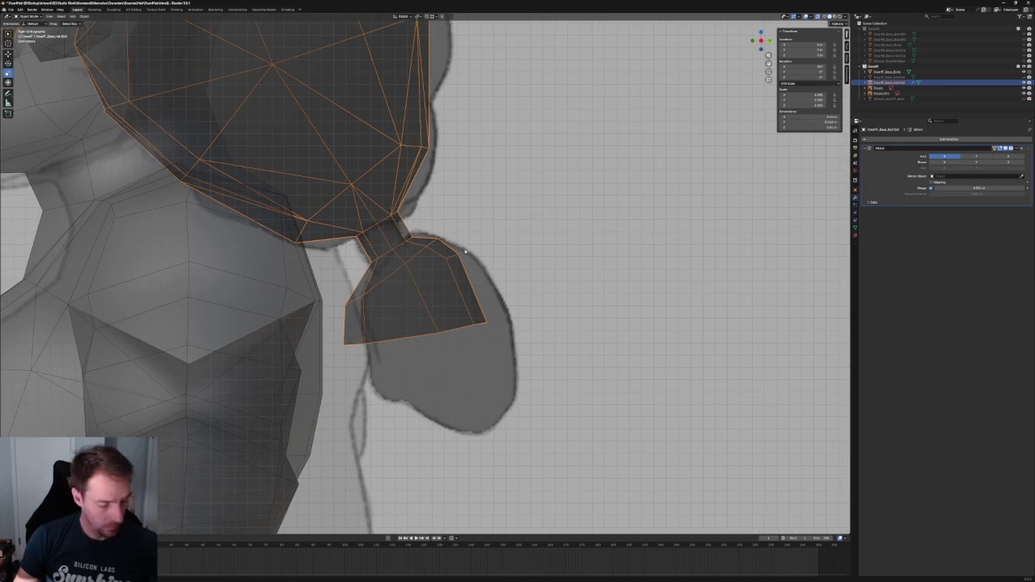
key("Tab")
left_click(455, 257)
key("g")
key("o")
mouse_move(471, 295)
left_mouse_down()
mouse_move(514, 348)
mouse_move(505, 317)
left_mouse_up()
key("shift+space")
key("g")
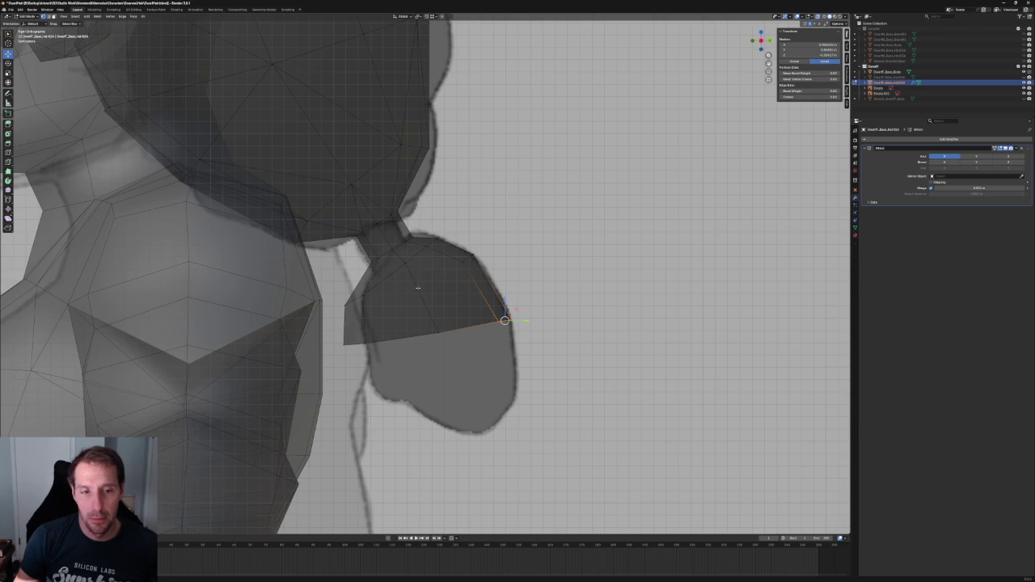
Zoom in on the knot's lower section to check its right corner against the outline
scroll(443, 285, "up", 3)
Move a small knot face along Y and a single knot vertex along Z
left_click_drag(283, 287, 348, 413)
key("g")
key("y")
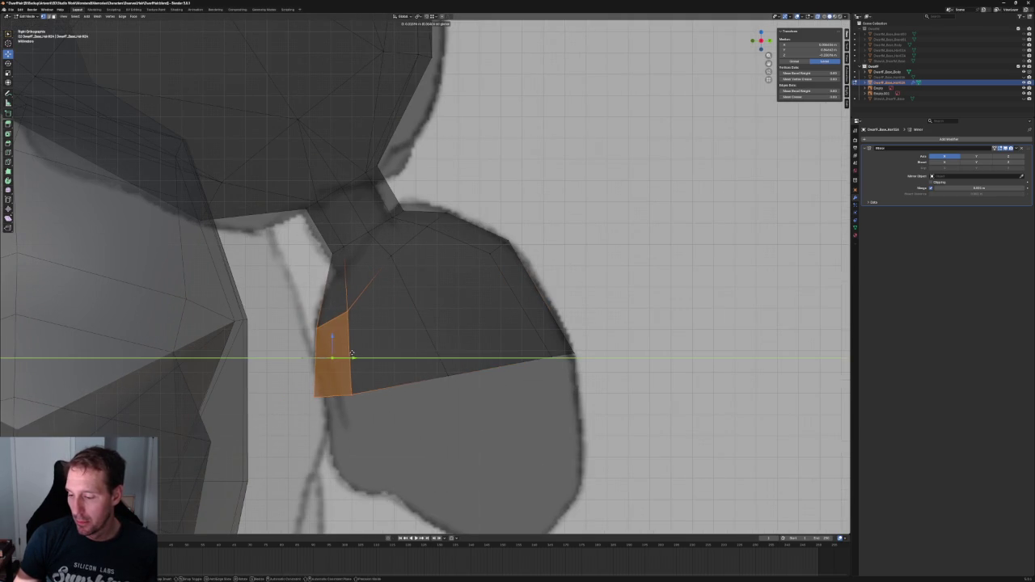
left_click(334, 358)
left_click_drag(374, 331, 320, 294)
key("g")
key("z")
left_click(351, 297)
key("alt+a")
scroll(366, 328, "down", 2)
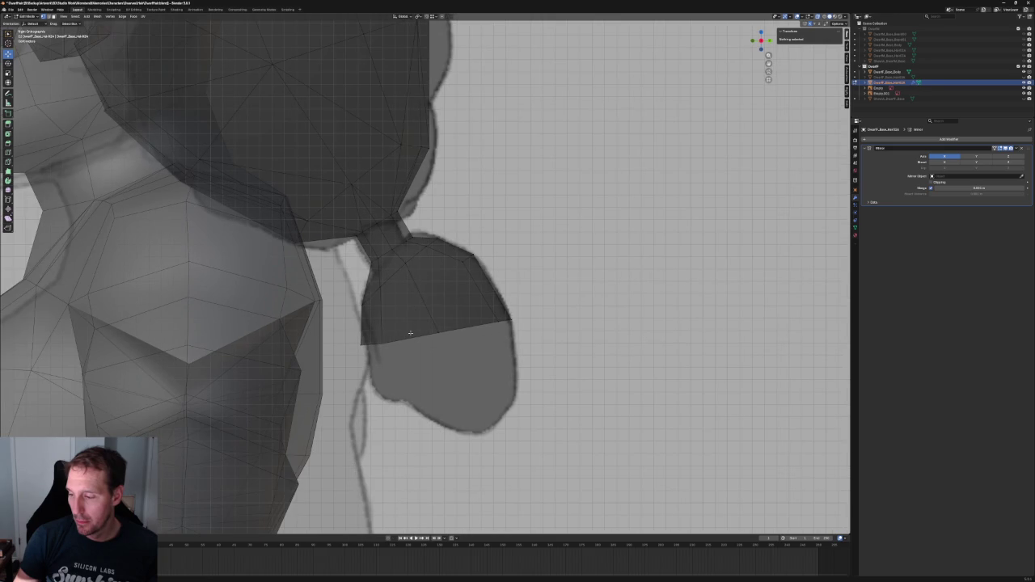
Reposition two vertices at the neck joint to match the sketch
left_click(431, 237)
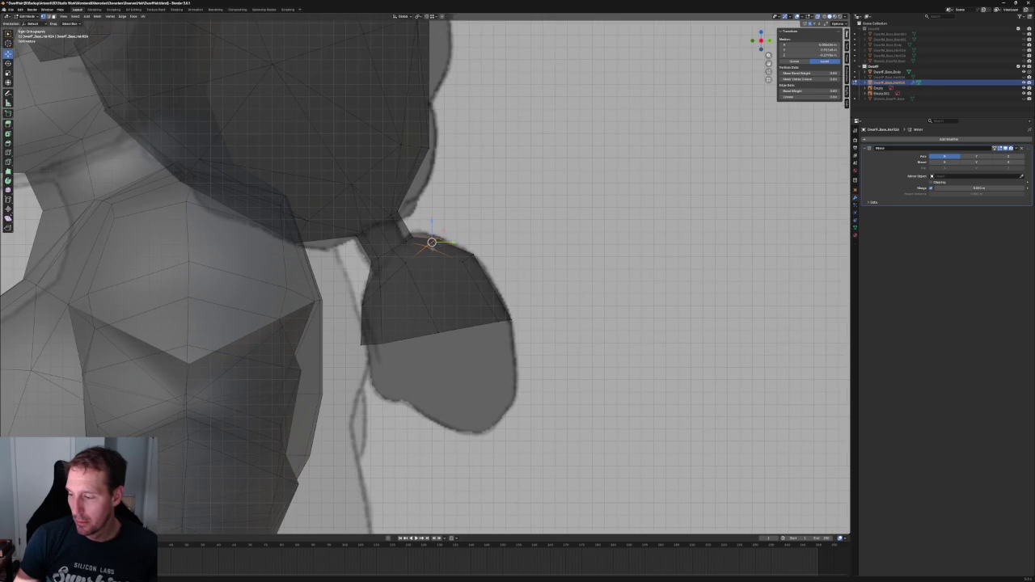
key("g")
left_click(443, 224)
left_click(437, 230)
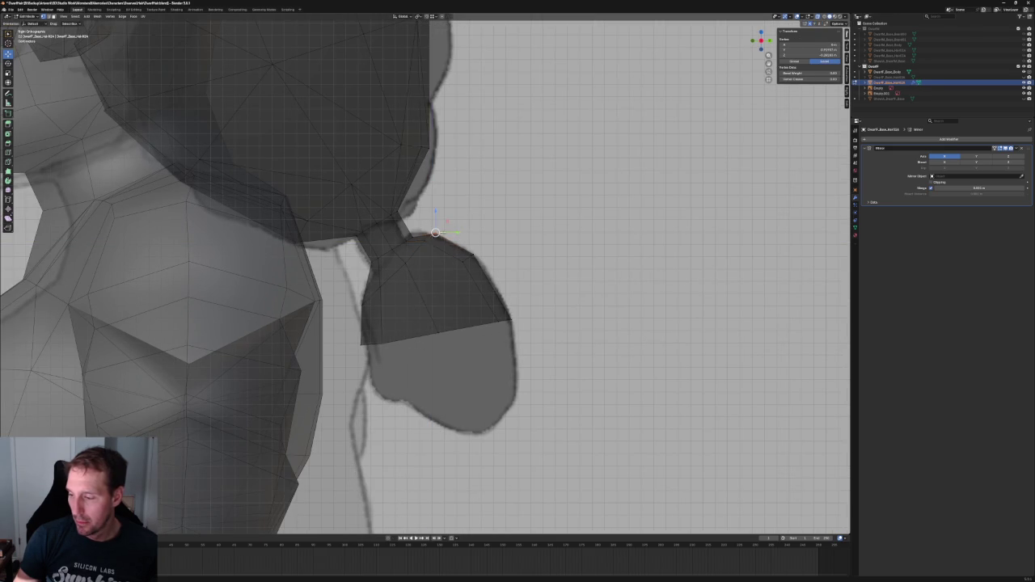
key("g")
left_click(443, 219)
key("alt+a")
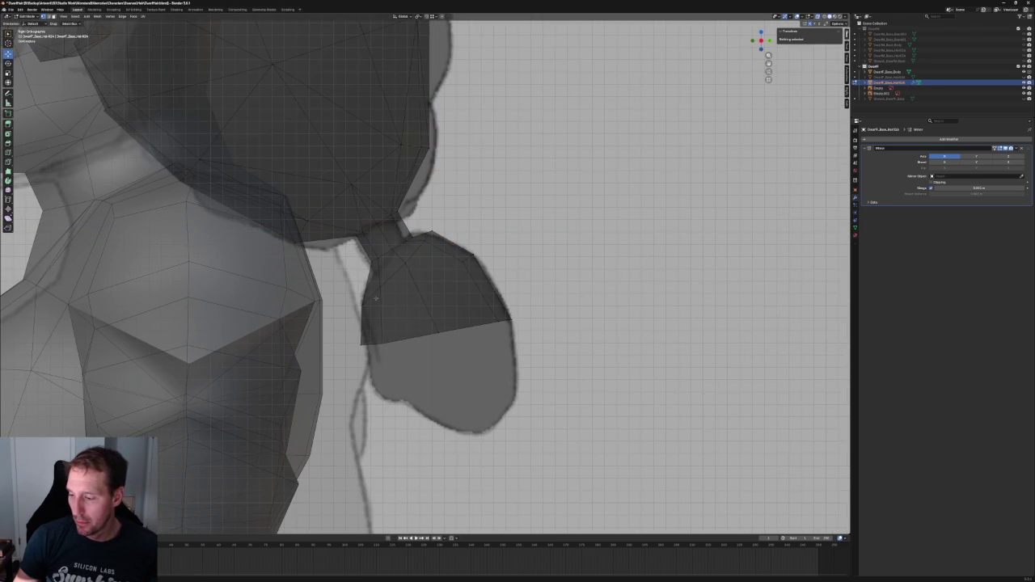
Nudge a knot vertex slightly and select the vertex at the knot's right corner
left_click(365, 304)
key("g")
left_click(370, 296)
left_click(379, 286)
key("alt+a")
left_click(406, 258)
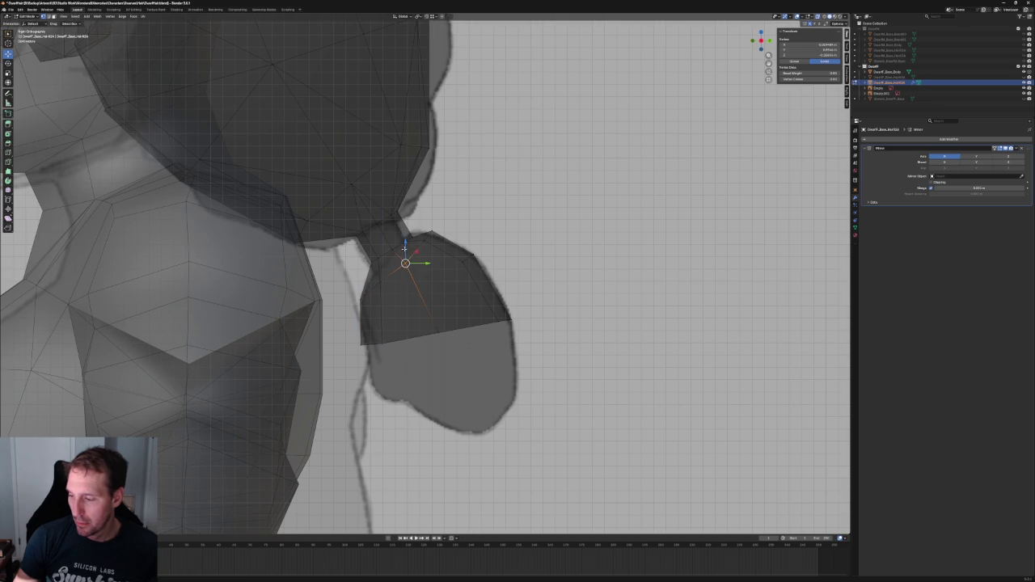
scroll(427, 276, "down", 1)
Raise two lower knot vertices along the bottom edge to follow the sketch
left_click(382, 327)
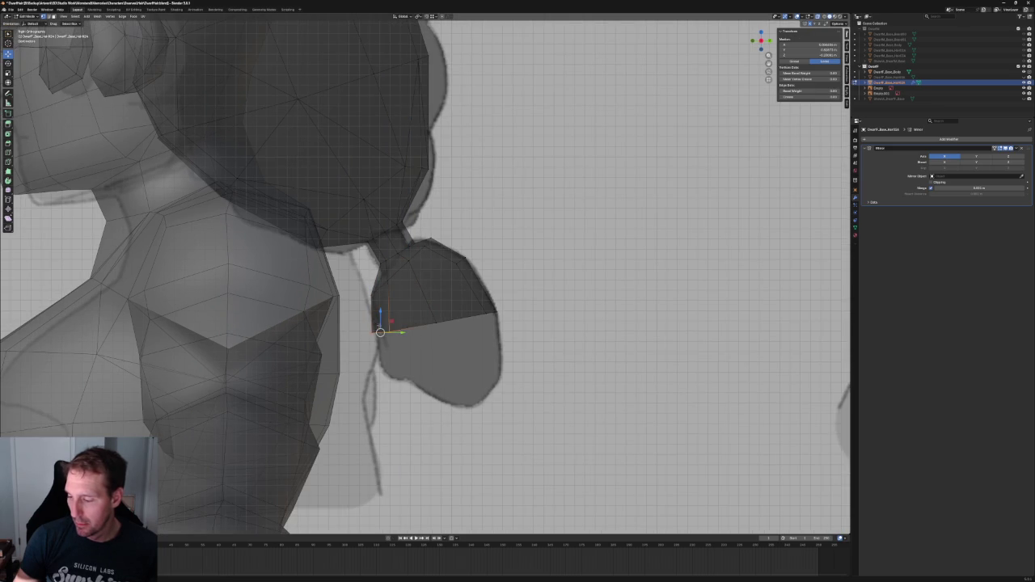
key("g")
left_click(397, 318)
key("alt+a")
left_click(436, 312)
key("g")
left_click(466, 283)
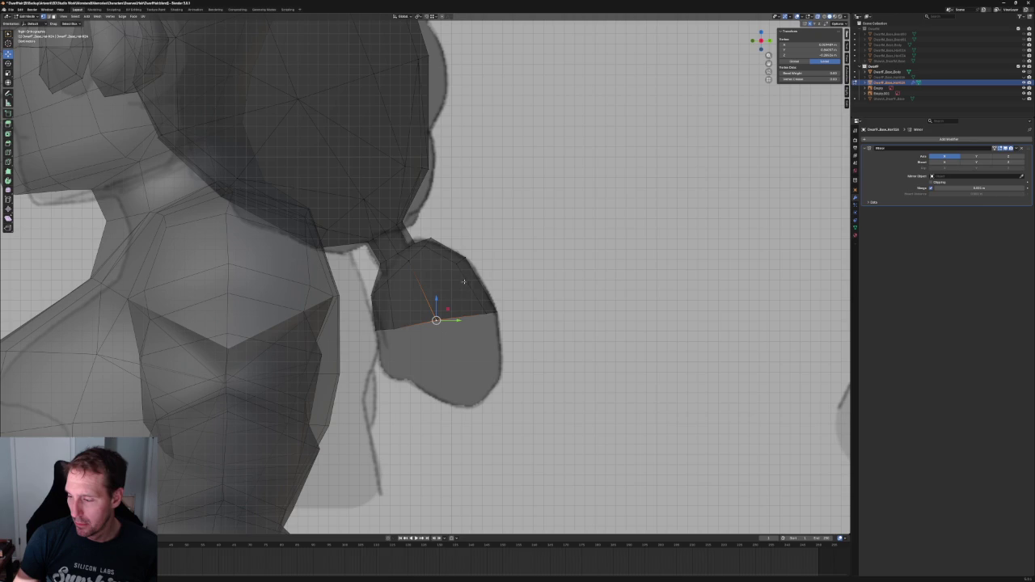
Close the open hair loop with a New Edge/Face from Vertices and orbit to check
left_click_drag(422, 340, 424, 339)
right_click(436, 324)
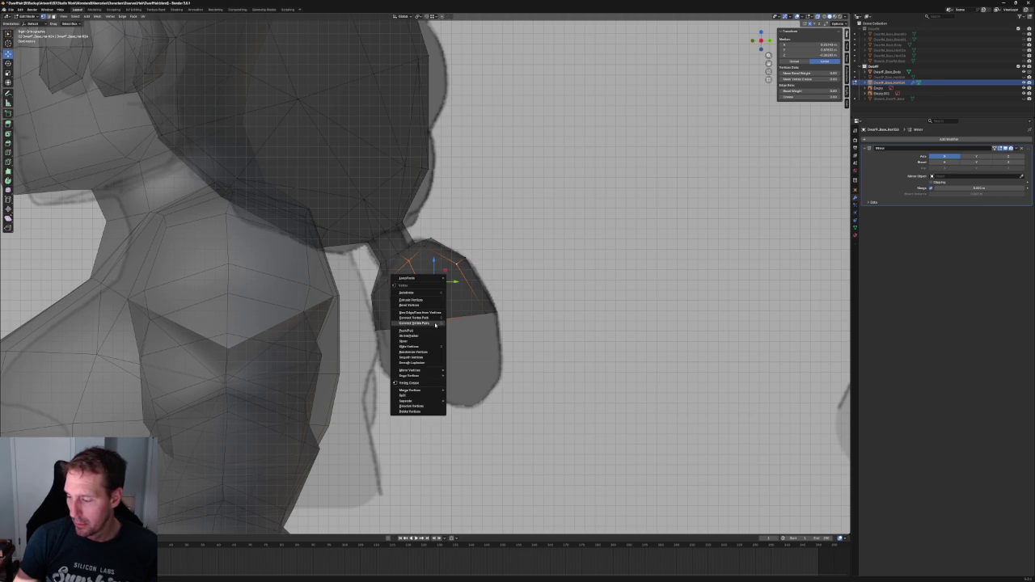
left_click(431, 324)
scroll(431, 324, "down", 4)
middle_click_drag(431, 324, 453, 296)
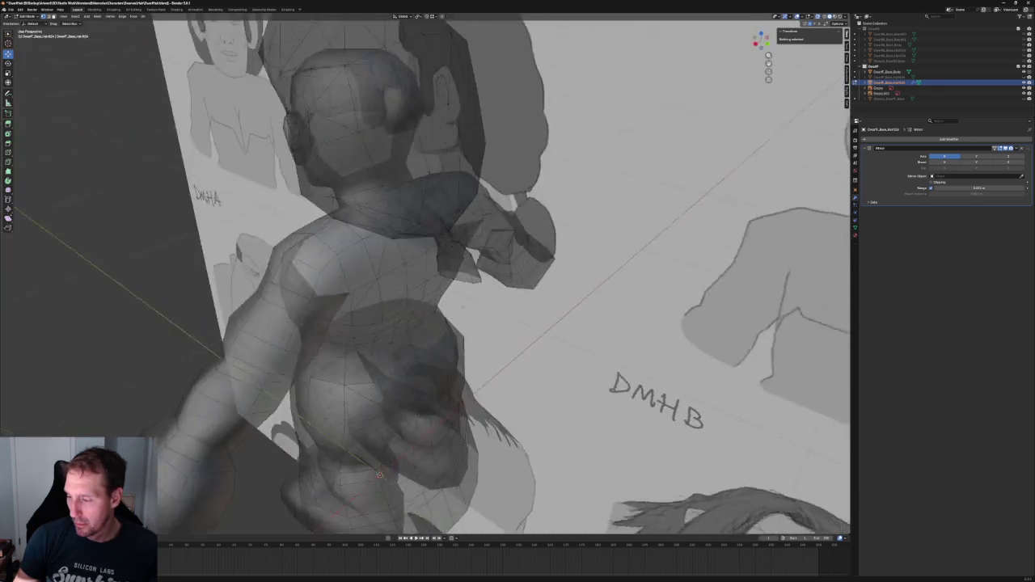
Select the whole connected collar piece and try an X-axis move, then cancel it
scroll(452, 296, "up", 3)
left_click(475, 242)
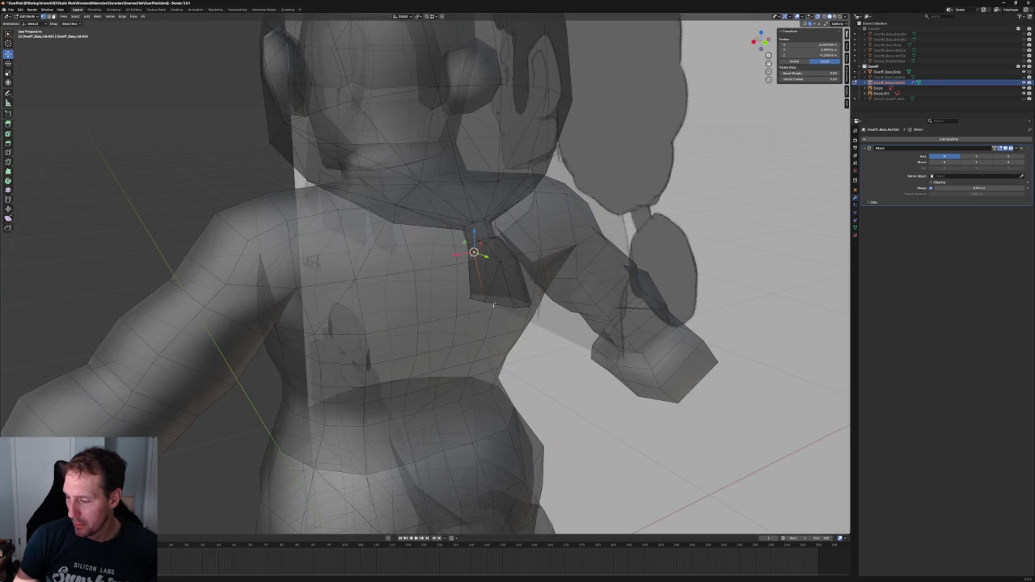
key("l")
middle_click_drag(485, 289, 480, 286)
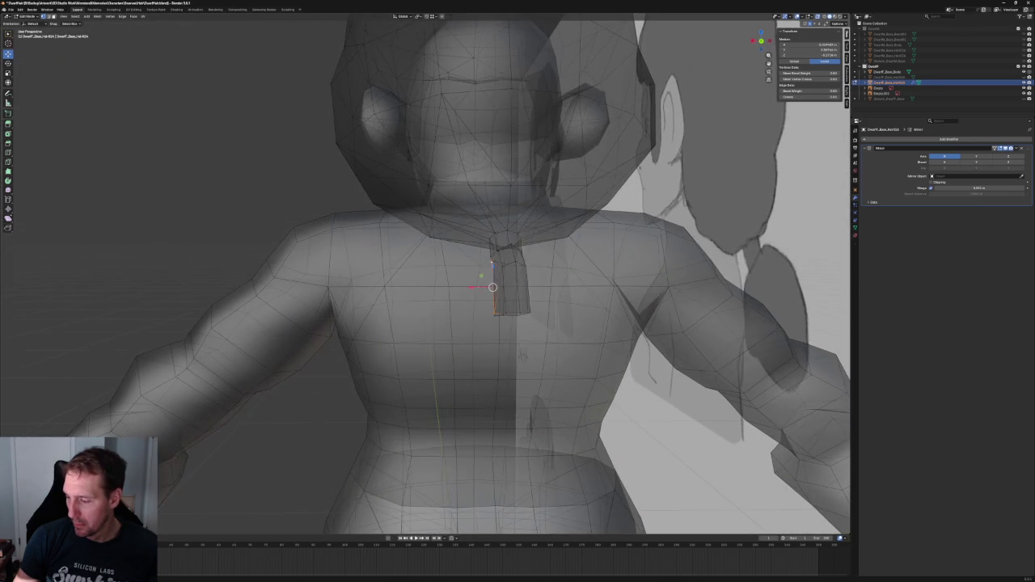
key("g")
key("x")
right_click(449, 289)
Shift a single collar vertex along the X axis
left_click(469, 266)
key("g")
key("x")
left_click(486, 266)
key("g")
key("x")
scroll(522, 354, "down", 3)
Looking up at the head, shift the vertex left along X
middle_click_drag(522, 354, 469, 294)
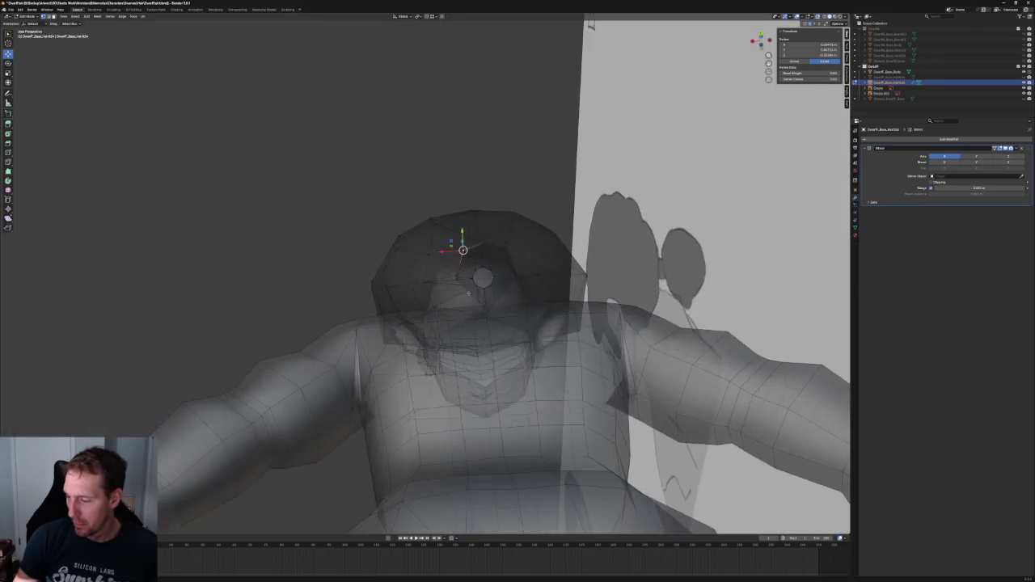
key("g")
key("x")
left_click(452, 293)
key("g")
key("x")
scroll(517, 330, "down", 3)
From a side view, move a neck-base vertex along X to reshape the neck
mouse_move(485, 307)
middle_mouse_down()
mouse_move(517, 330)
mouse_move(433, 299)
middle_mouse_up()
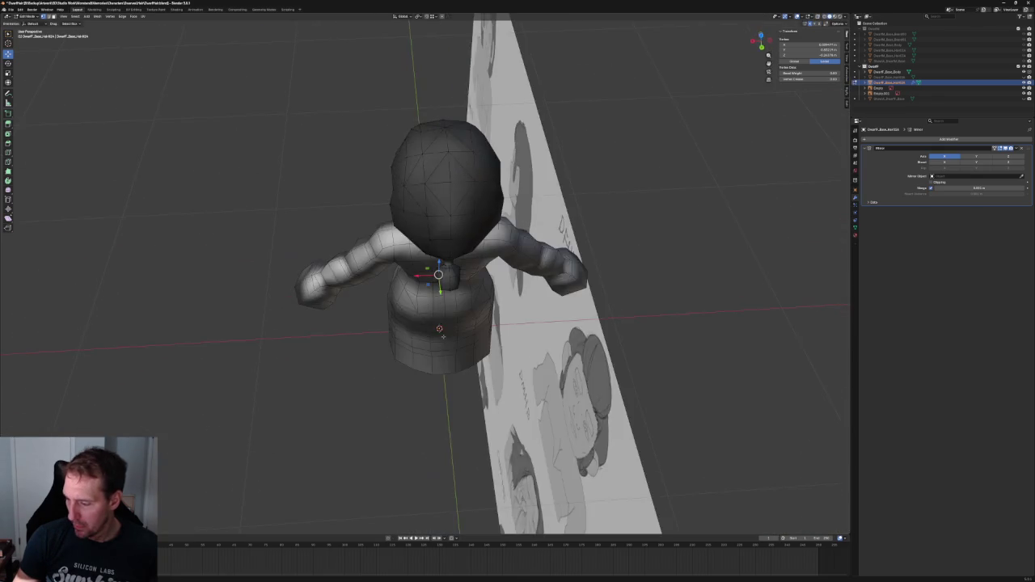
scroll(433, 298, "up", 3)
left_click(435, 298)
key("g")
key("x")
left_click(448, 298)
scroll(425, 275, "down", 3)
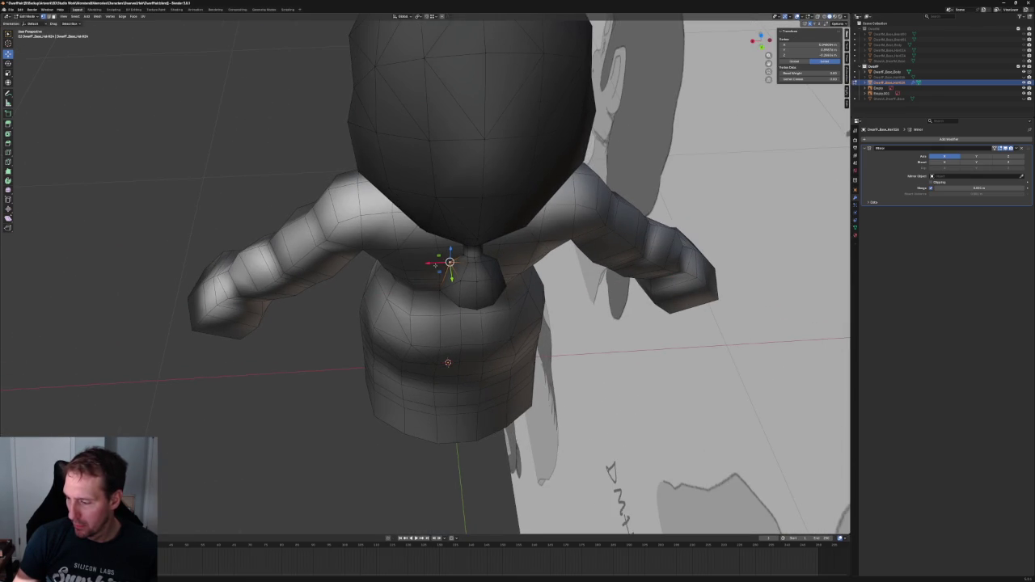
scroll(425, 275, "down", 3)
mouse_move(424, 275)
middle_mouse_down()
mouse_move(485, 242)
mouse_move(466, 254)
middle_mouse_up()
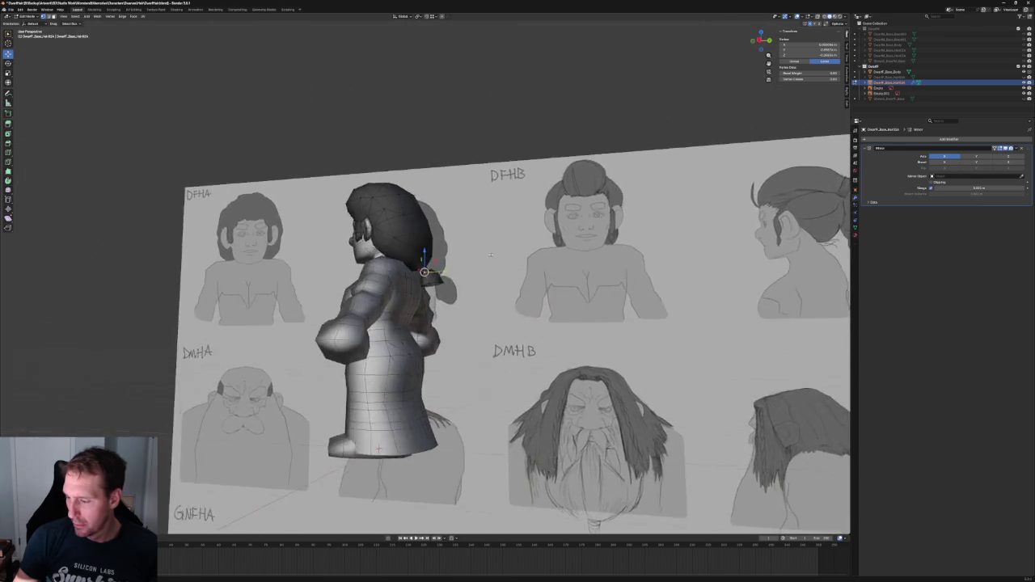
In Right Orthographic view, move the ponytail's lower corner vertex within the side plane
key("KP_Decimal")
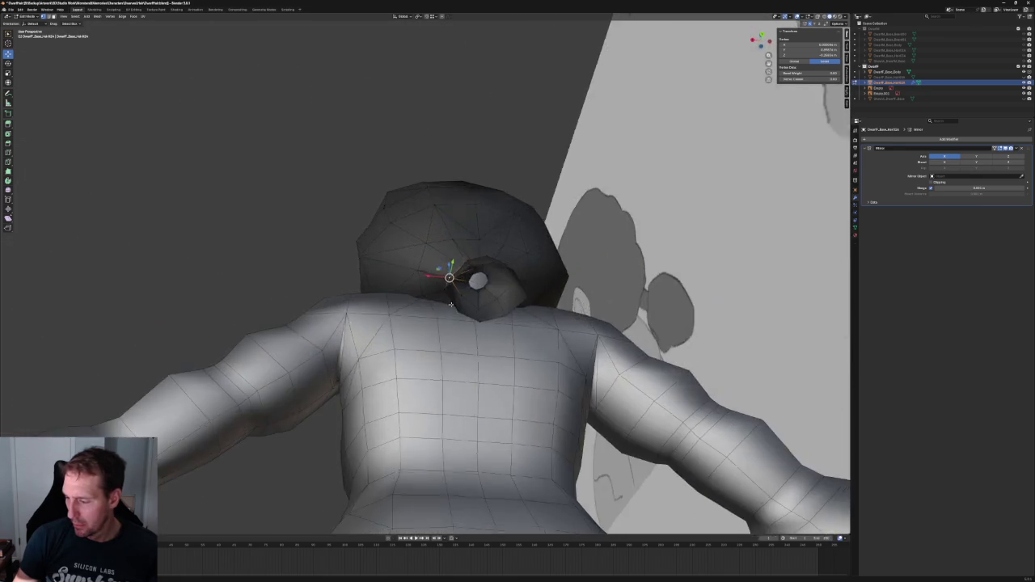
key("KP_3")
scroll(382, 279, "up", 3)
left_click(362, 290)
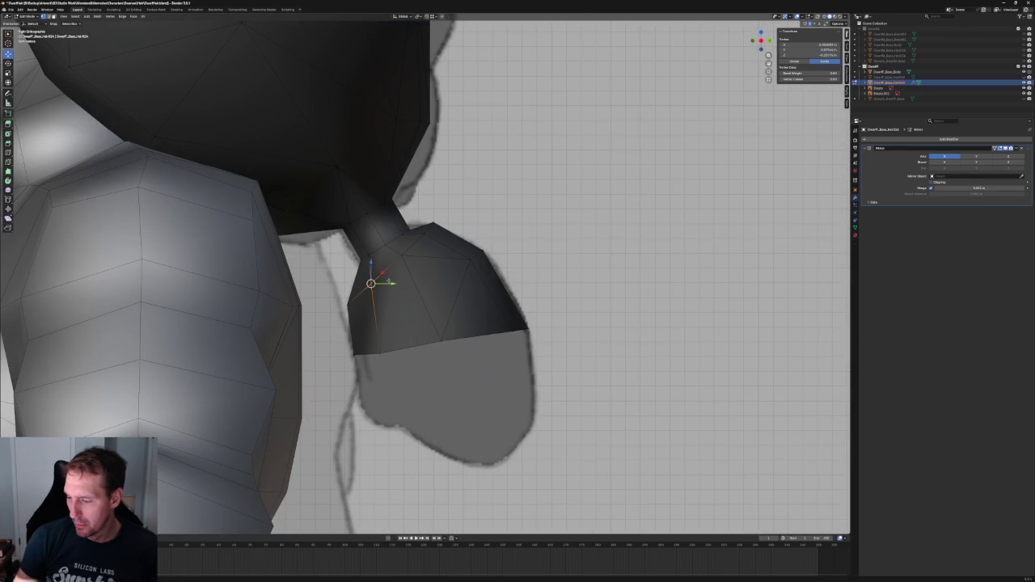
key("g")
key("shift+x")
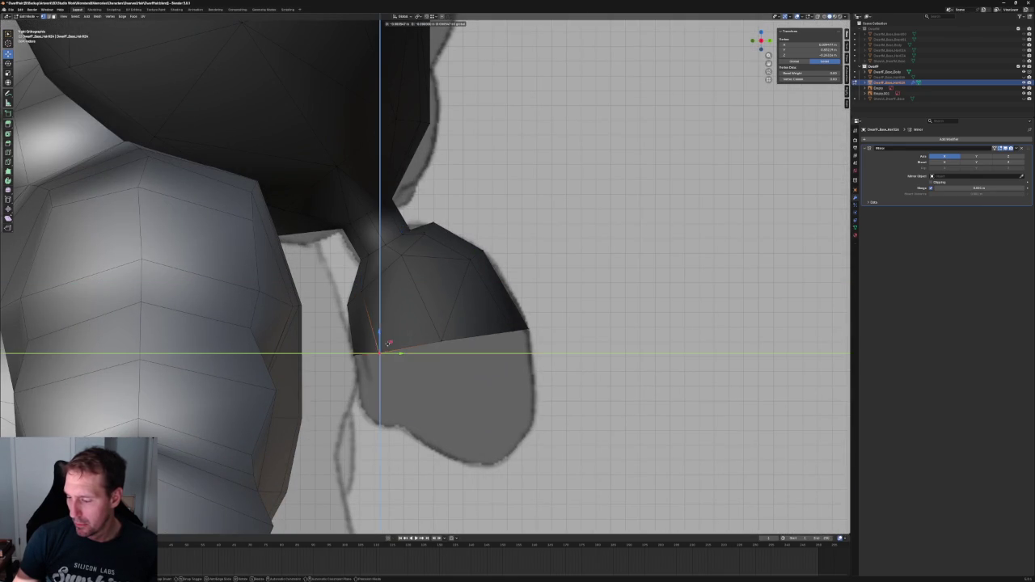
left_click(380, 343)
scroll(381, 343, "down", 5)
mouse_move(380, 342)
middle_mouse_down()
mouse_move(418, 280)
mouse_move(407, 322)
mouse_move(461, 283)
mouse_move(458, 257)
middle_mouse_up()
Pull a hair-tie vertex near the neck inward, constraining the second move to one plane
left_click(466, 280)
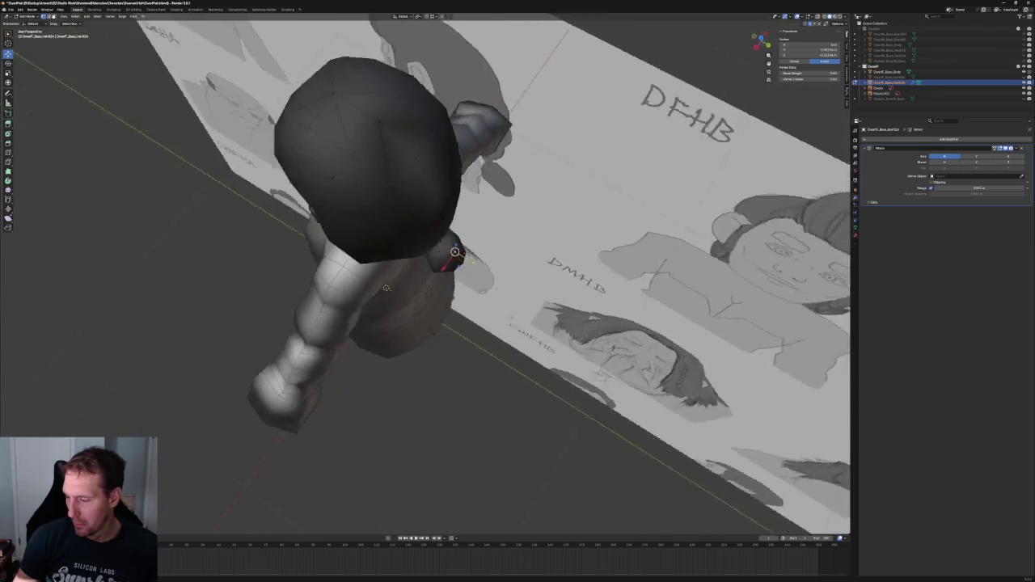
scroll(458, 257, "up", 3)
key("g")
left_click(442, 308)
key("g")
key("shift+y")
left_click(429, 313)
scroll(429, 313, "down", 6)
Select the vertex where the tie meets the neck and orbit to compare with the reference sheet
middle_click_drag(428, 313, 438, 453)
scroll(428, 277, "up", 6)
left_click(431, 275)
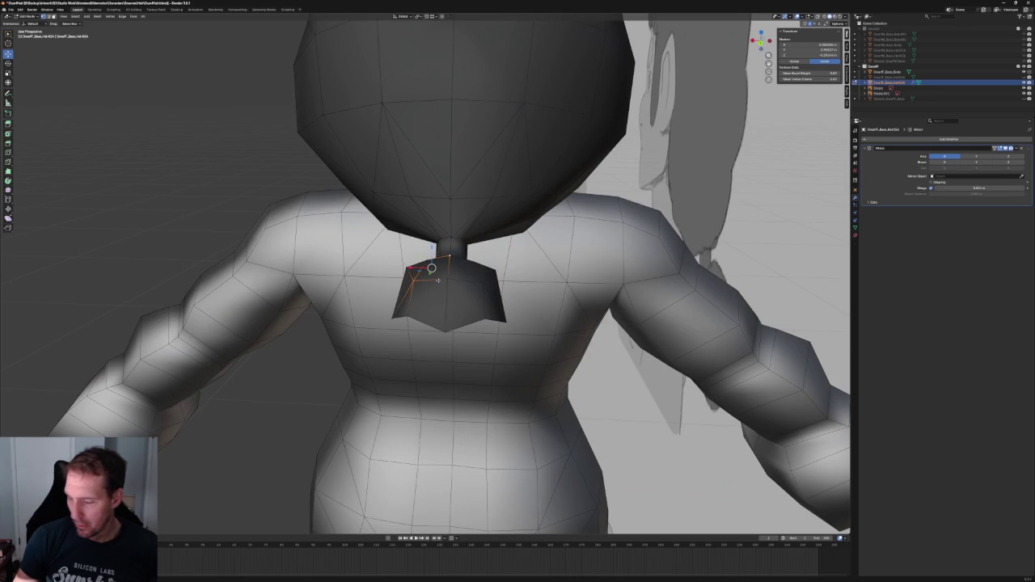
scroll(324, 369, "down", 3)
mouse_move(323, 370)
middle_mouse_down()
mouse_move(459, 320)
mouse_move(394, 262)
middle_mouse_up()
scroll(420, 332, "up", 3)
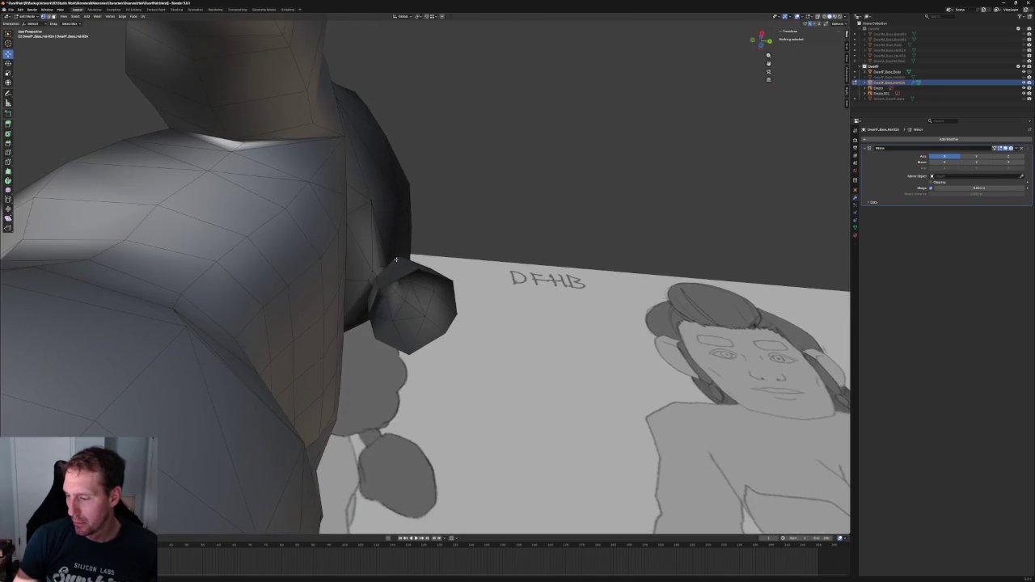
In side orthographic view, drag the hair tie's lower corner vertex into a better position
left_click(394, 262)
key("KP_3")
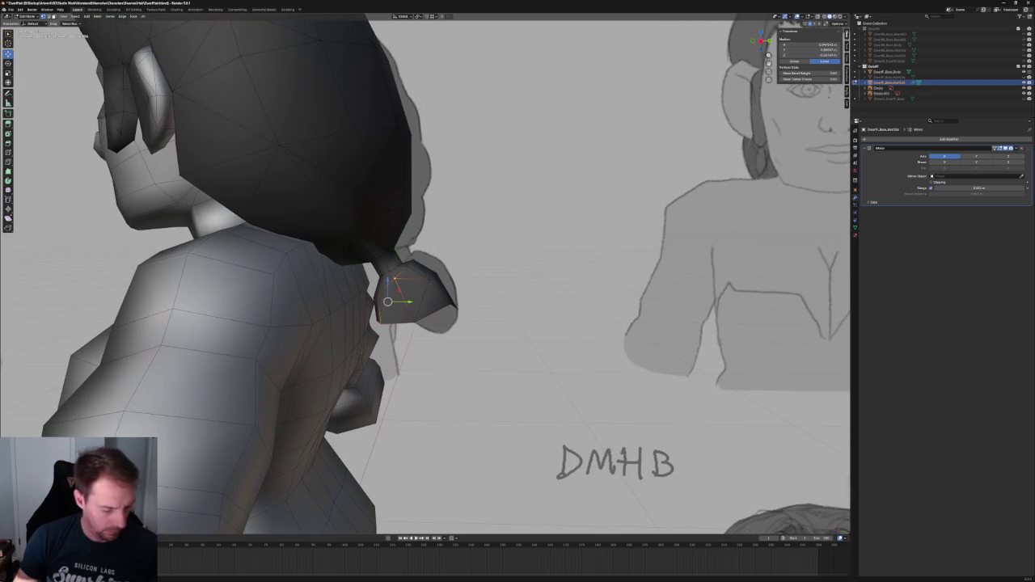
scroll(479, 336, "down", 1)
mouse_move(479, 335)
middle_mouse_down()
mouse_move(373, 301)
mouse_move(398, 306)
mouse_move(439, 289)
middle_mouse_up()
scroll(399, 305, "down", 8)
key("grave")
left_click(453, 314)
left_click(475, 318)
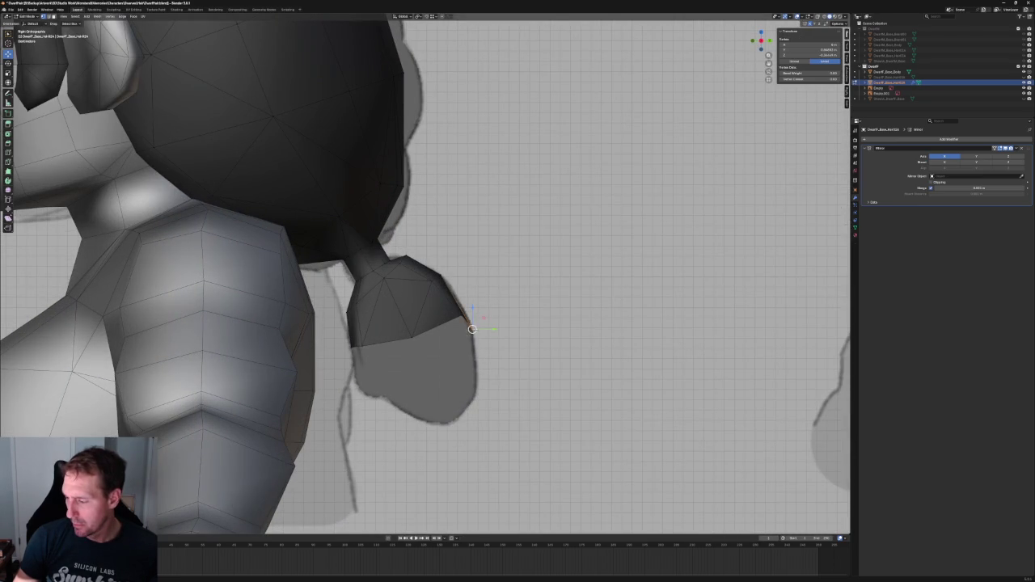
left_click_drag(473, 316, 458, 313)
Select a hair-tie vertex with X-ray on, then orbit to the front view
scroll(461, 314, "down", 3)
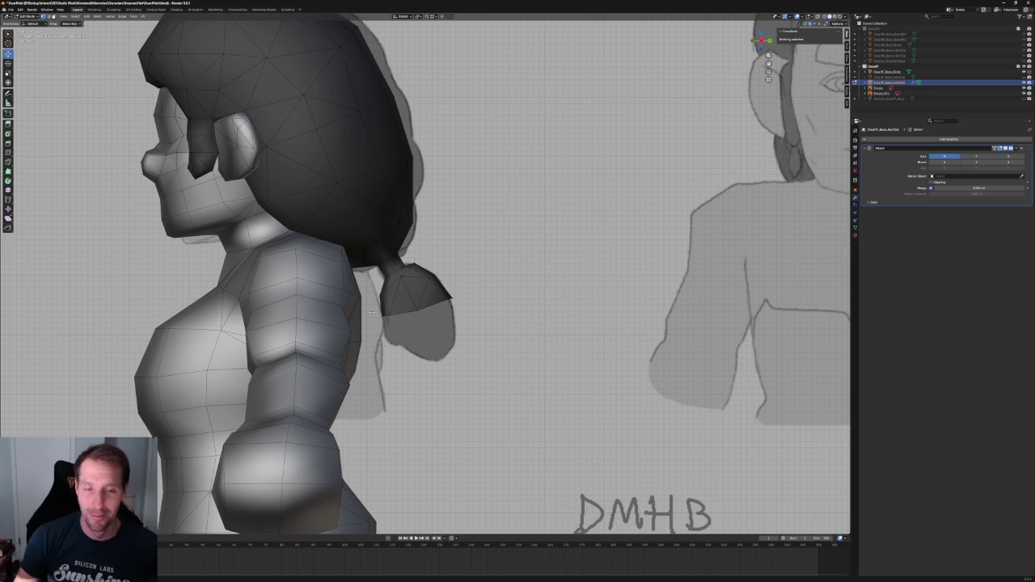
middle_click_drag(327, 322, 377, 324, "shift")
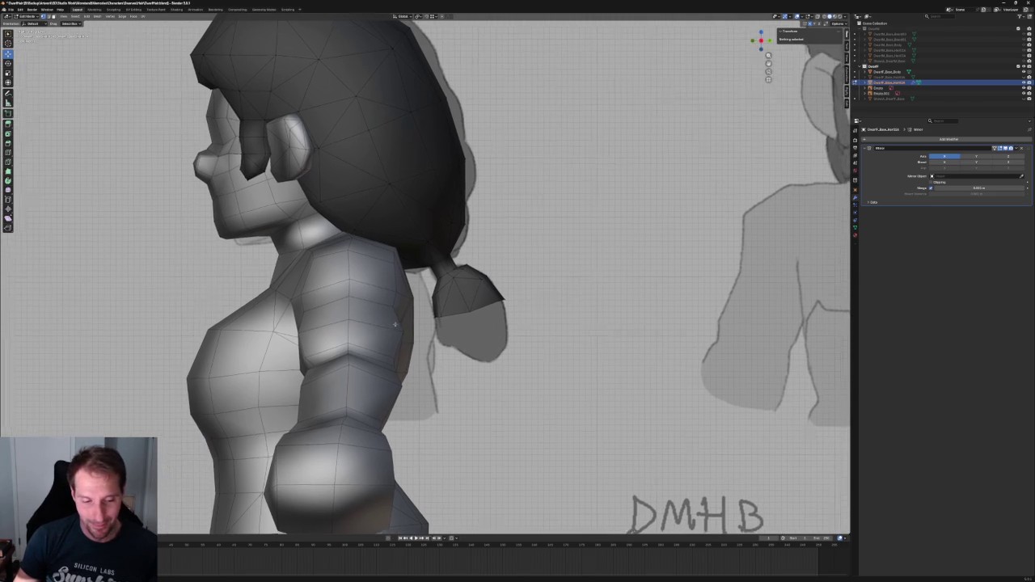
scroll(503, 327, "up", 3)
key("alt+z")
left_click(498, 331)
key("alt+z")
scroll(498, 330, "down", 5)
mouse_move(497, 330)
middle_mouse_down()
mouse_move(461, 334)
mouse_move(453, 388)
mouse_move(421, 323)
middle_mouse_up()
scroll(421, 315, "up", 3)
Snap the 3D cursor to a selected hair-tie vertex using Shift+S, then clear the selection
left_click(404, 283)
key("shift+s")
left_click(404, 283)
key("KP_3")
key("alt+z")
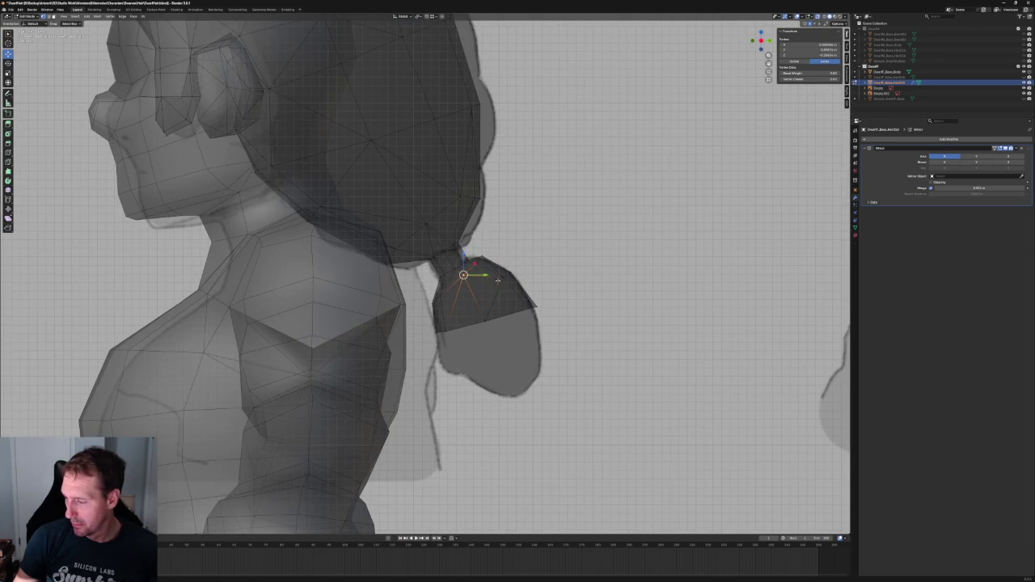
key("s")
key("shift+x")
key("Escape")
key("alt+a")
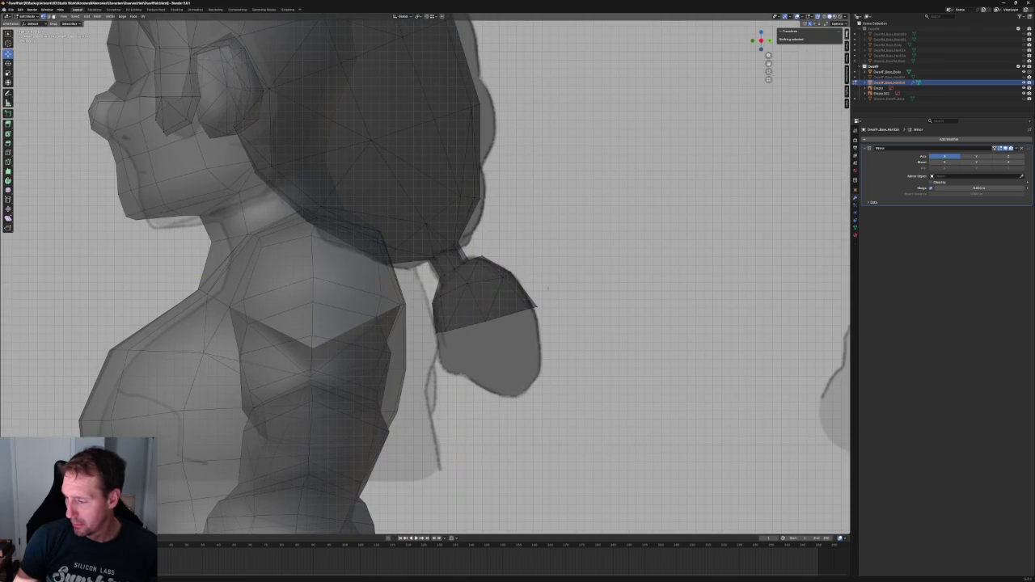
key("alt+z")
Join two hair-tie vertices with a new edge using Connect Vertex Path
scroll(476, 334, "down", 8)
middle_click_drag(476, 334, 431, 396)
middle_click_drag(457, 358, 423, 306)
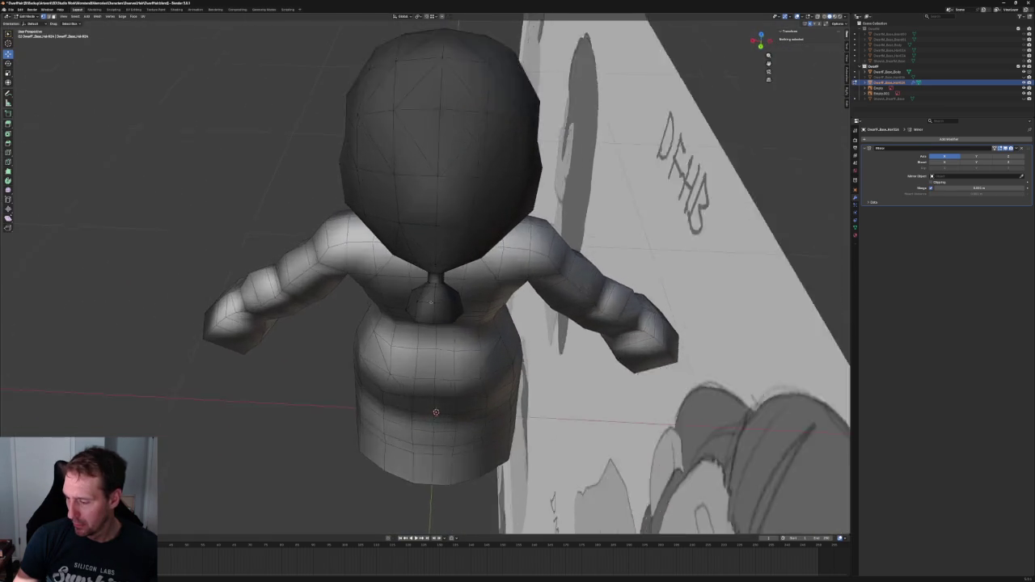
scroll(423, 306, "up", 5)
middle_click_drag(414, 346, 444, 269)
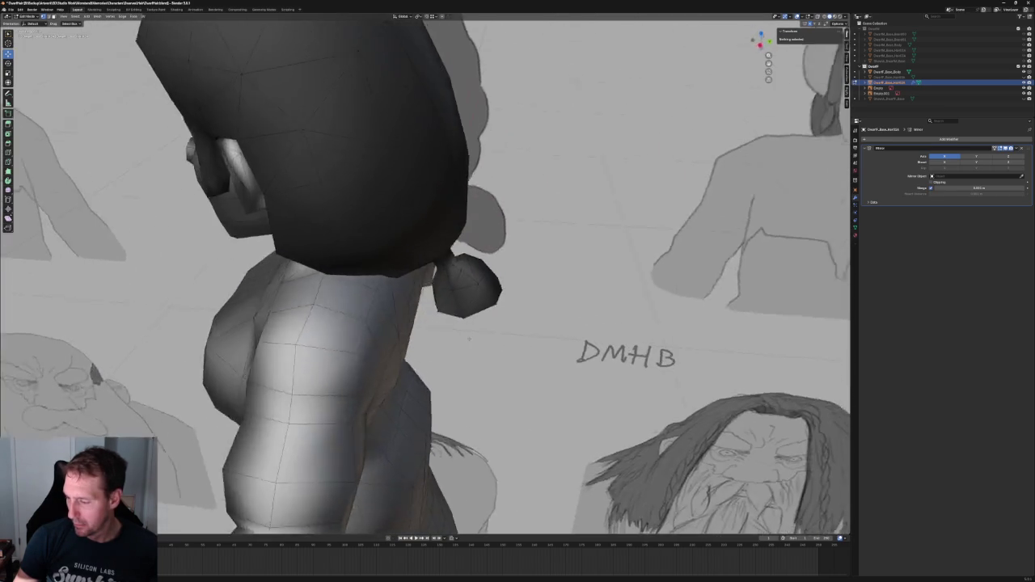
left_click(443, 269)
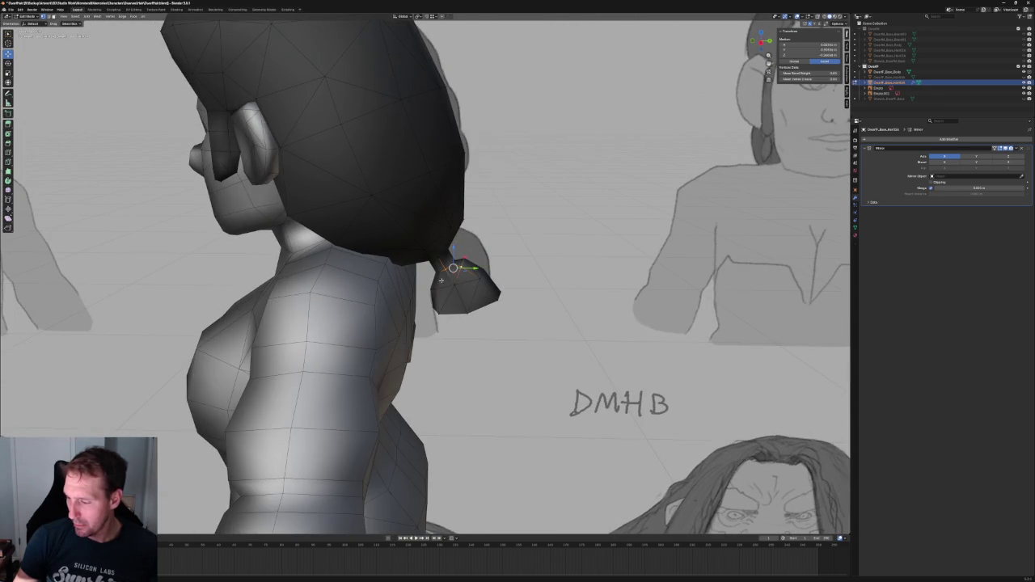
left_click(437, 290, "shift")
right_click(438, 292)
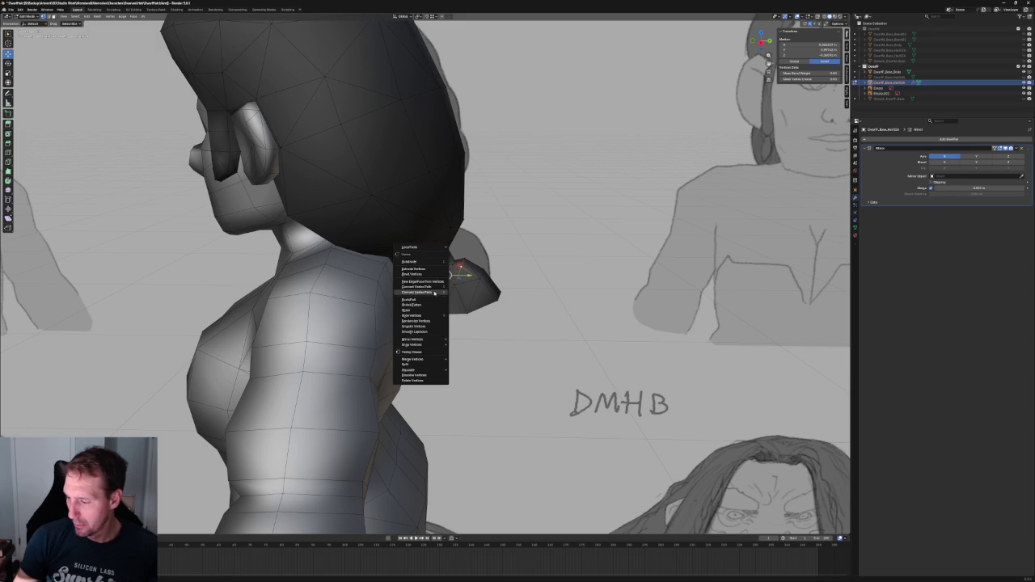
left_click(435, 293)
mouse_move(435, 293)
middle_mouse_down()
mouse_move(448, 305)
mouse_move(514, 300)
middle_mouse_up()
scroll(513, 300, "down", 4)
scroll(513, 301, "up", 1)
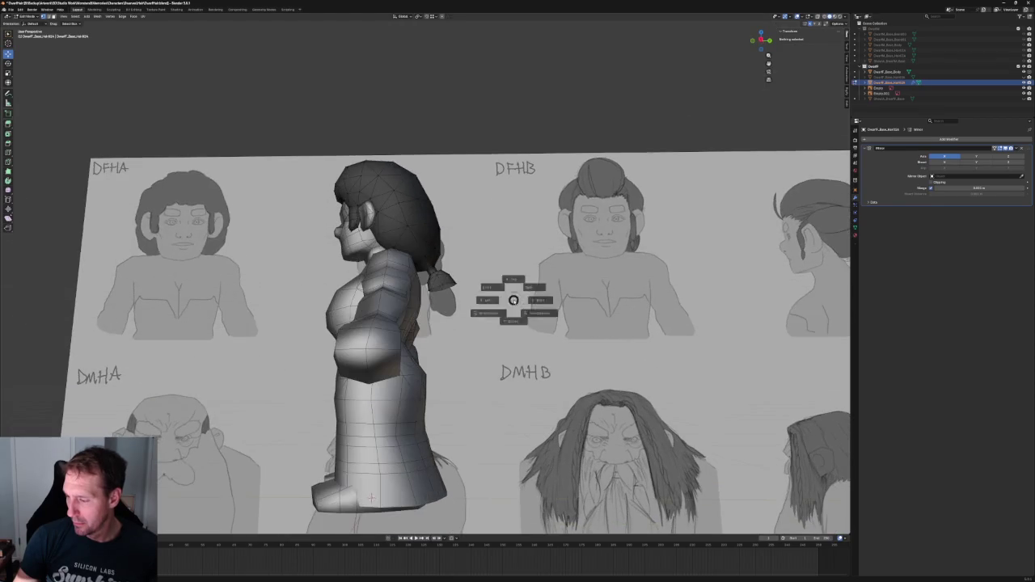
scroll(514, 300, "up", 1)
scroll(426, 299, "up", 4)
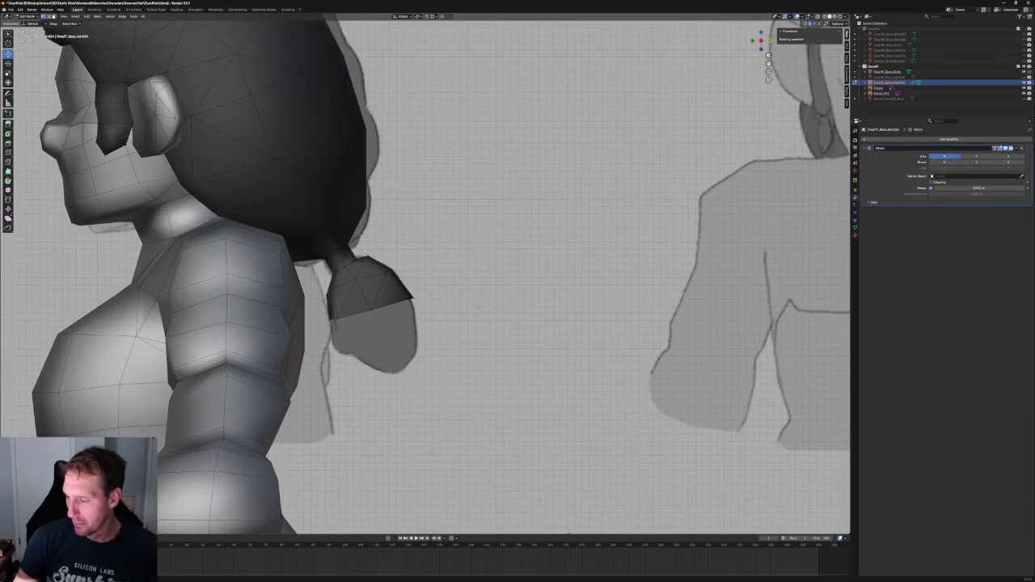
Select the tie's bottom edge loop, start an extrude, cancel it, and clear the selection
left_click(408, 304, "alt")
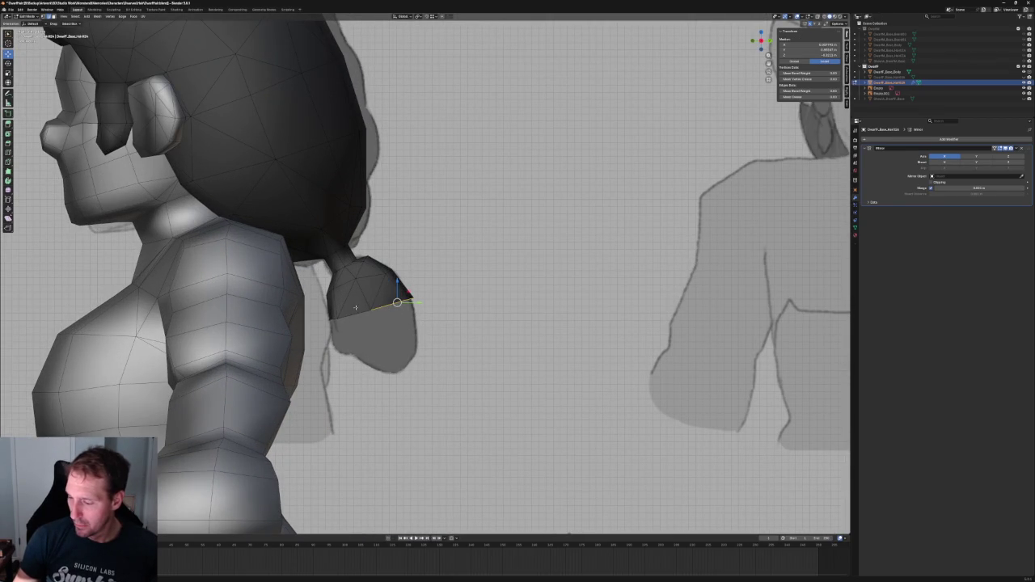
key("e")
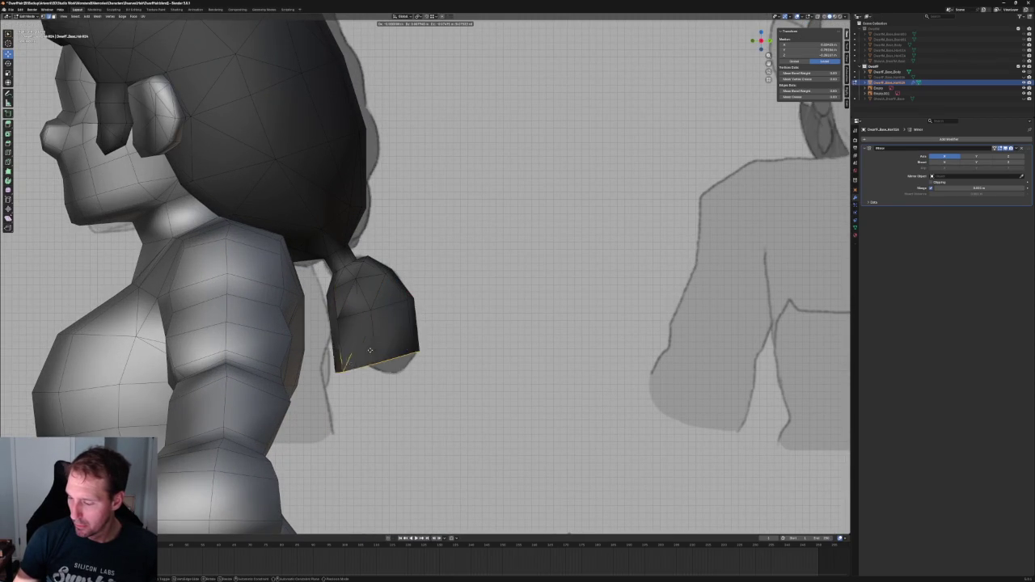
left_click(374, 338)
key("alt+a")
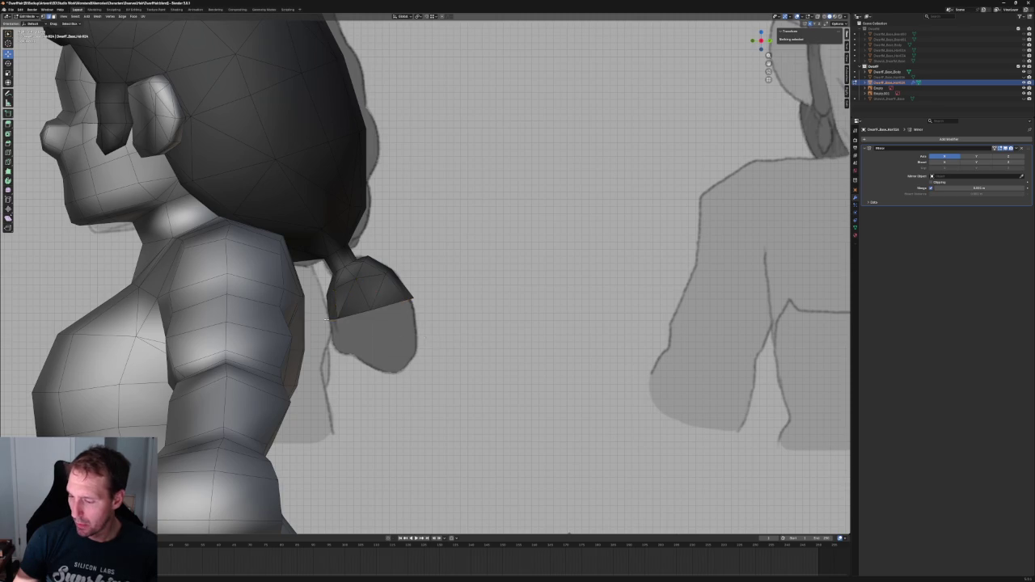
scroll(348, 324, "up", 3)
middle_click_drag(347, 323, 322, 333)
scroll(321, 334, "down", 3)
scroll(332, 327, "down", 3)
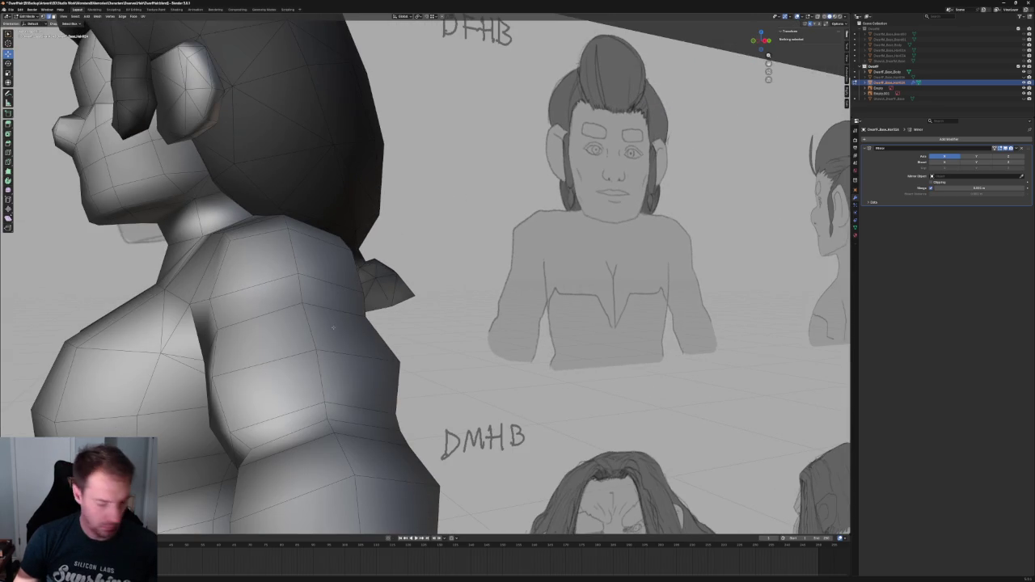
Box-select the whole hair tie in X-ray and Merge By Distance, removing 2 duplicate vertices
key("alt+z")
middle_click_drag(453, 380, 477, 399)
mouse_move(477, 398)
left_mouse_down()
mouse_move(287, 181)
mouse_move(288, 194)
left_mouse_up()
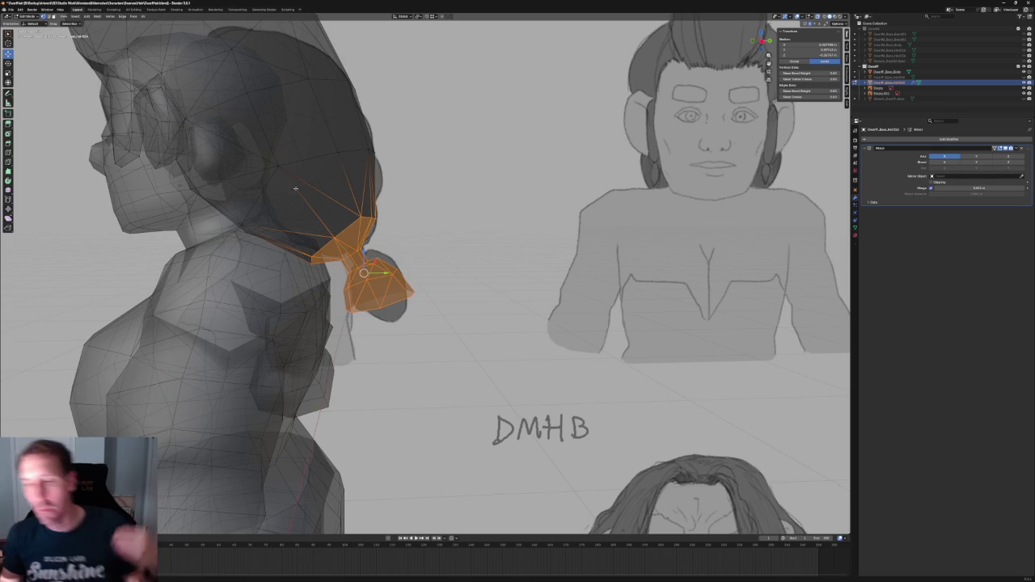
left_click(98, 16)
mouse_move(113, 61)
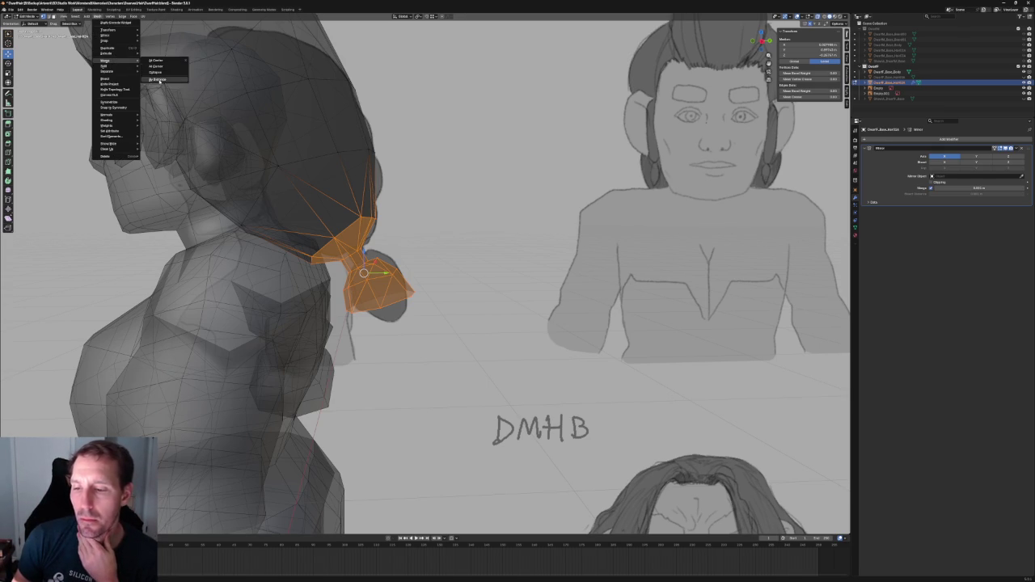
left_click(166, 81)
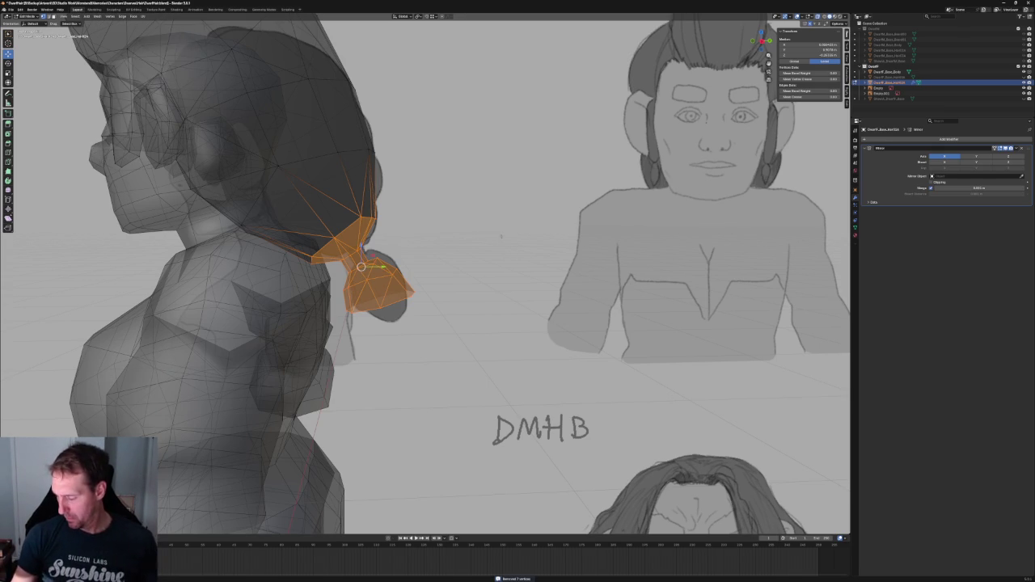
key("alt+a")
scroll(363, 279, "up", 2)
middle_click_drag(363, 279, 364, 328)
key("alt+z")
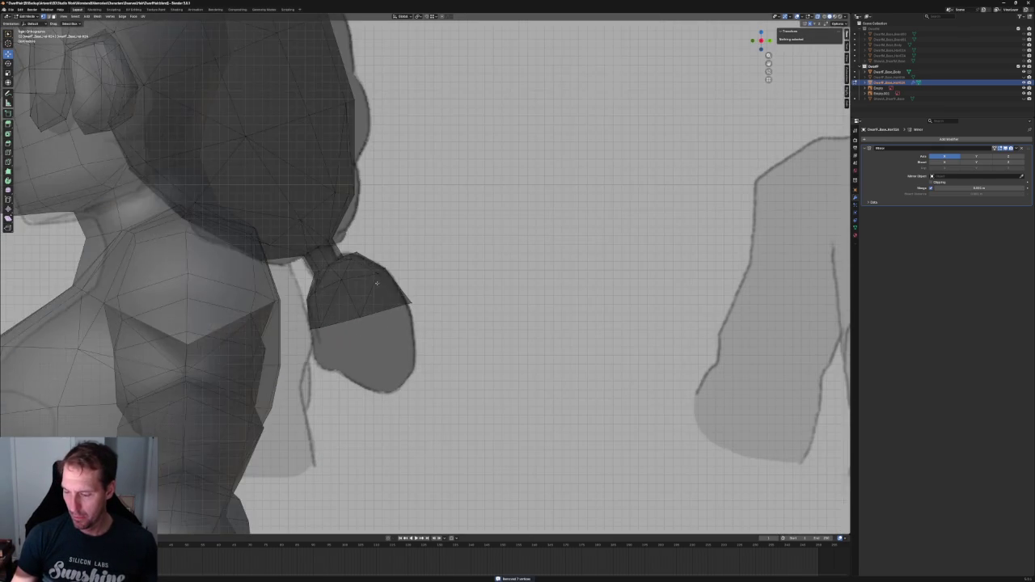
Extrude the tie's bottom loop downward, narrow it along Y, and tilt it
scroll(364, 328, "up", 2)
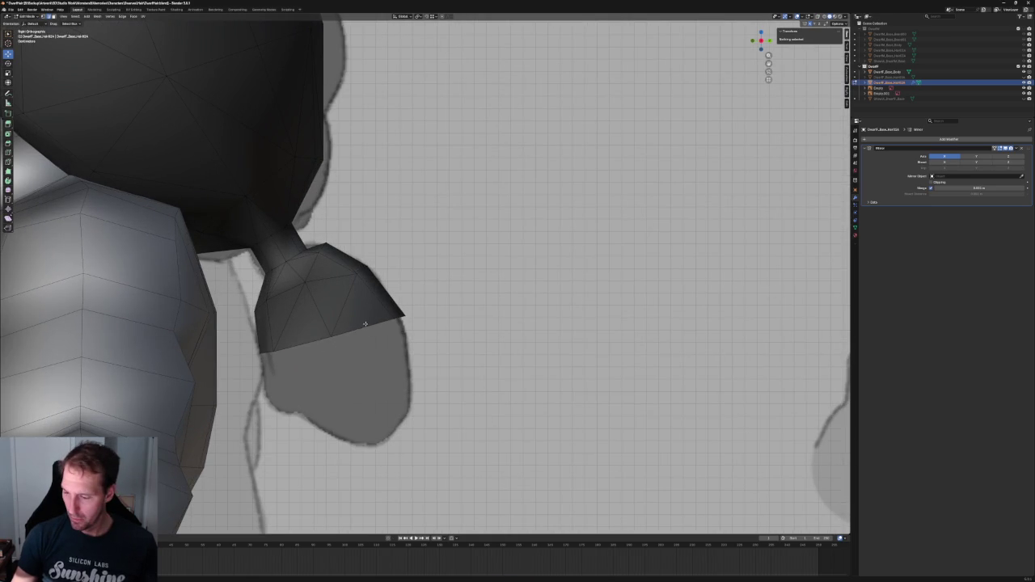
left_click(365, 324)
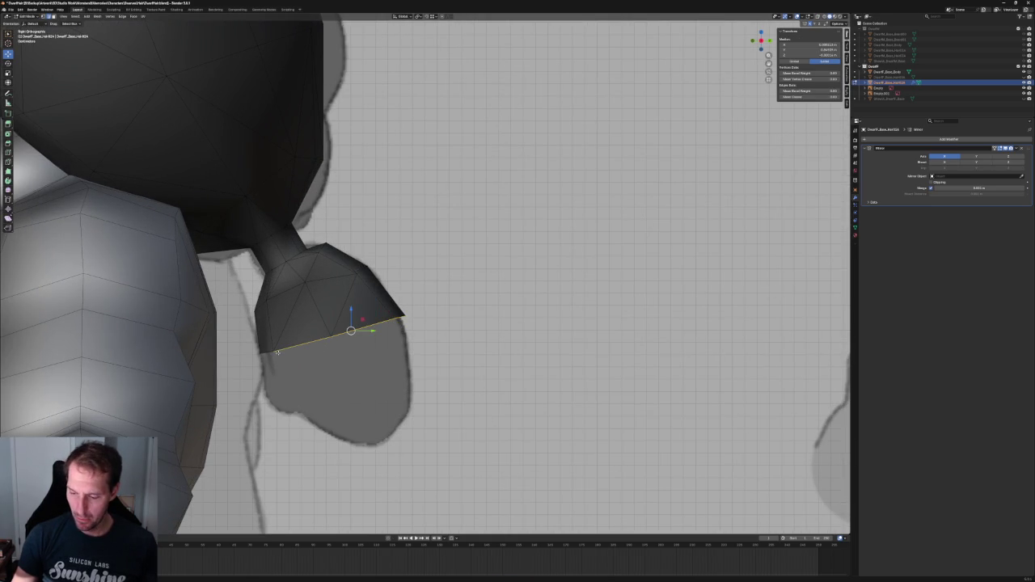
key("e")
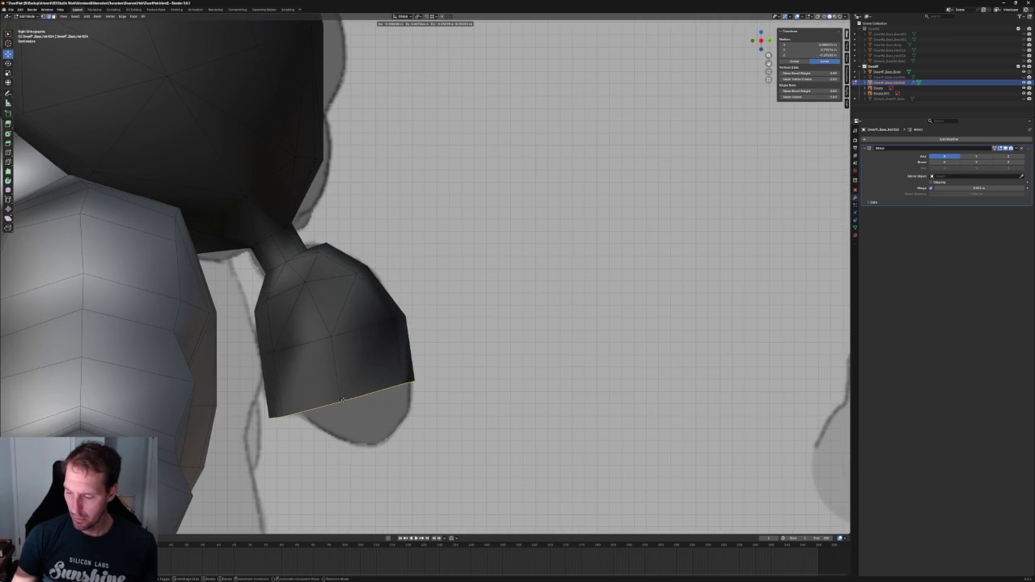
left_click(347, 393)
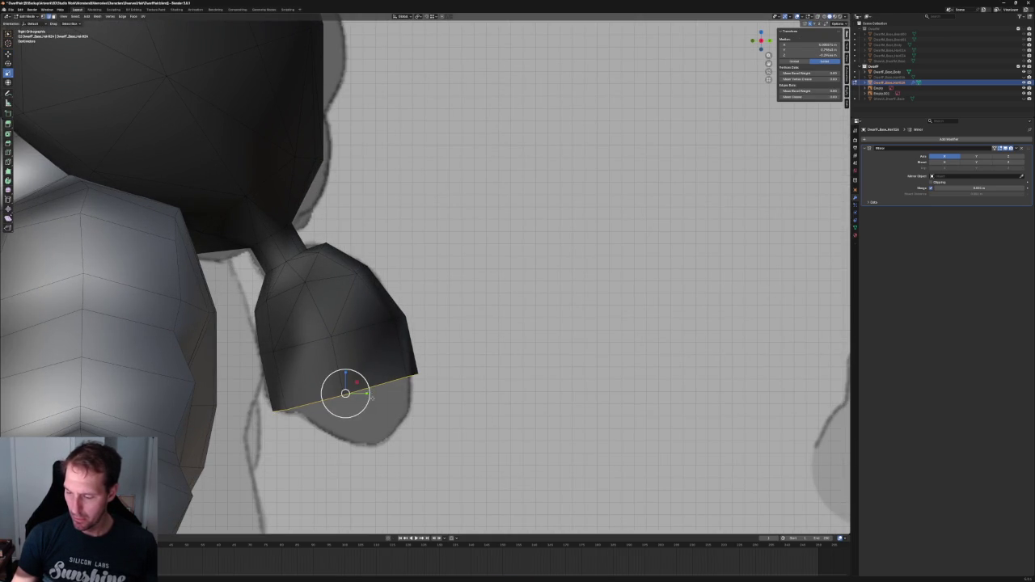
key("s")
key("y")
left_click(361, 393)
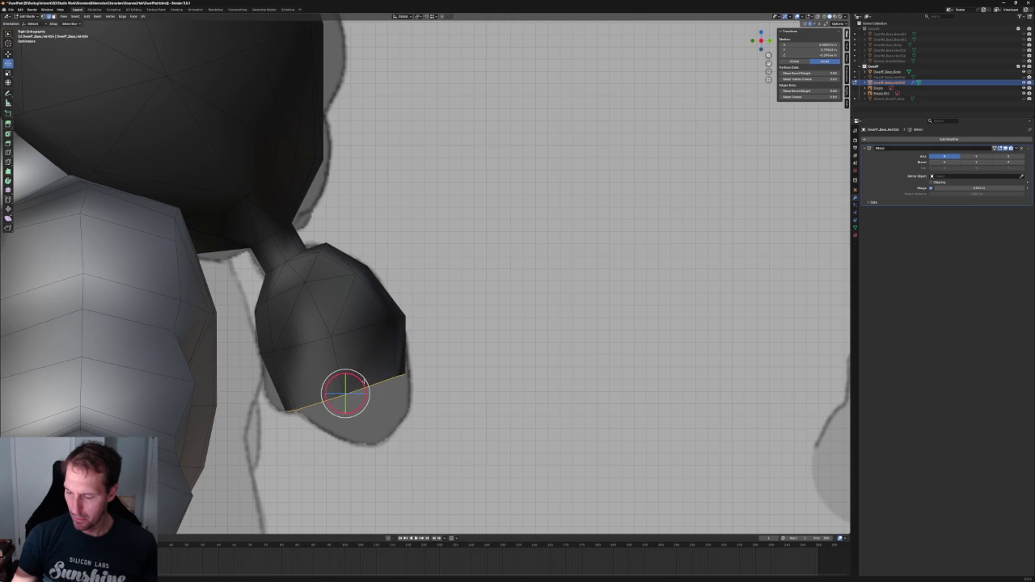
key("r")
left_click(363, 389)
Extrude another segment down and to the right, and scale its bottom rim smaller
key("e")
left_click(369, 429)
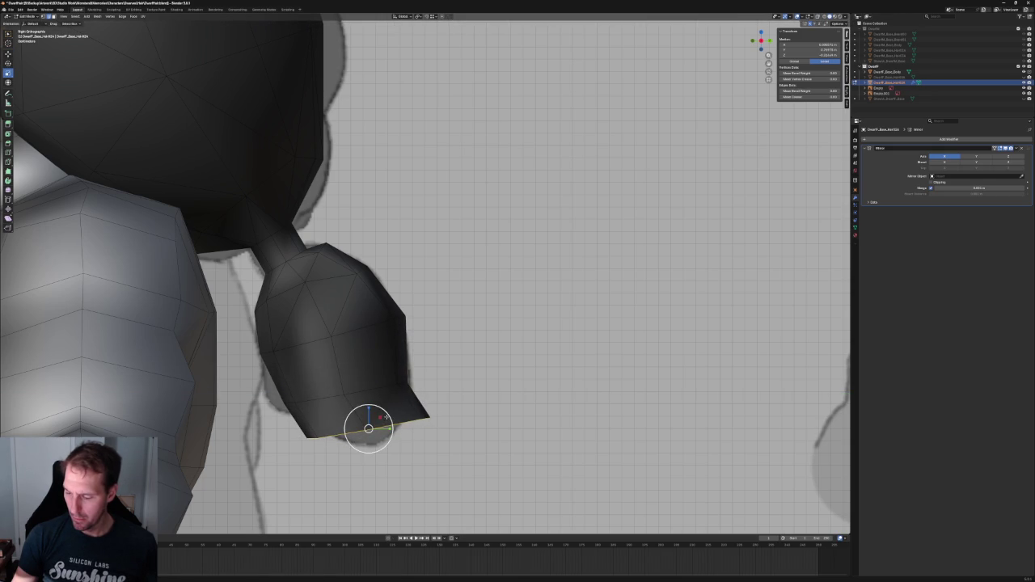
key("s")
key("shift+x")
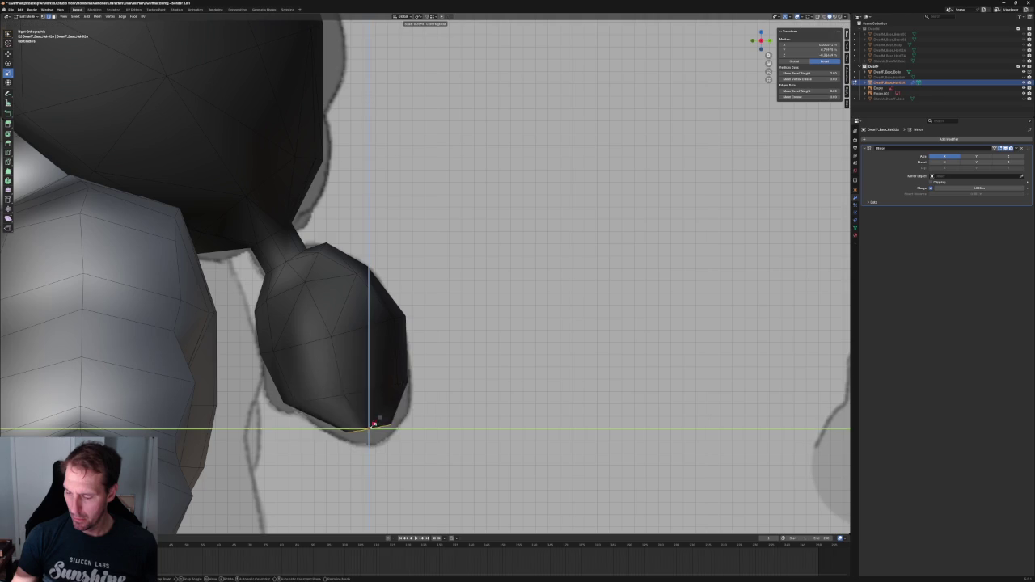
left_click(377, 422)
scroll(370, 427, "down", 3)
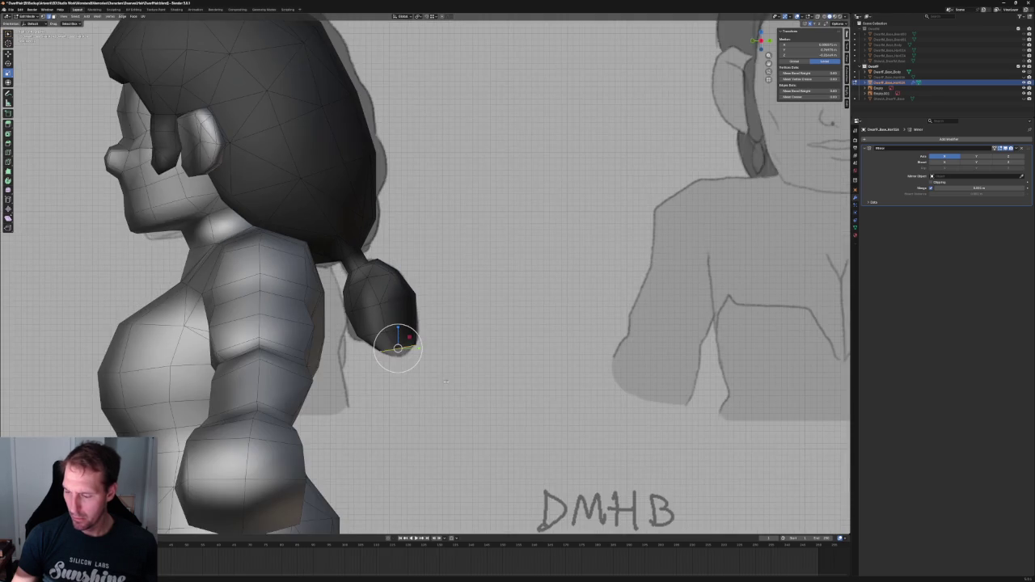
scroll(397, 340, "up", 3)
mouse_move(412, 371)
middle_mouse_down()
mouse_move(367, 350)
mouse_move(399, 350)
middle_mouse_up()
Move the ponytail's bottom-left corner vertex inward along X so the end tapers
scroll(398, 350, "up", 2)
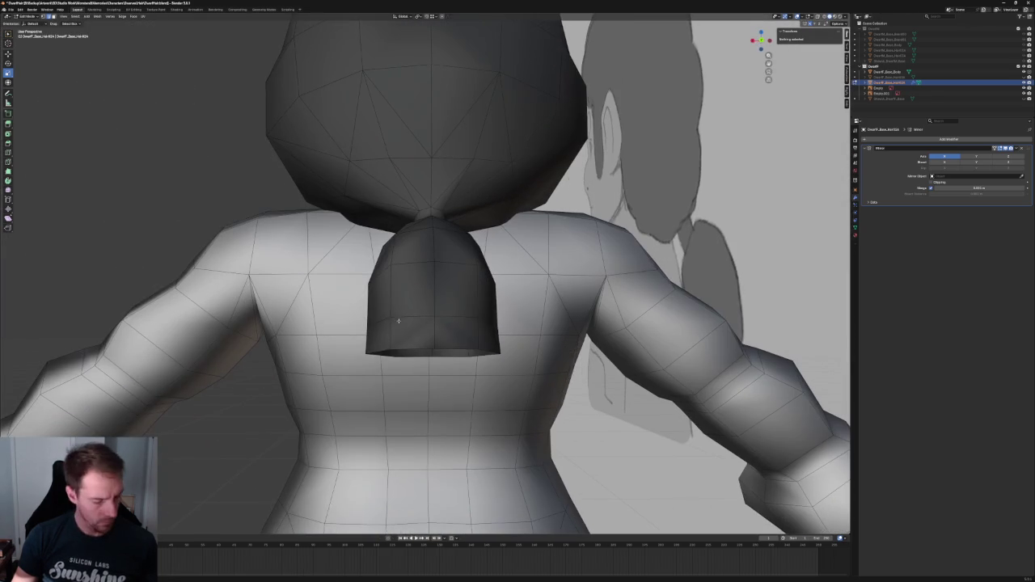
key("alt+z")
left_click_drag(365, 343, 406, 362)
key("alt+z")
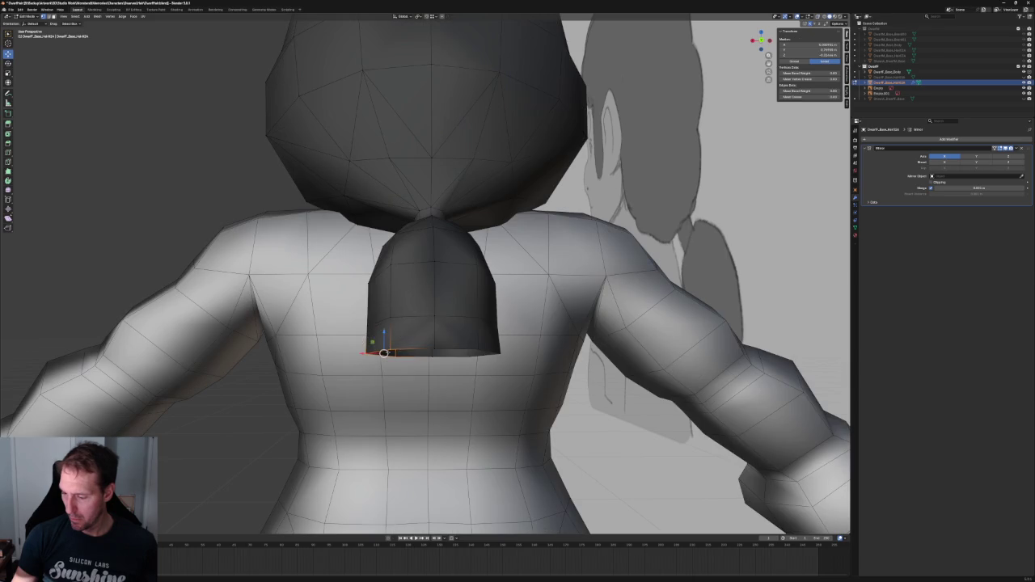
key("g")
key("x")
key("Escape")
left_click(373, 354)
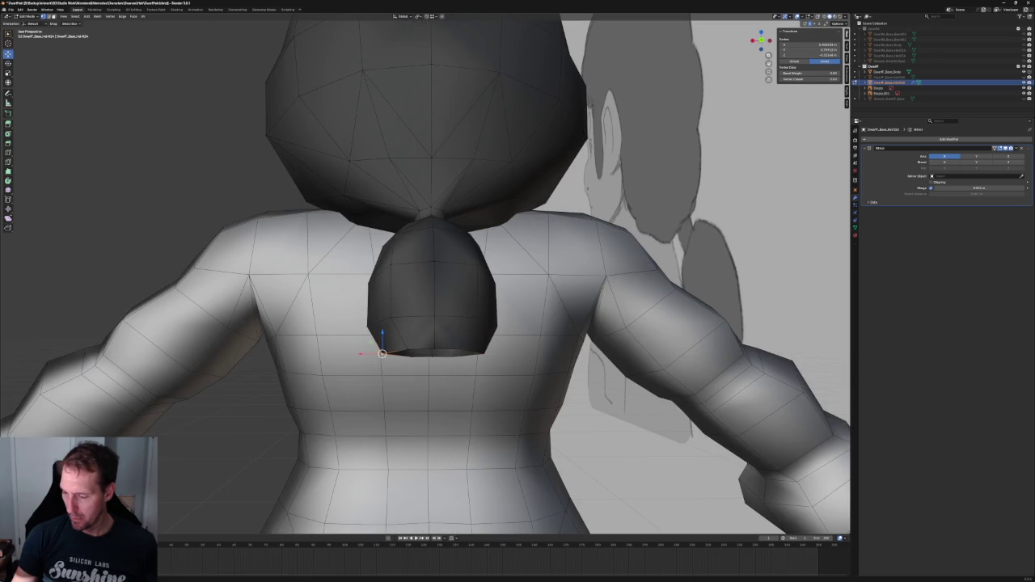
key("g")
key("x")
left_click(375, 357)
scroll(380, 359, "down", 3)
Switch to the side view and select a vertex on the ponytail's end
key("grave")
left_click(421, 344)
scroll(403, 314, "up", 3)
scroll(403, 314, "up", 2)
scroll(405, 314, "down", 1)
scroll(404, 314, "down", 2)
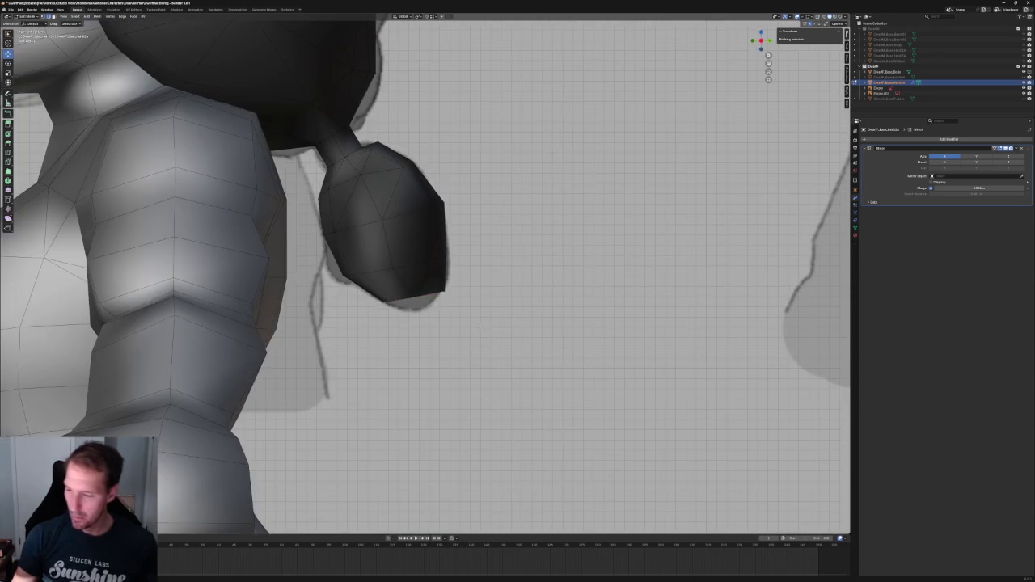
middle_click_drag(405, 313, 465, 302)
left_click(445, 285)
Select one face of the ponytail's end cap and delete it
middle_click_drag(383, 312, 392, 300)
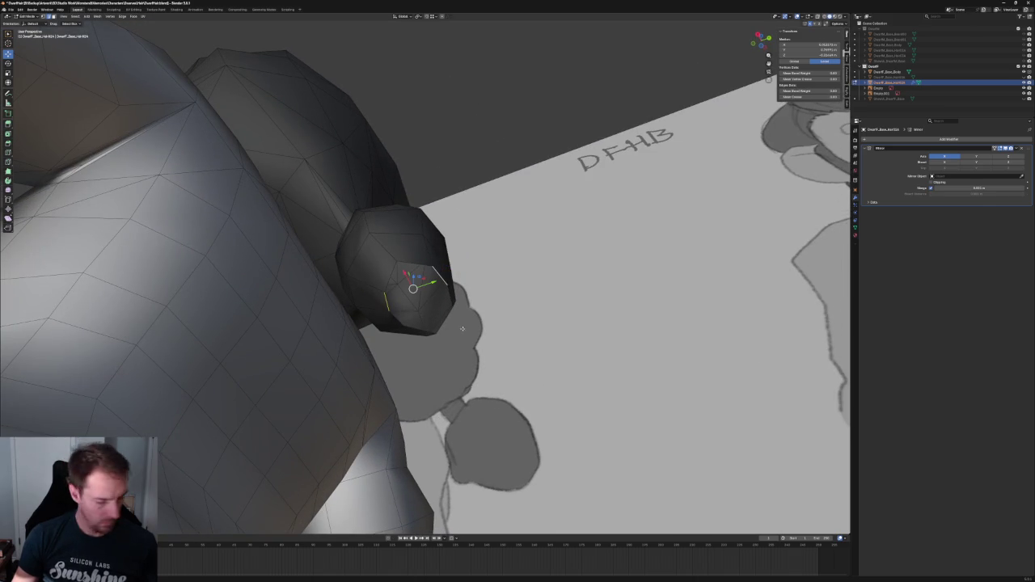
key("l")
middle_click_drag(452, 321, 402, 288)
left_click(401, 280)
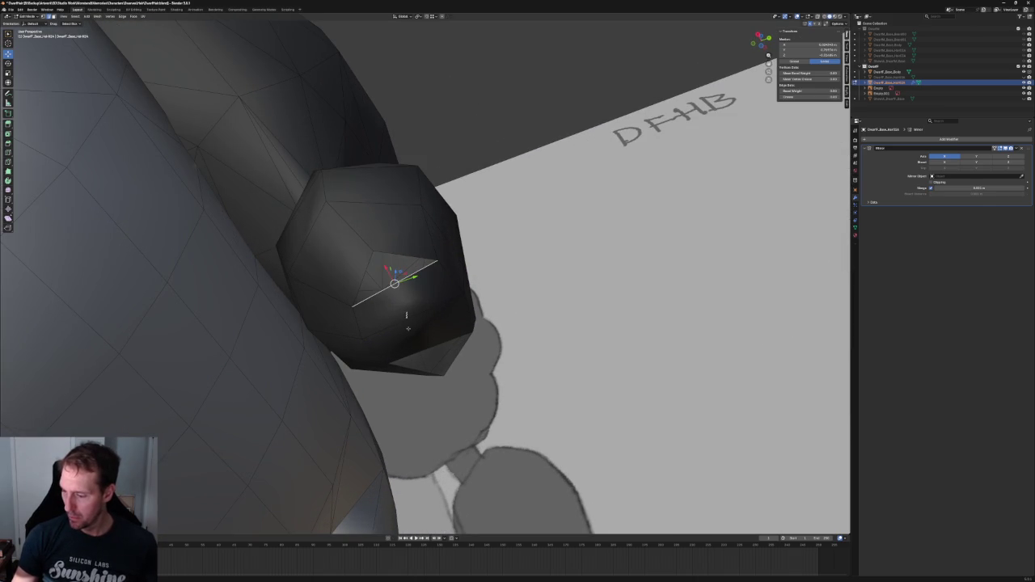
left_click(443, 322, "shift")
middle_click_drag(406, 350, 420, 316)
scroll(421, 316, "up", 2)
scroll(402, 321, "up", 2)
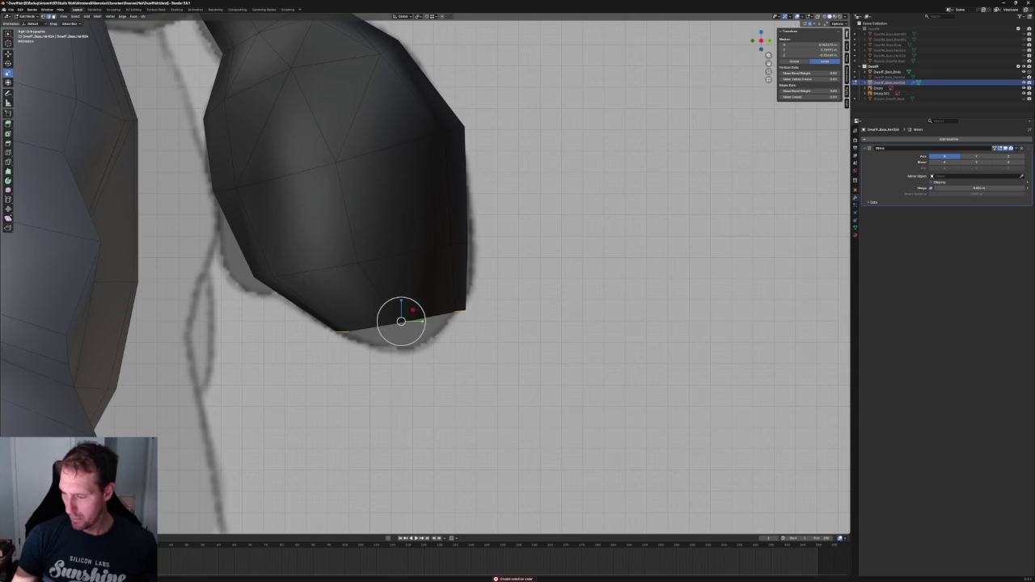
key("x")
Compare the ponytail and bun with the sketch, selecting a vertex at the bun's base
mouse_move(412, 309)
middle_mouse_down()
mouse_move(411, 289)
mouse_move(435, 362)
middle_mouse_up()
left_click(409, 297)
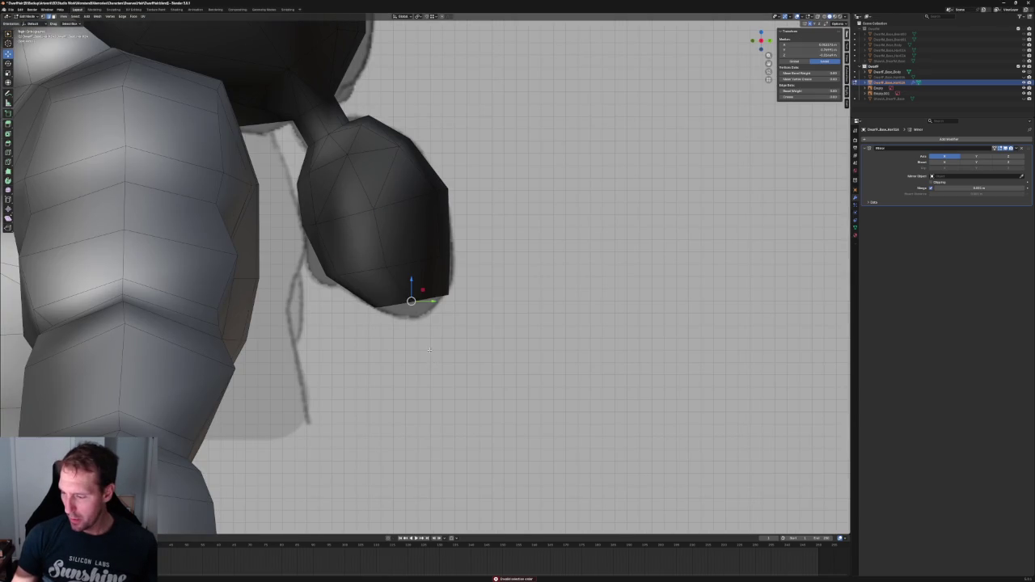
mouse_move(411, 301)
middle_mouse_down()
mouse_move(388, 321)
mouse_move(395, 288)
middle_mouse_up()
scroll(394, 304, "up", 2)
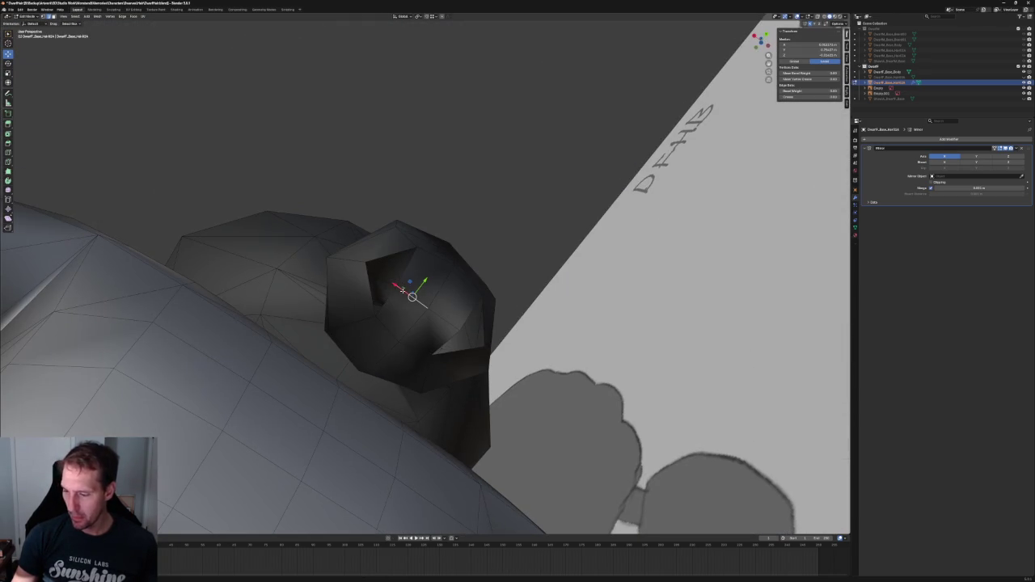
left_click(377, 261)
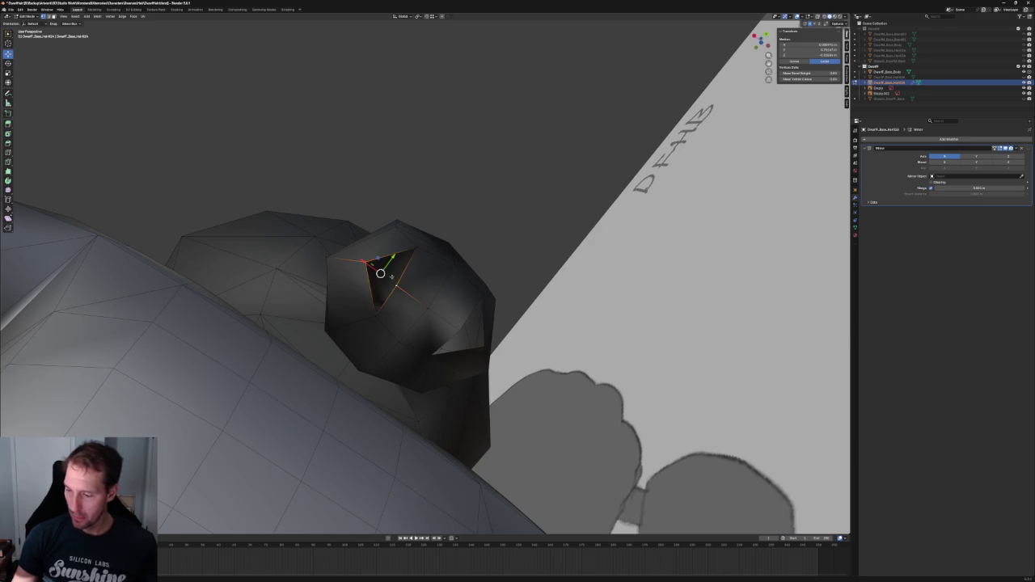
scroll(381, 273, "down", 5)
key("alt+a")
mouse_move(456, 215)
middle_mouse_down()
mouse_move(418, 219)
mouse_move(399, 267)
mouse_move(412, 289)
middle_mouse_up()
left_click(411, 288)
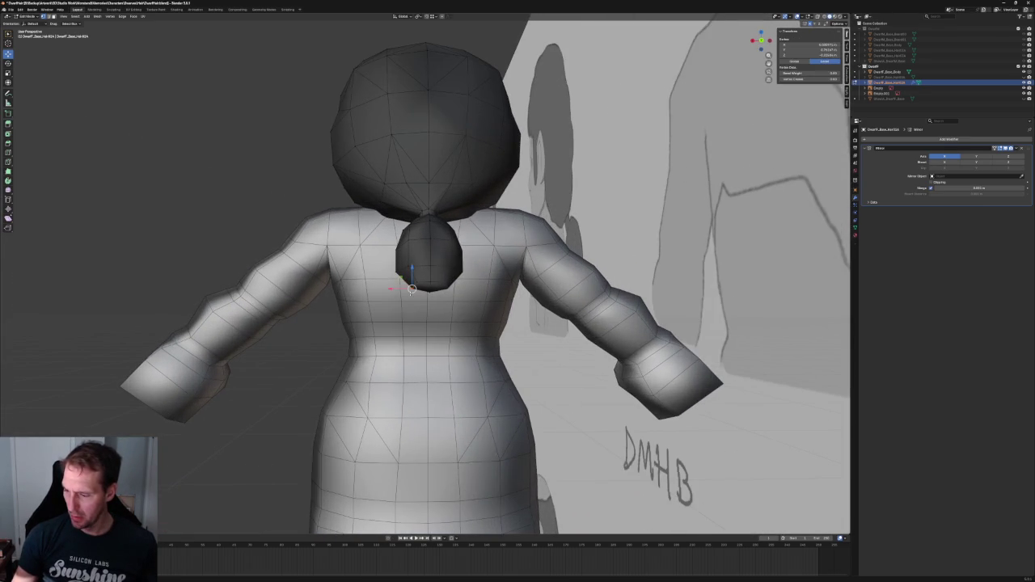
Move a vertex on the side of the hair bun along the X axis
key("alt+a")
scroll(298, 347, "down", 2)
mouse_move(298, 347)
middle_mouse_down()
mouse_move(459, 318)
mouse_move(417, 290)
mouse_move(378, 217)
middle_mouse_up()
scroll(460, 318, "up", 6)
left_click(417, 286)
key("g")
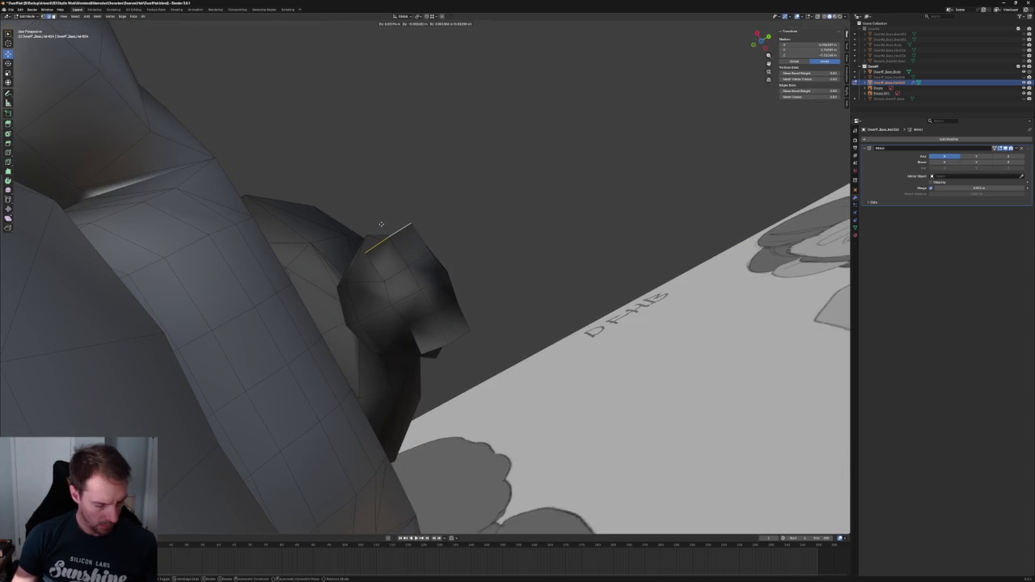
key("x")
left_click(488, 278)
Check the bun's tip vertex from the front, then centre the view on a hair vertex
left_click(485, 268)
middle_click_drag(485, 268, 427, 281)
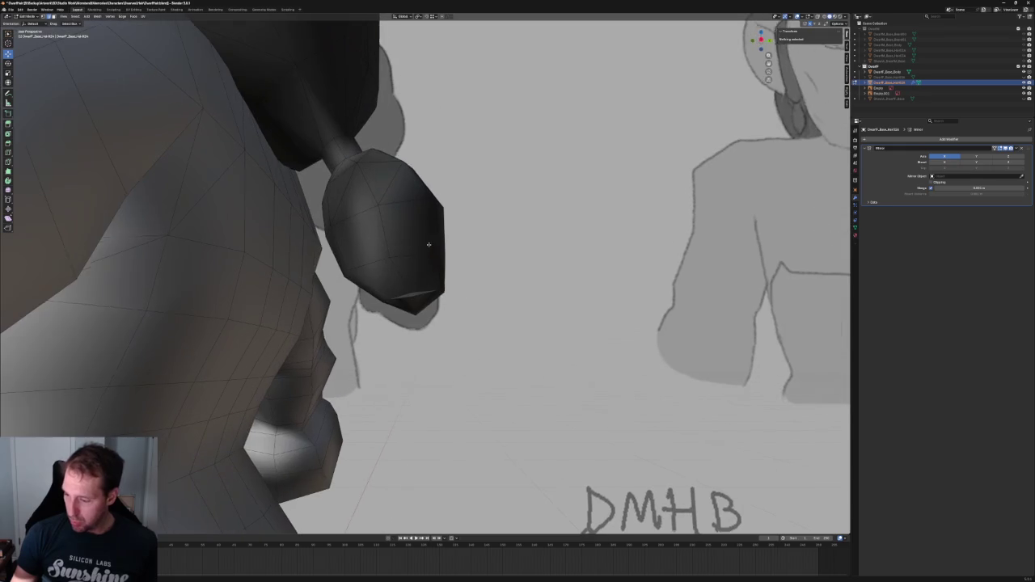
left_click(417, 302)
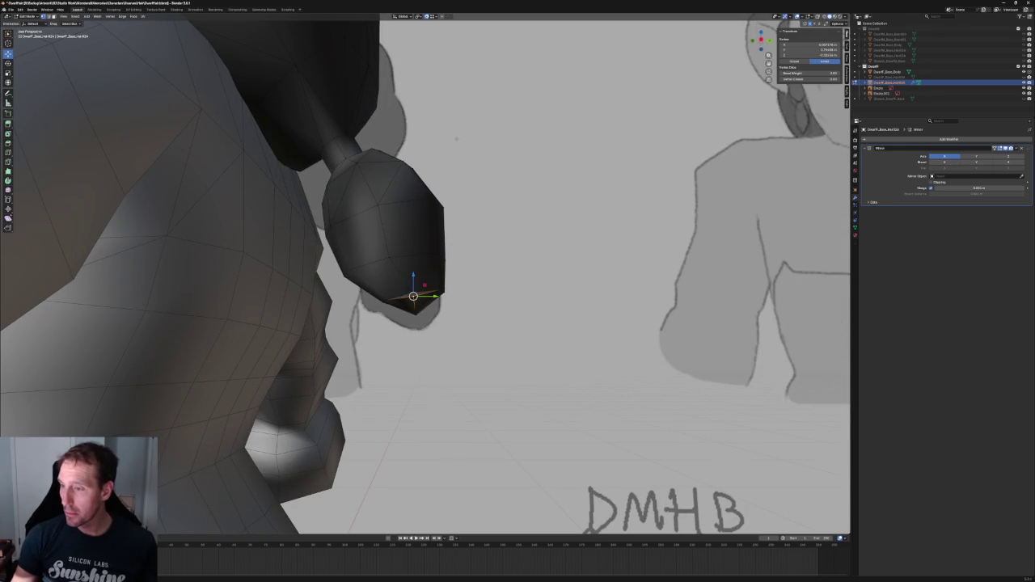
key("alt+a")
mouse_move(419, 295)
middle_mouse_down()
mouse_move(486, 305)
mouse_move(453, 300)
middle_mouse_up()
scroll(453, 299, "up", 5)
left_click(416, 300)
key("KP_Decimal")
Move the chosen hair vertex in Y and Z only, then clear the selection
key("g")
key("shift+x")
left_click(409, 217)
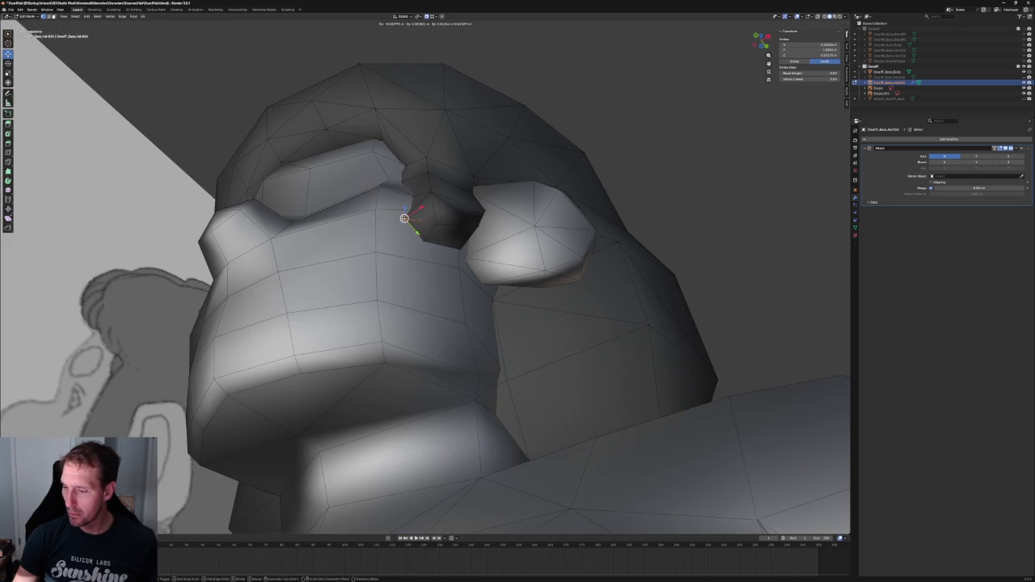
key("alt+a")
Check the sideburn from the right side view and select the entire hair mesh
scroll(458, 235, "down", 3)
middle_click_drag(458, 235, 391, 323)
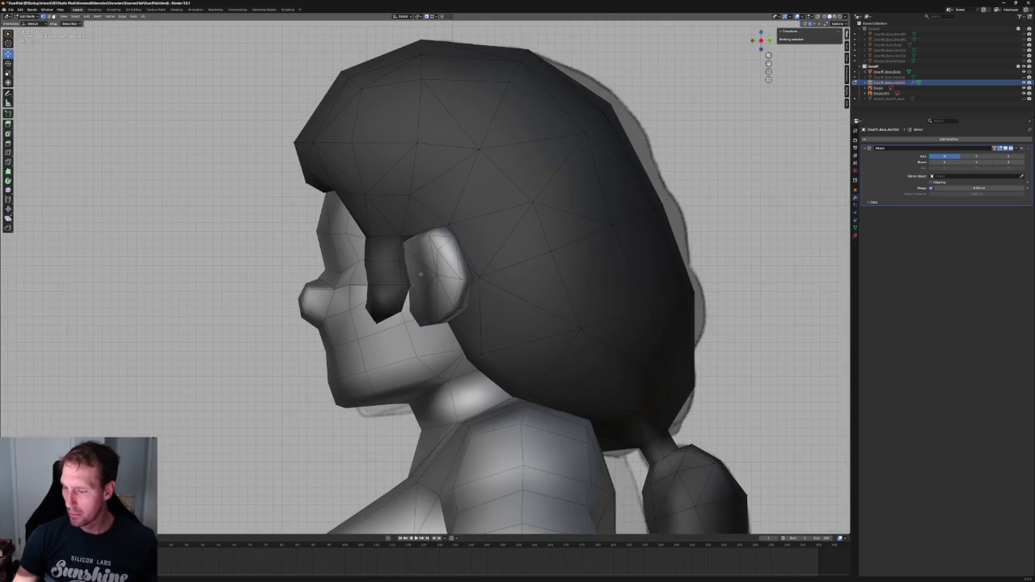
scroll(390, 323, "up", 3)
left_click(384, 322)
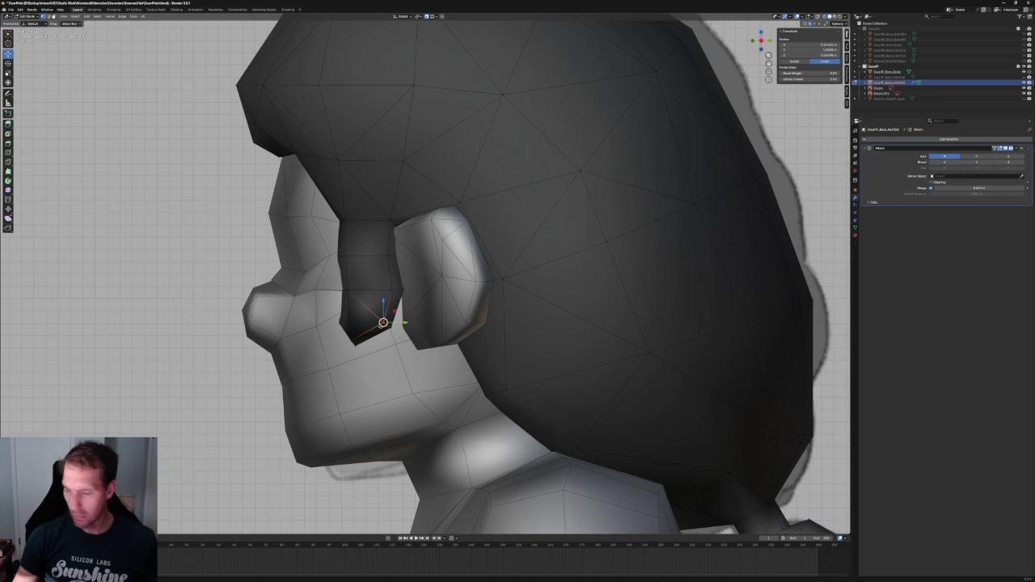
key("KP_3")
scroll(430, 459, "down", 2)
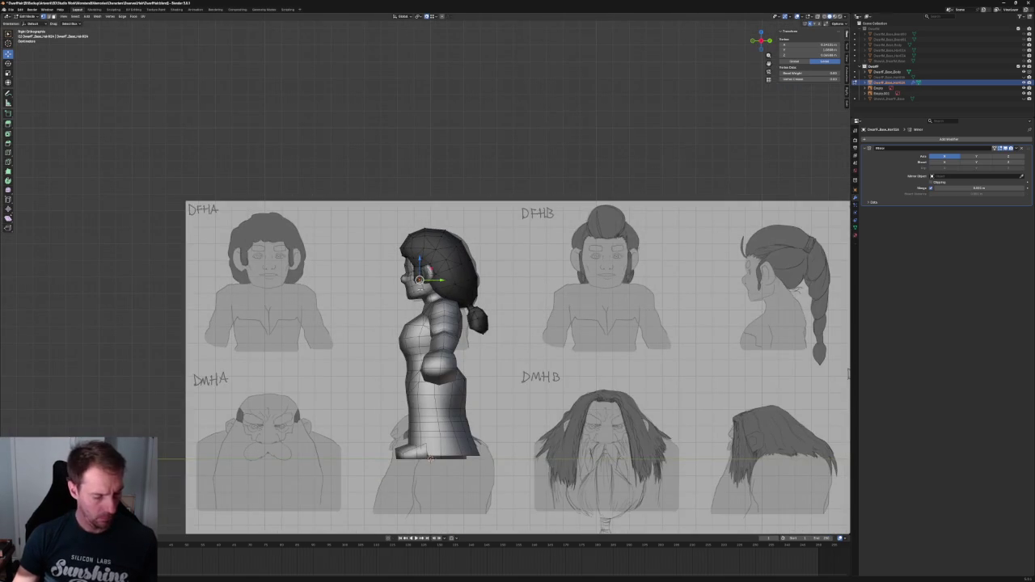
key("a")
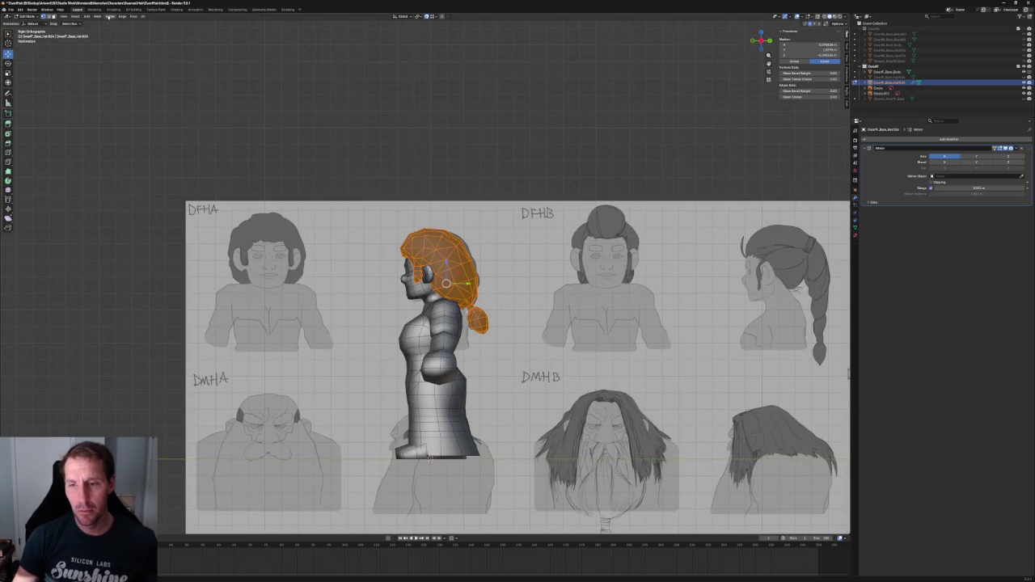
left_click(99, 17)
mouse_move(107, 114)
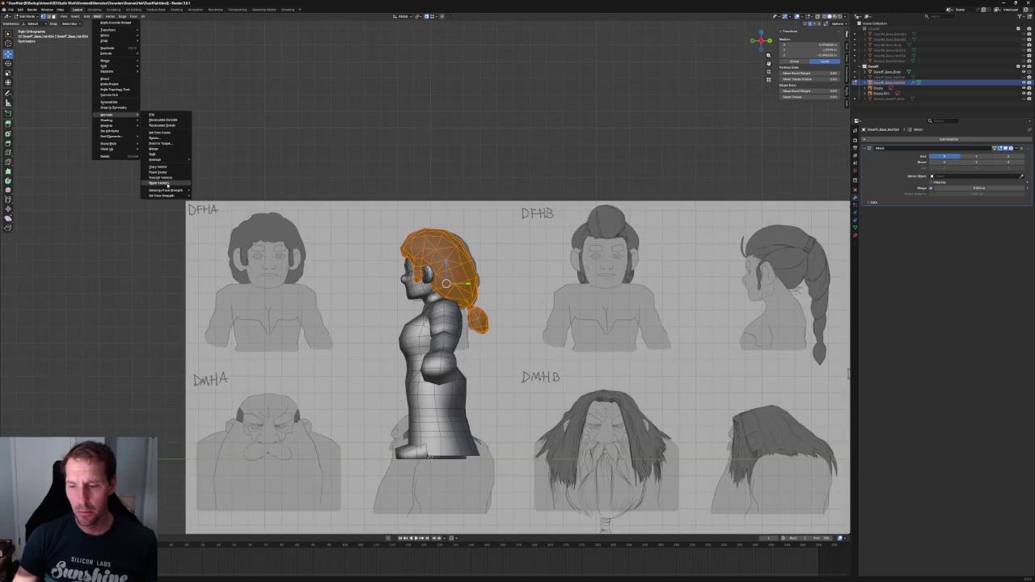
Recalculate the hair normals outside and view the head from the front in X-ray
left_click(167, 184)
key("alt+a")
scroll(461, 275, "up", 3)
scroll(474, 277, "up", 3)
mouse_move(474, 277)
middle_mouse_down()
mouse_move(472, 267)
mouse_move(399, 242)
middle_mouse_up()
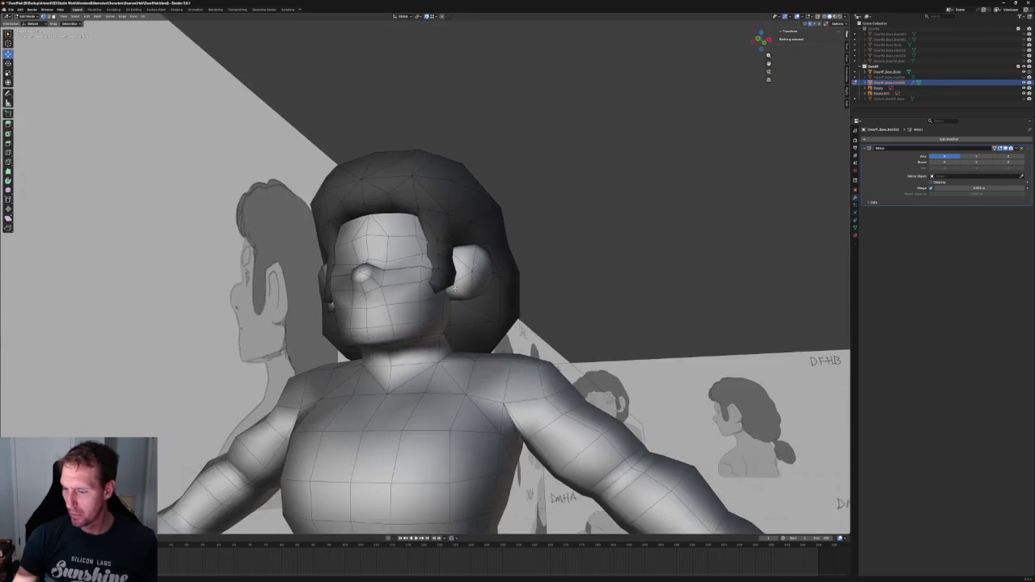
scroll(463, 291, "up", 2)
middle_click_drag(463, 291, 437, 299)
key("alt+z")
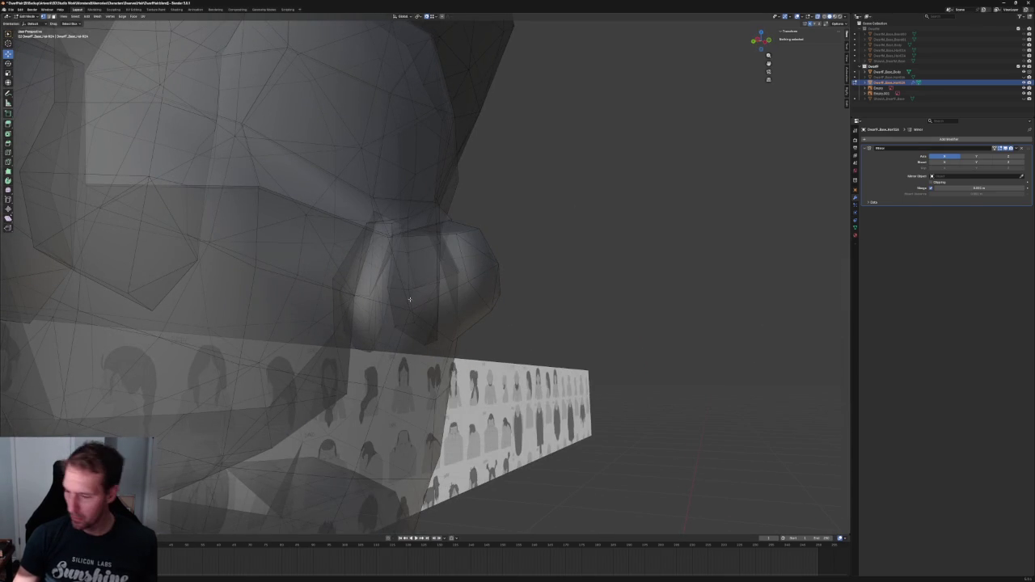
Pull the side-lock vertices beside the face downward so they frame the cheeks
left_click(390, 302)
left_click(389, 301, "shift")
mouse_move(389, 301)
middle_mouse_down()
mouse_move(402, 311)
mouse_move(488, 300)
mouse_move(434, 332)
middle_mouse_up()
left_click_drag(416, 316, 423, 354)
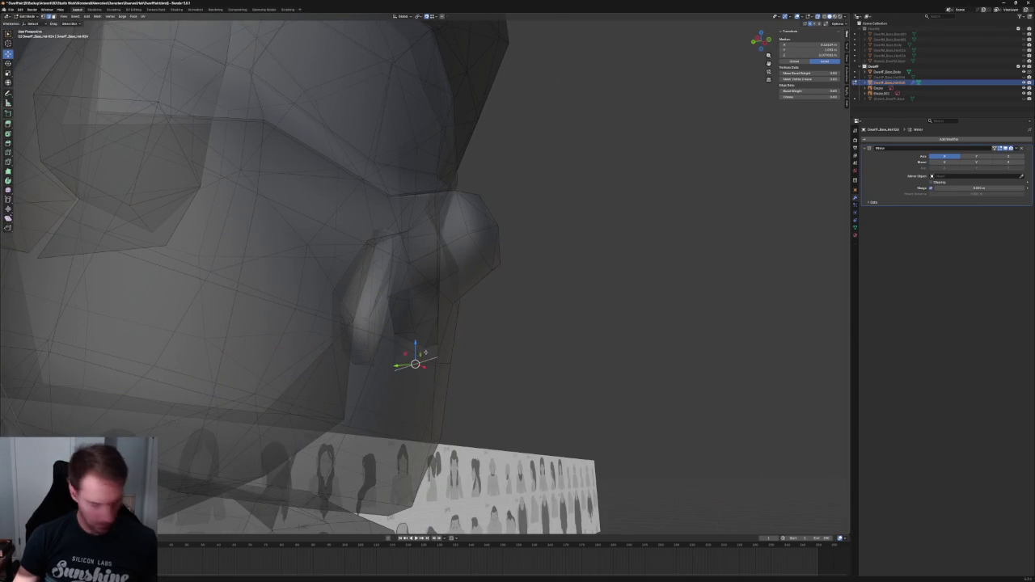
key("alt+a")
left_click(419, 362)
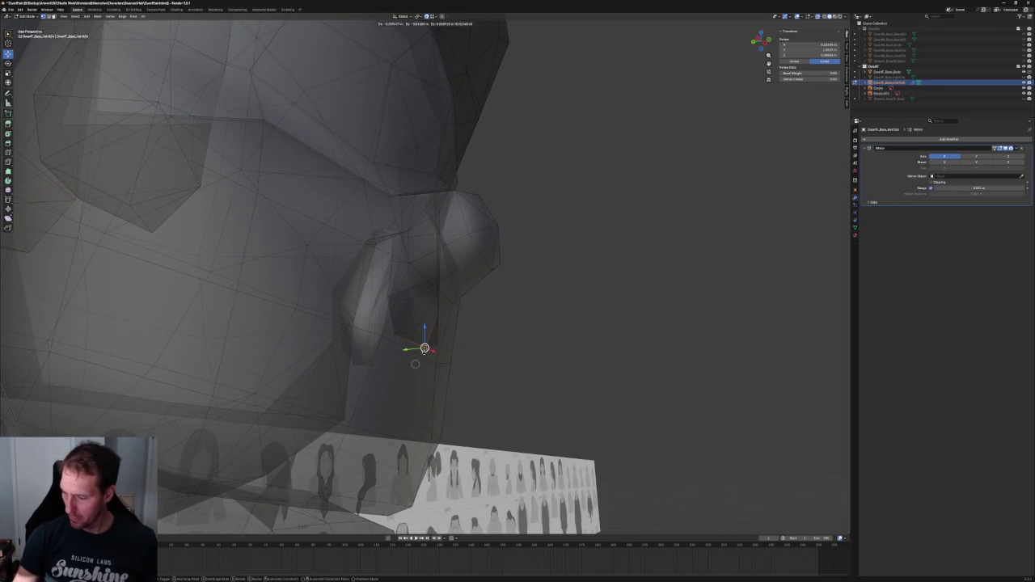
mouse_move(412, 349)
middle_mouse_down()
mouse_move(500, 333)
mouse_move(527, 203)
mouse_move(534, 258)
middle_mouse_up()
scroll(500, 333, "down", 5)
scroll(527, 203, "down", 3)
key("alt+a")
In front view, shift the temple hairline vertex slightly outward along X
scroll(535, 259, "up", 3)
key("KP_1")
scroll(448, 247, "up", 3)
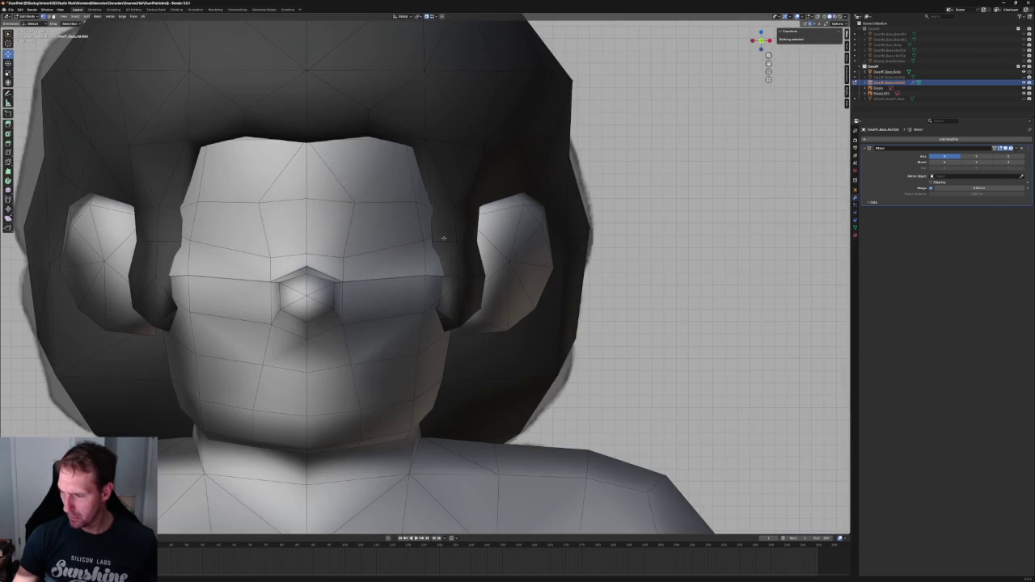
left_click(431, 203)
key("g")
key("x")
key("Escape")
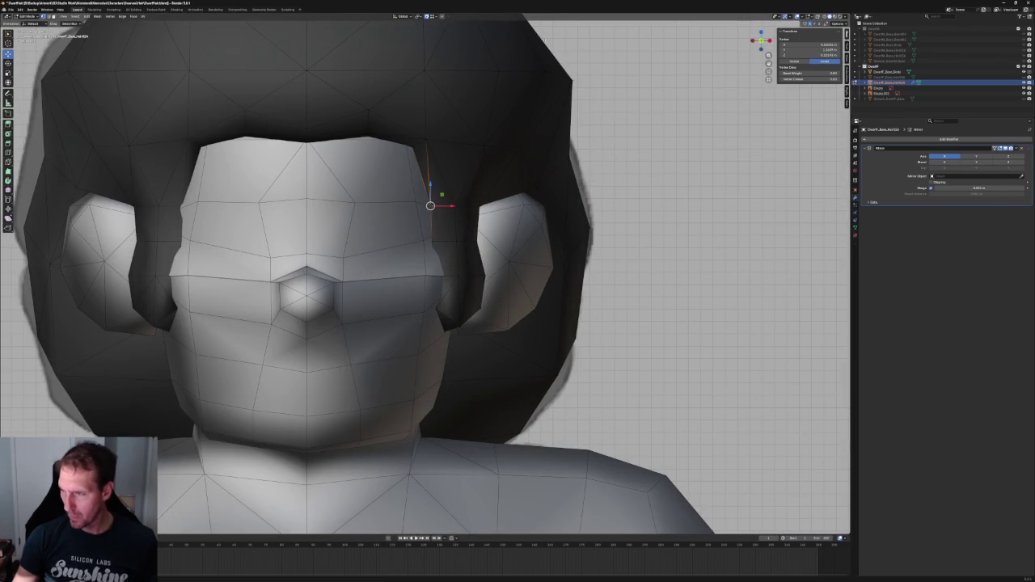
key("g")
key("x")
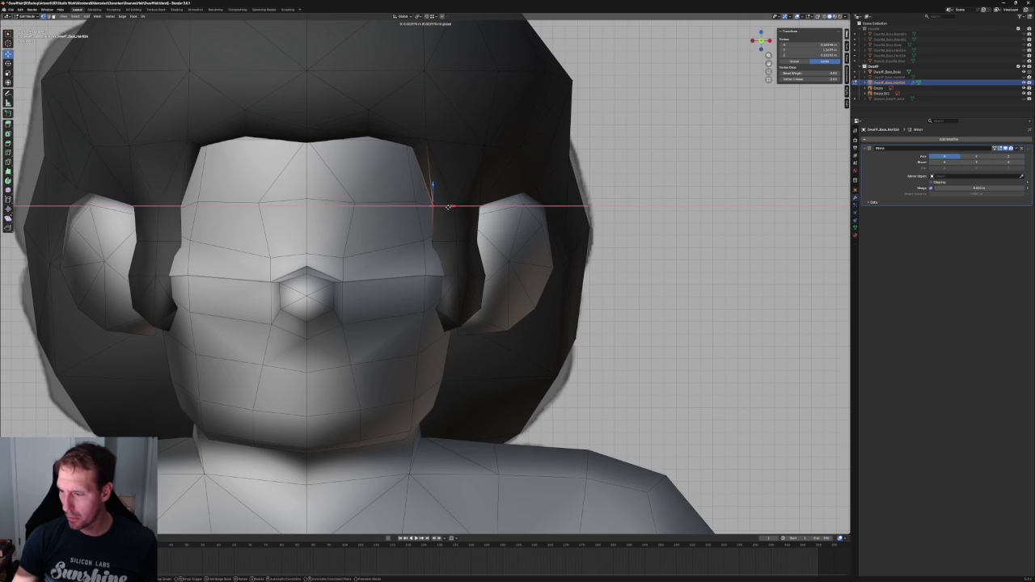
left_click(445, 209)
Move the hair vertex beside the cheek along the X axis
key("alt+z")
left_click(441, 276)
key("alt+z")
key("g")
key("x")
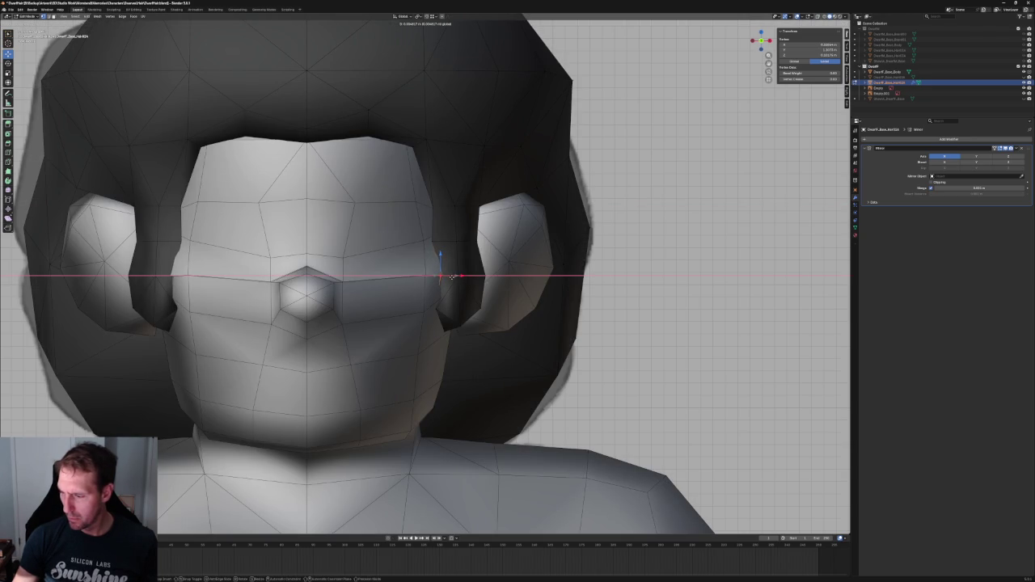
key("Escape")
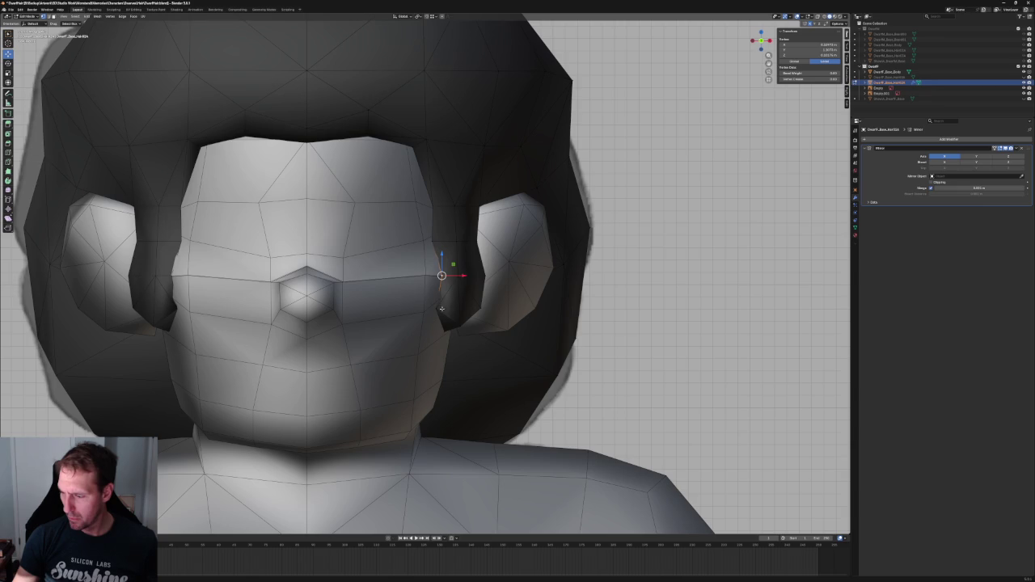
key("g")
key("x")
left_click(446, 312)
Inspect the side lock in X-ray, selecting its bottom and upper-left vertices
middle_click_drag(466, 307, 340, 332)
key("alt+z")
scroll(332, 334, "up", 3)
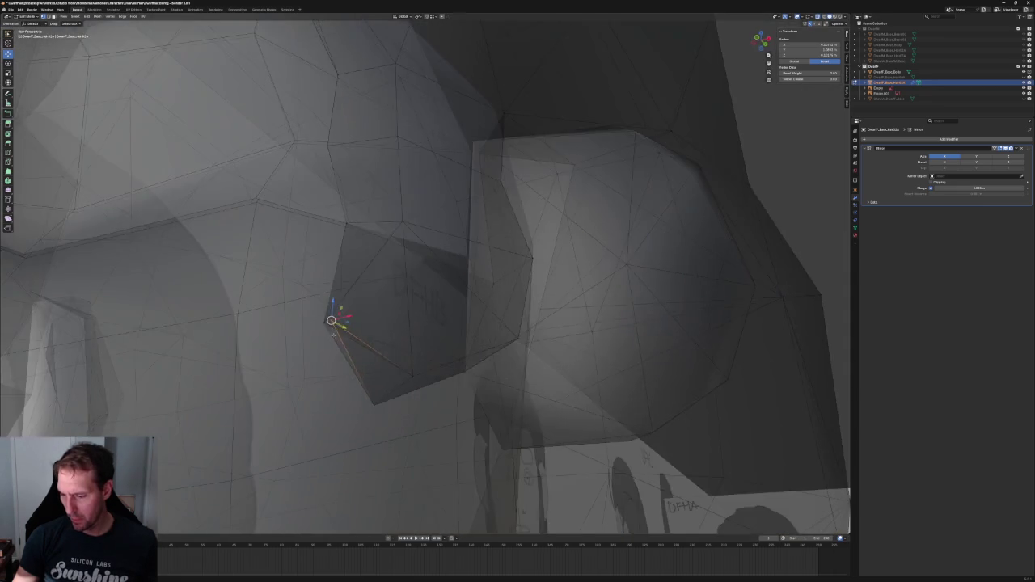
key("ctrl+KP_Add")
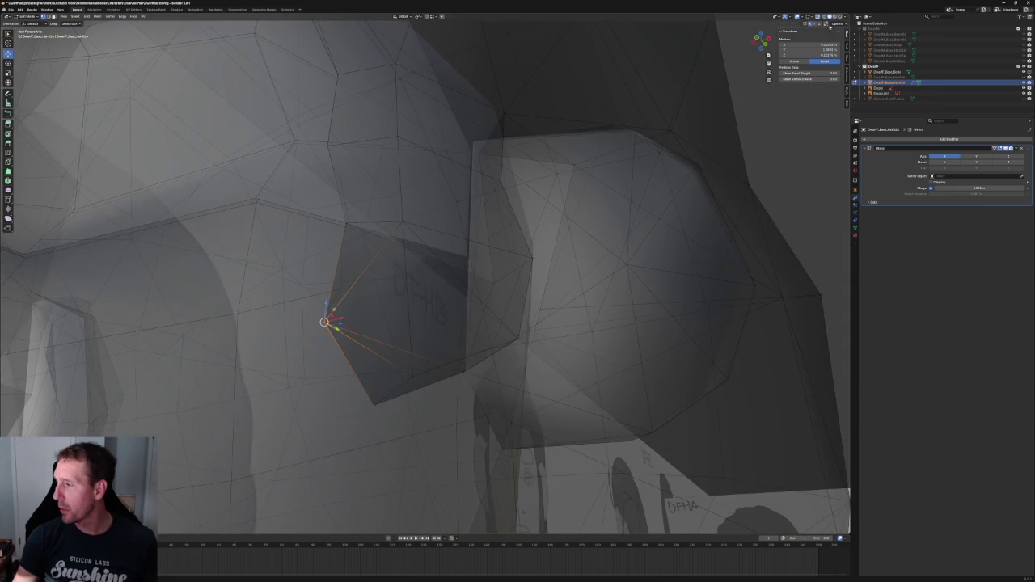
key("ctrl+KP_Subtract")
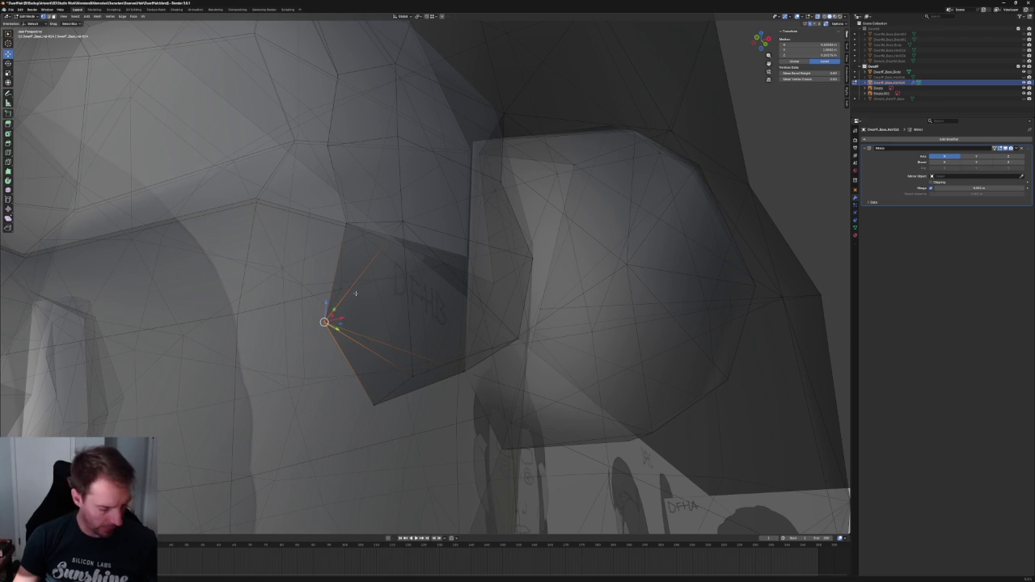
left_click(414, 374)
left_click(366, 412)
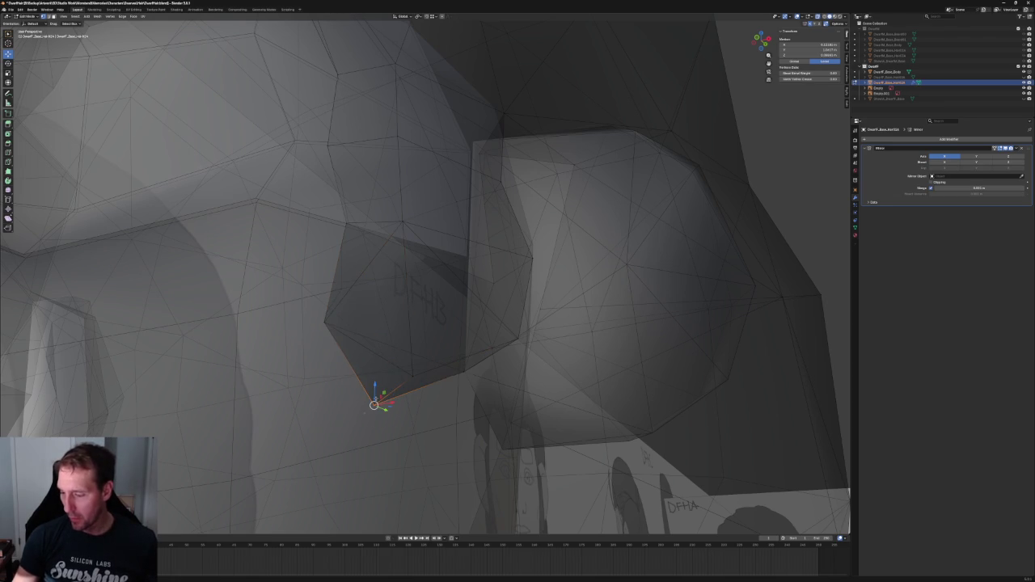
left_click(347, 223)
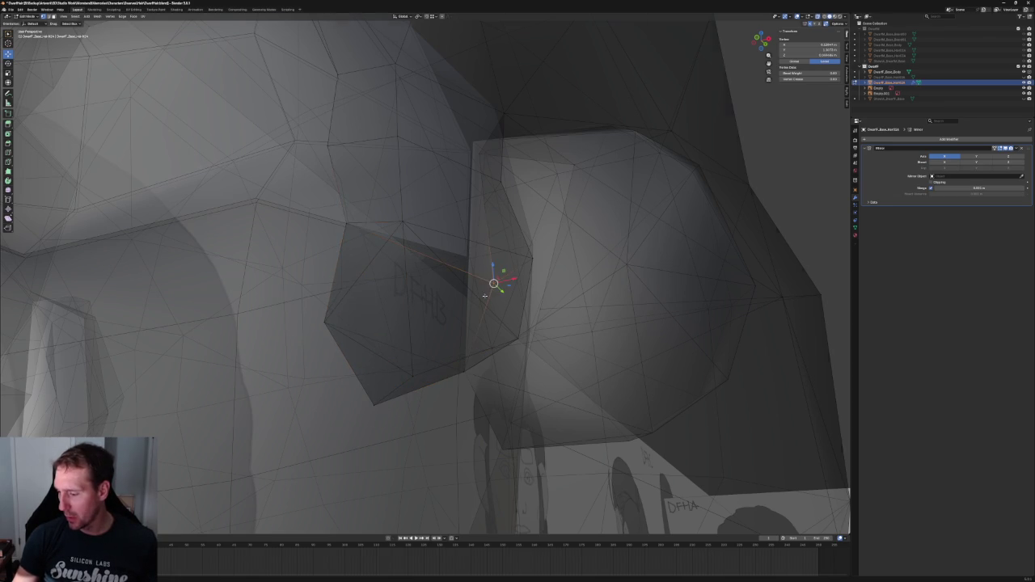
key("KP_Divide")
mouse_move(485, 296)
middle_mouse_down()
mouse_move(388, 267)
mouse_move(372, 324)
middle_mouse_up()
key("alt+a")
scroll(389, 267, "up", 5)
Move the sideburn tip vertex along the Y axis
left_click(388, 266)
key("alt+z")
scroll(371, 325, "up", 3)
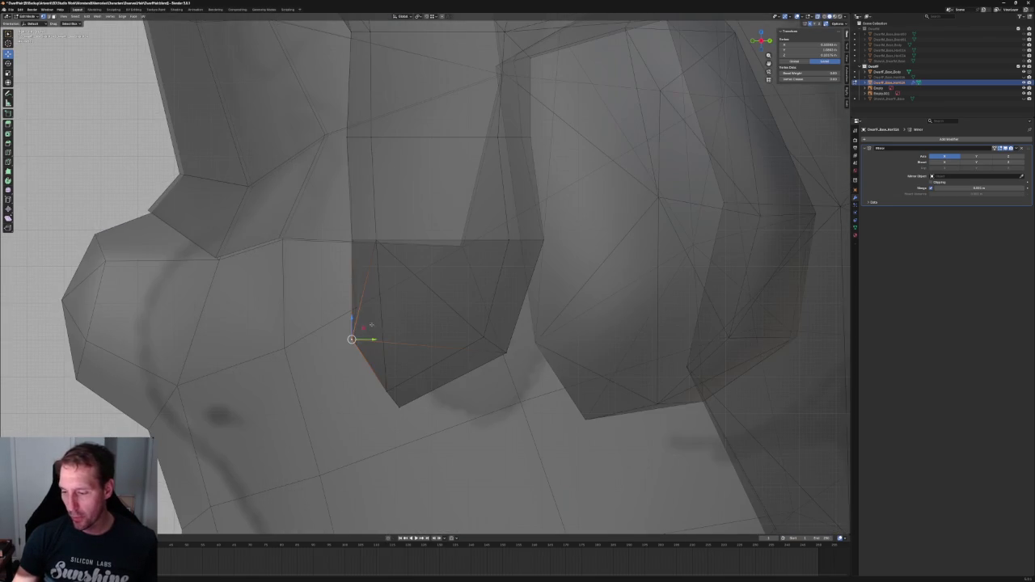
key("g")
key("y")
left_click(354, 317)
key("alt+z")
scroll(354, 317, "down", 3)
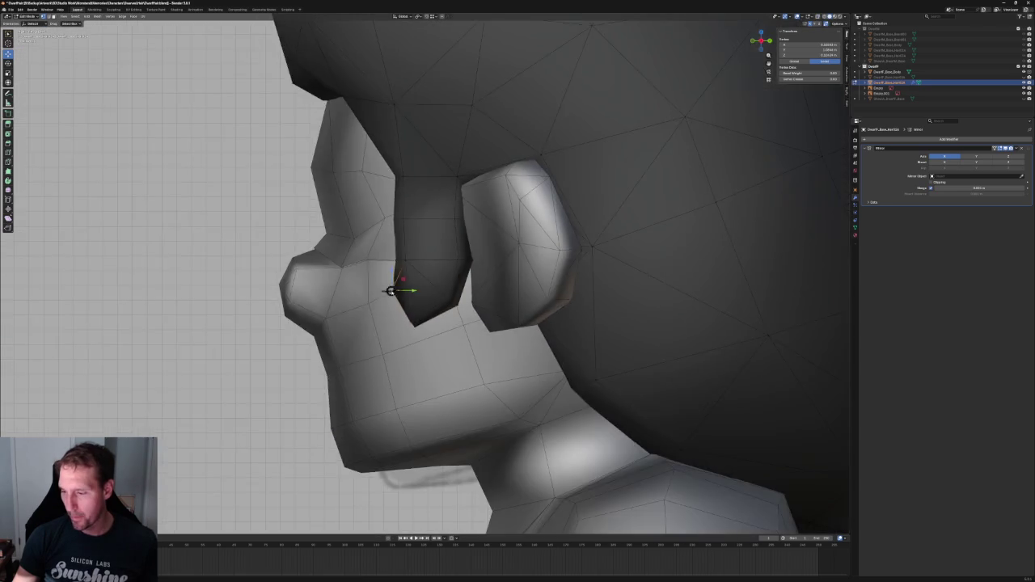
Nudge the ear-side vertex along X and recheck it in front view
key("KP_1")
middle_click_drag(398, 286, 376, 245)
scroll(376, 245, "up", 3)
key("g")
key("x")
key("Return")
key("KP_1")
key("alt+z")
scroll(408, 259, "up", 3)
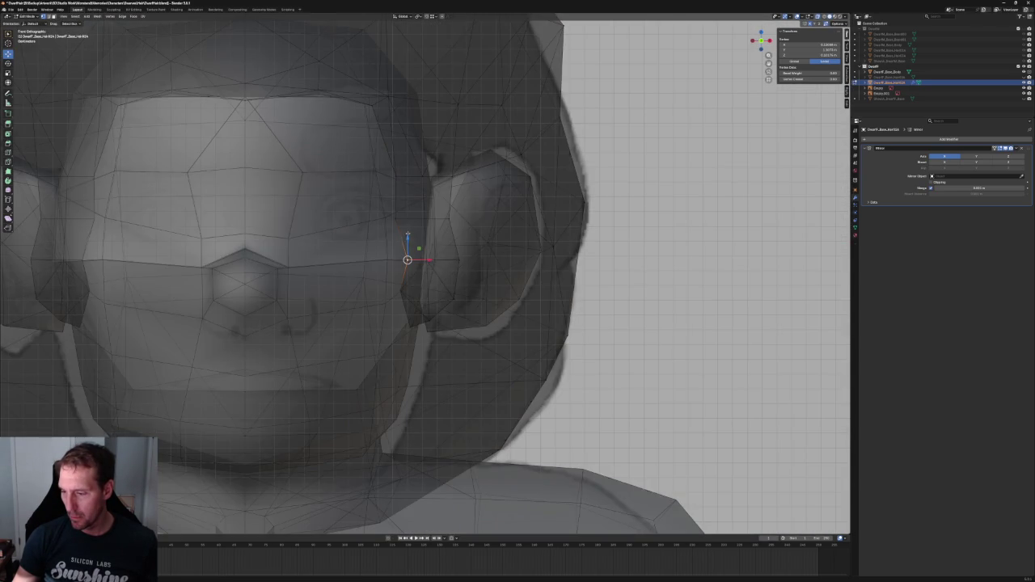
key("alt+z")
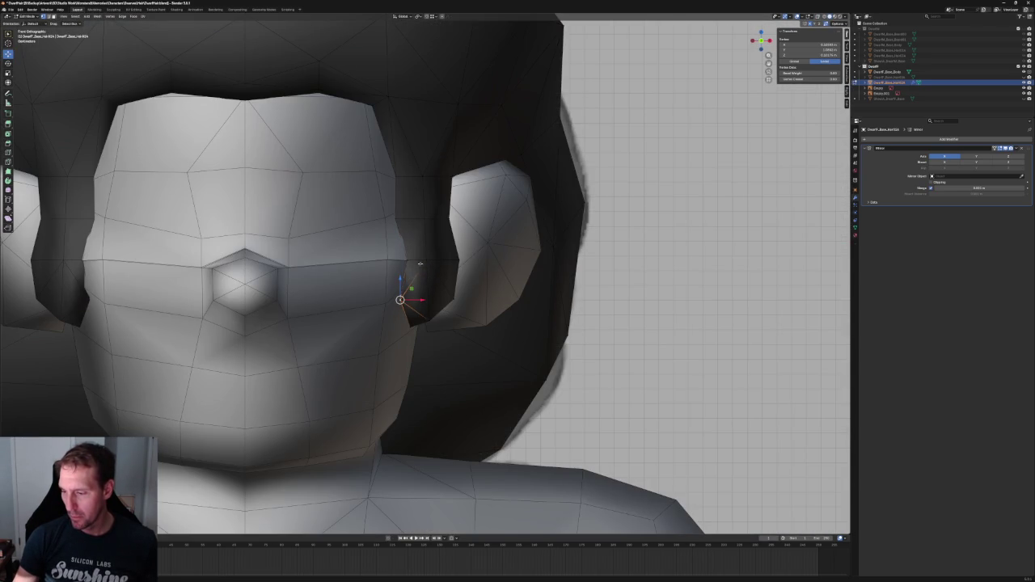
key("alt+z")
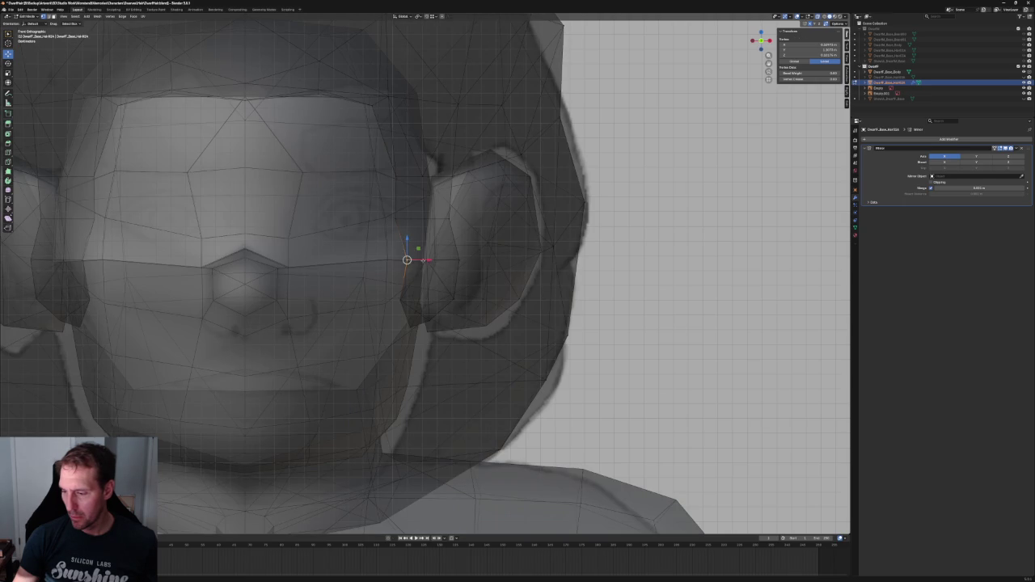
Shift the sideburn vertex sideways in X, then in Y and Z toward the face
key("g")
key("x")
left_click(409, 259)
middle_click_drag(410, 260, 389, 312)
key("alt+z")
key("g")
key("y")
key("y")
key("y")
key("shift+x")
left_click(389, 288)
mouse_move(393, 291)
middle_mouse_down()
mouse_move(435, 264)
mouse_move(441, 299)
middle_mouse_up()
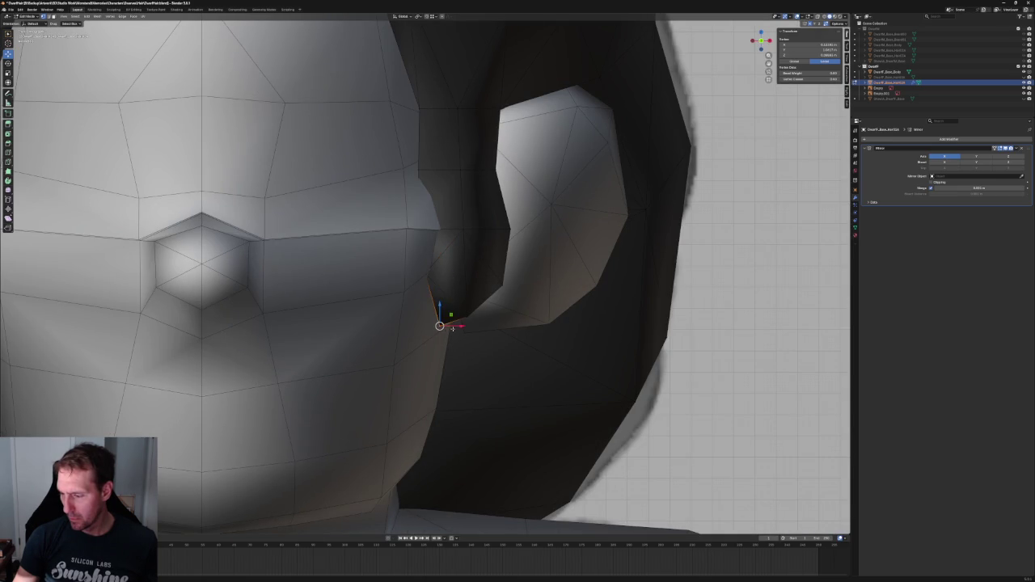
Tuck the lower sideburn vertex against the cheek along X, then return to front view
key("g")
key("x")
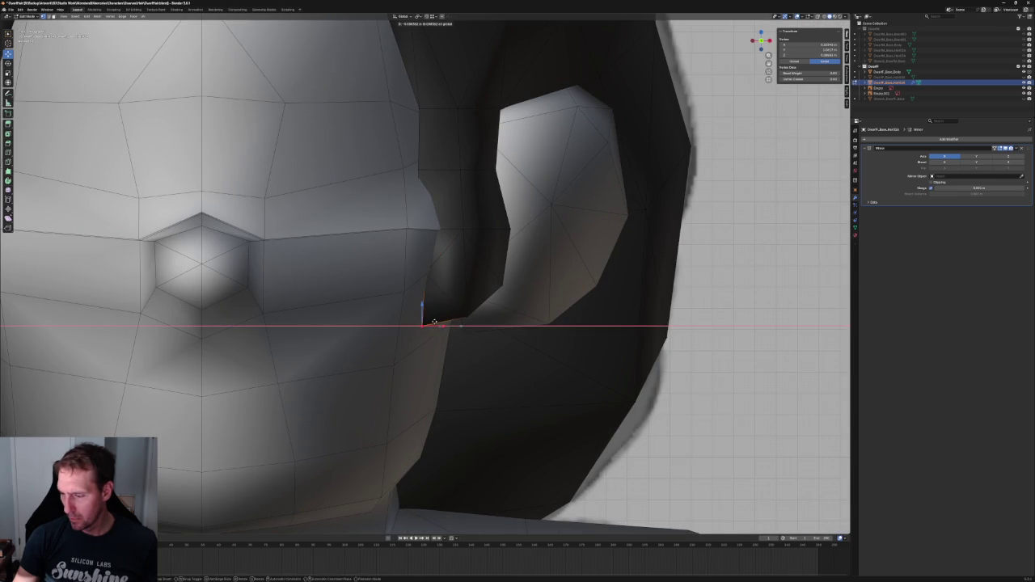
left_click(434, 322)
scroll(474, 295, "down", 5)
key("alt+a")
key("KP_1")
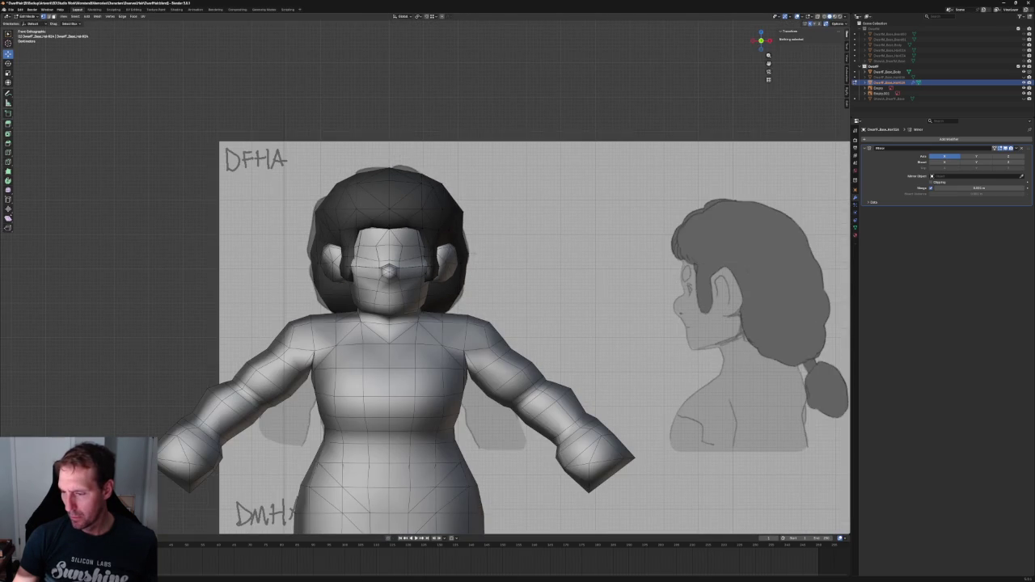
Turn on X-ray so the front reference sketch shows through the hair
key("alt+z")
scroll(473, 253, "up", 8)
scroll(474, 253, "down", 5)
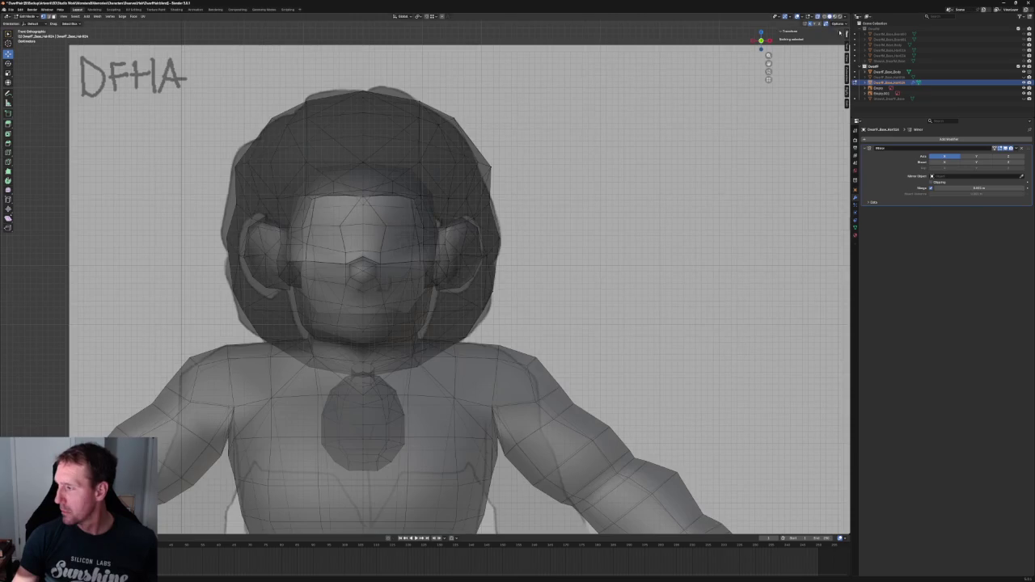
left_click(826, 15)
scroll(518, 189, "up", 3)
scroll(518, 189, "down", 3)
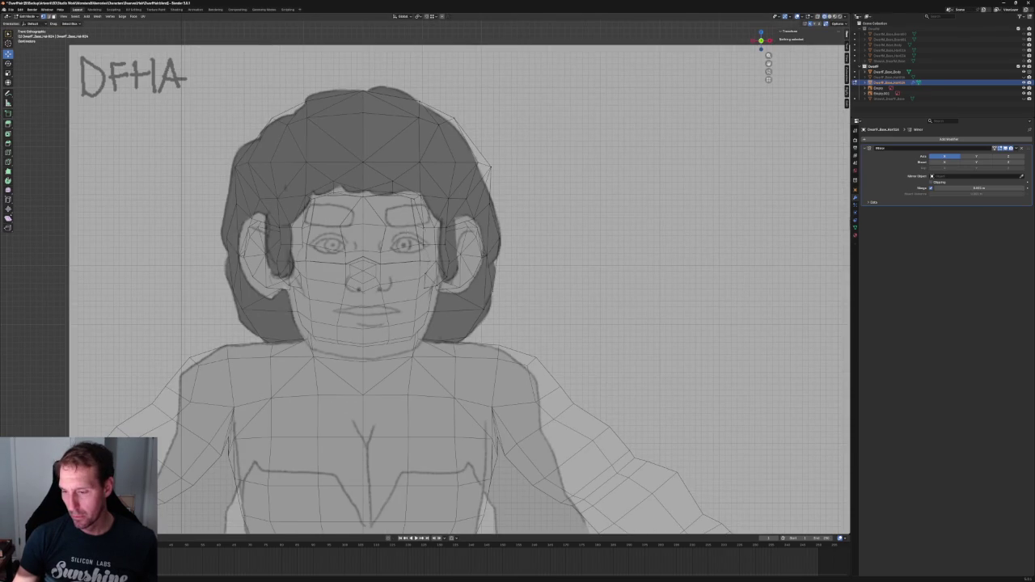
middle_click_drag(443, 226, 426, 237, "shift")
scroll(426, 237, "up", 3)
scroll(426, 237, "up", 1)
Move the two hair vertices beside the ear along X to match the sketch
left_click(393, 254)
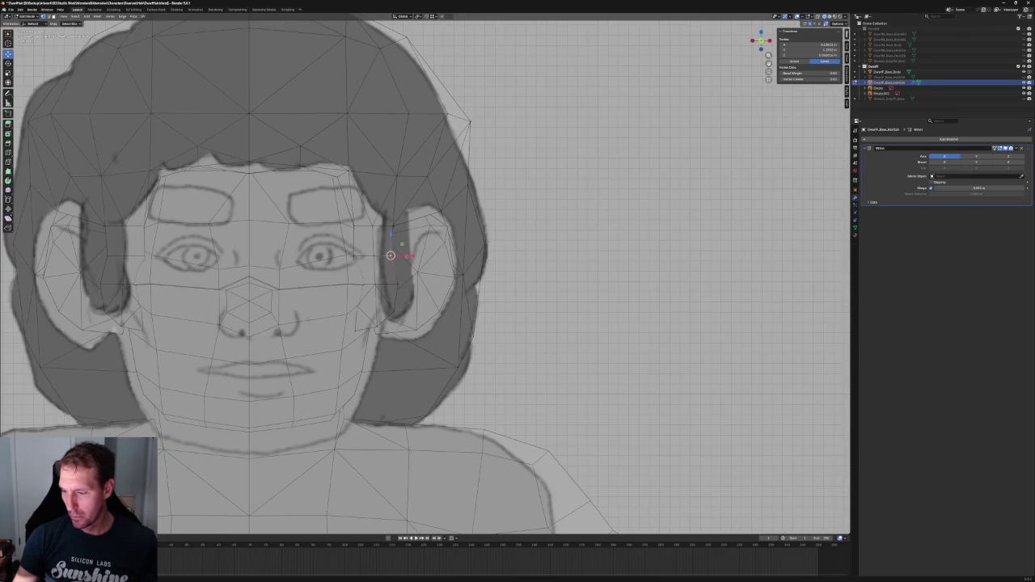
key("g")
key("x")
left_click(410, 255)
key("alt+a")
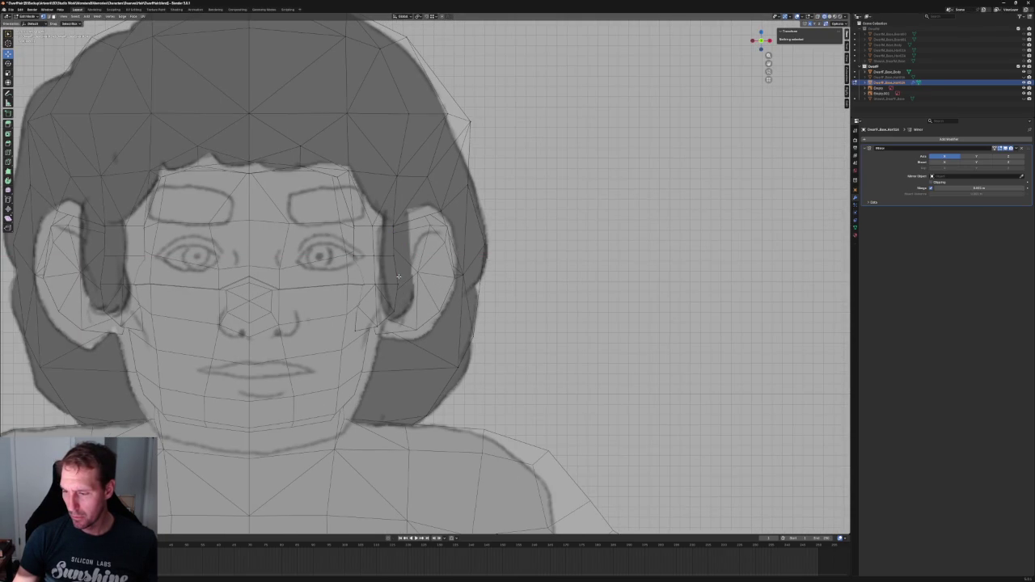
left_click(394, 250)
key("g")
key("x")
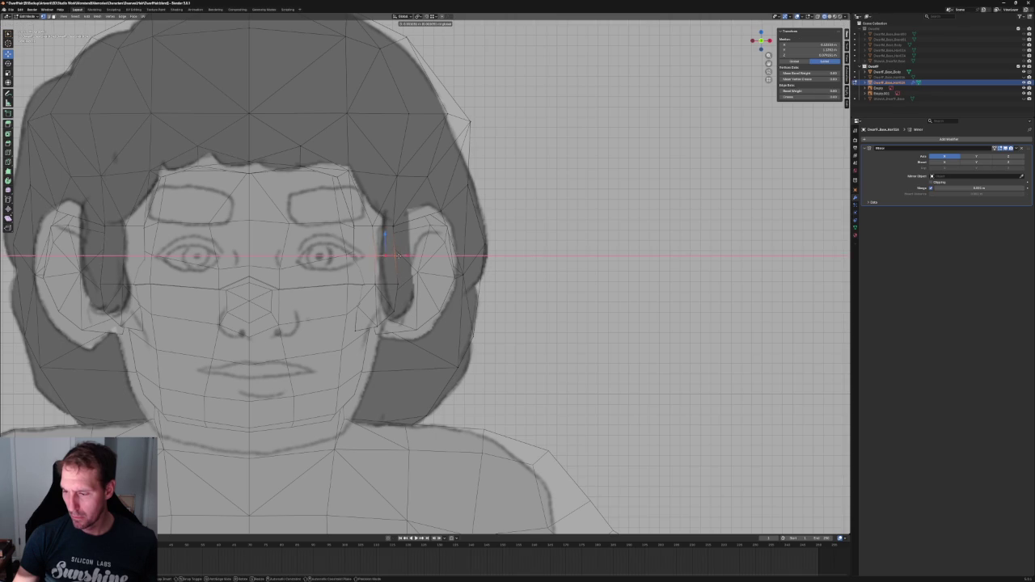
left_click(398, 256)
key("alt+a")
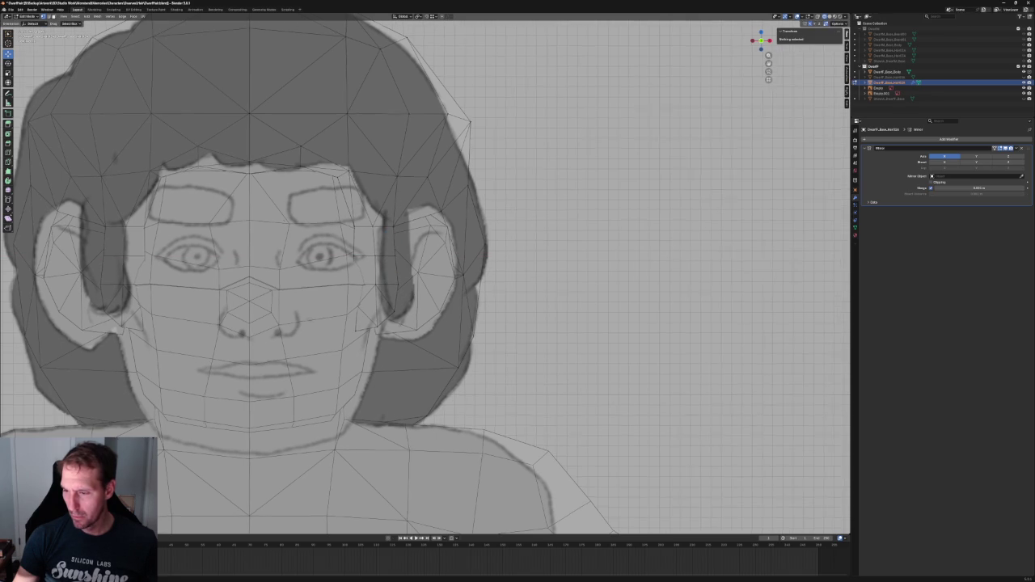
Show the head in right side view with solid shading and pick a front-edge hair vertex
middle_click_drag(349, 173, 383, 224, "shift")
scroll(384, 220, "down", 4)
key("KP_3")
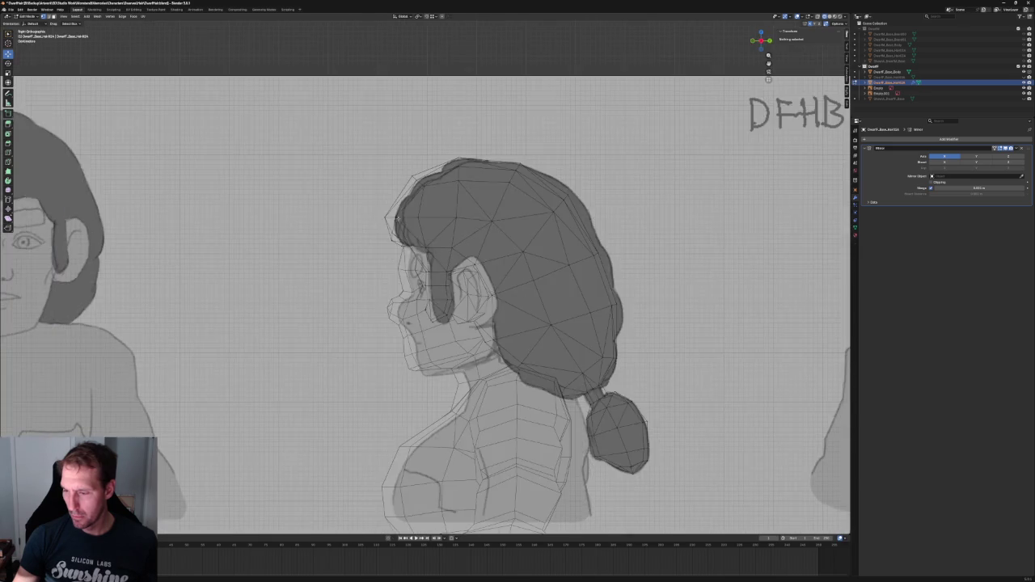
scroll(410, 242, "up", 5)
key("alt+z")
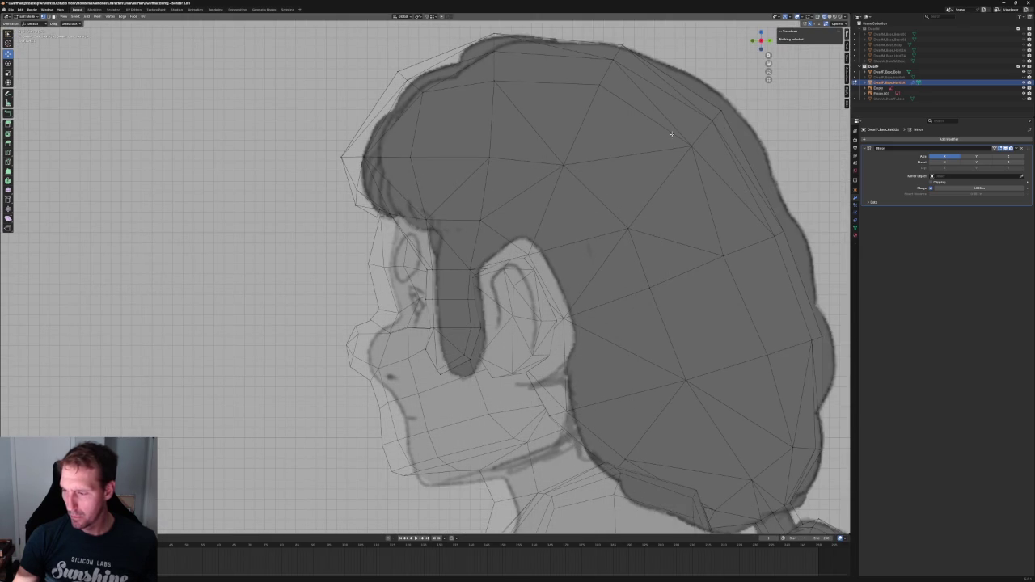
key("shift+z")
key("alt+z")
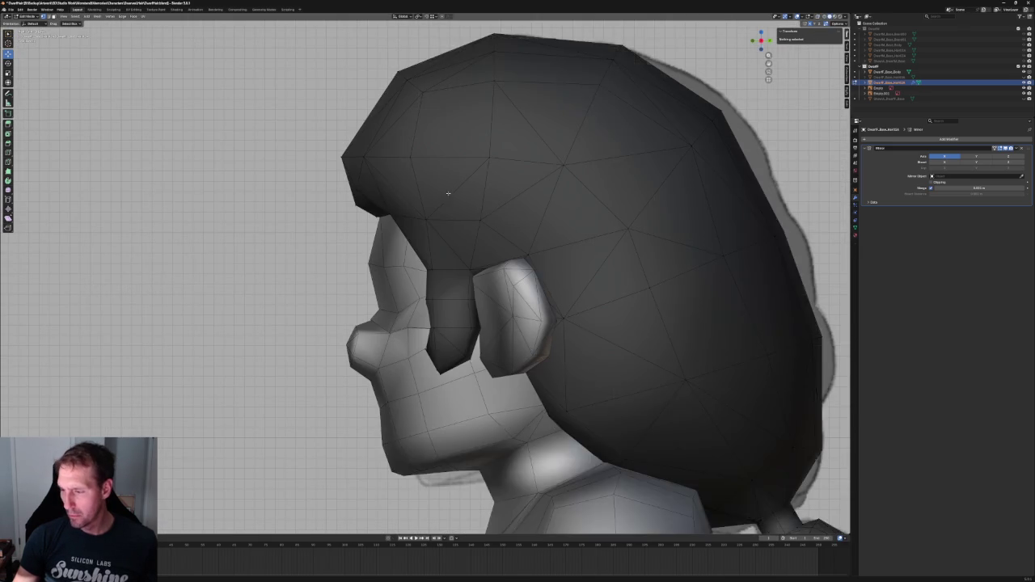
scroll(408, 235, "up", 2)
scroll(409, 235, "up", 2)
left_click(408, 235)
Turn on X-ray and try collapsing a hairline edge, then undo the collapse
middle_click_drag(409, 235, 443, 249)
key("alt+z")
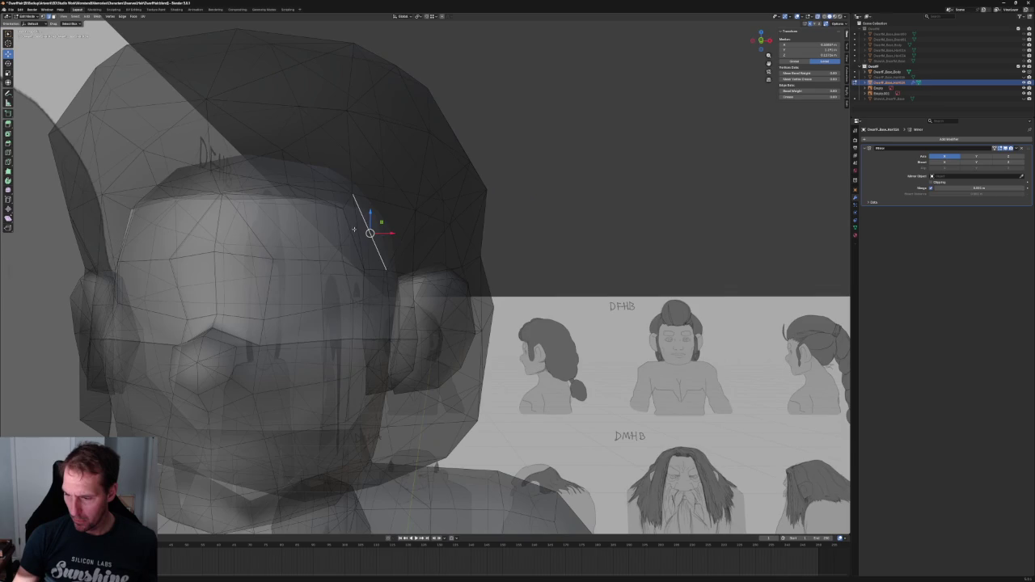
middle_click_drag(362, 228, 369, 224)
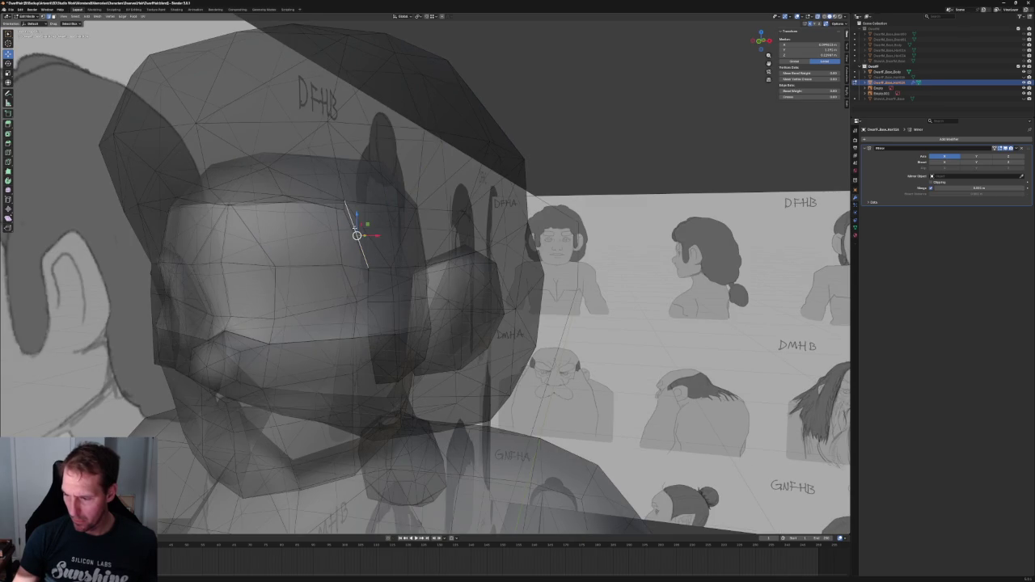
key("m")
left_click(356, 234)
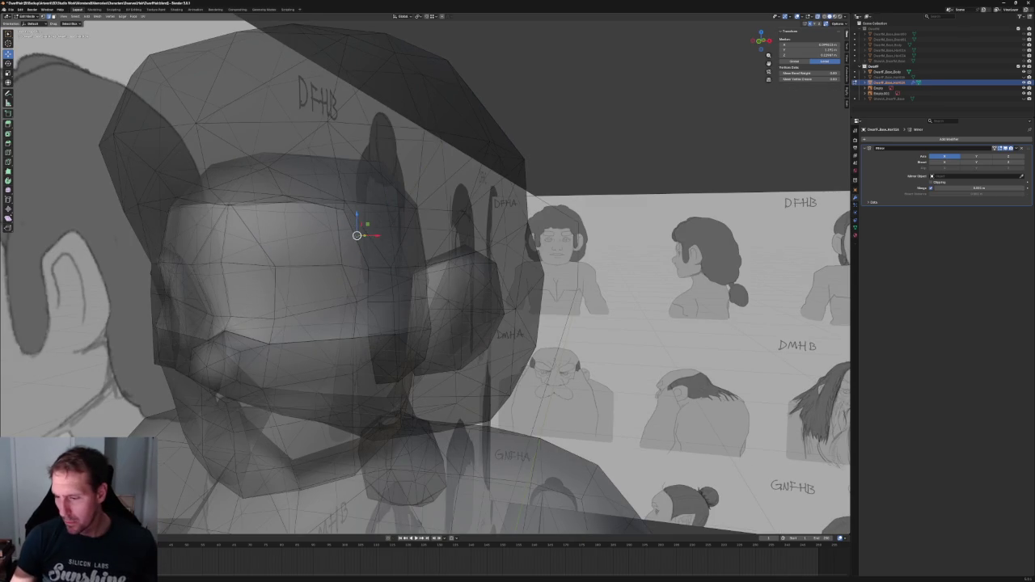
key("ctrl+z")
Fill a face between the selected hairline vertices and check it from the side
middle_click_drag(365, 231, 415, 234)
scroll(380, 230, "up", 3)
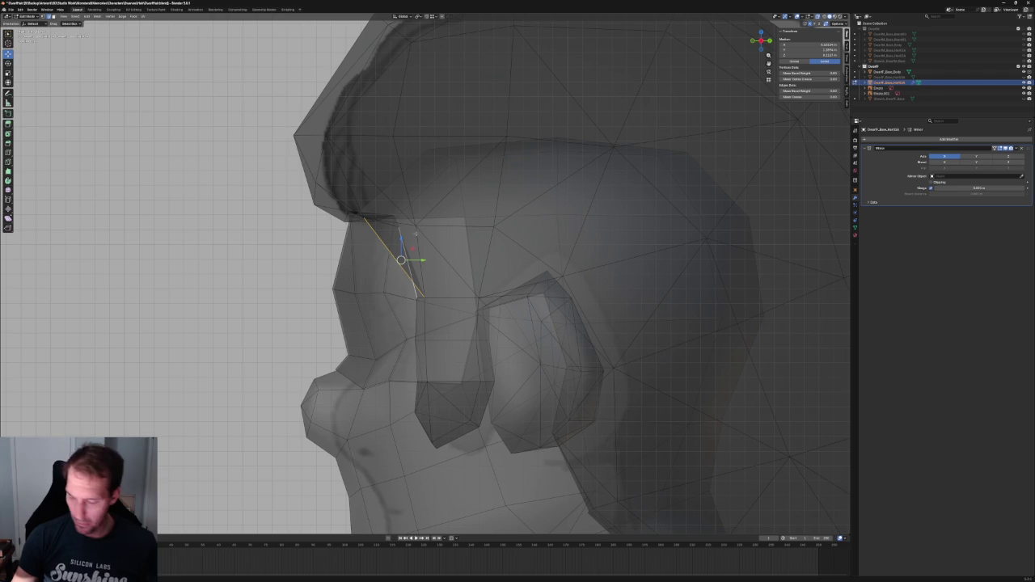
key("f")
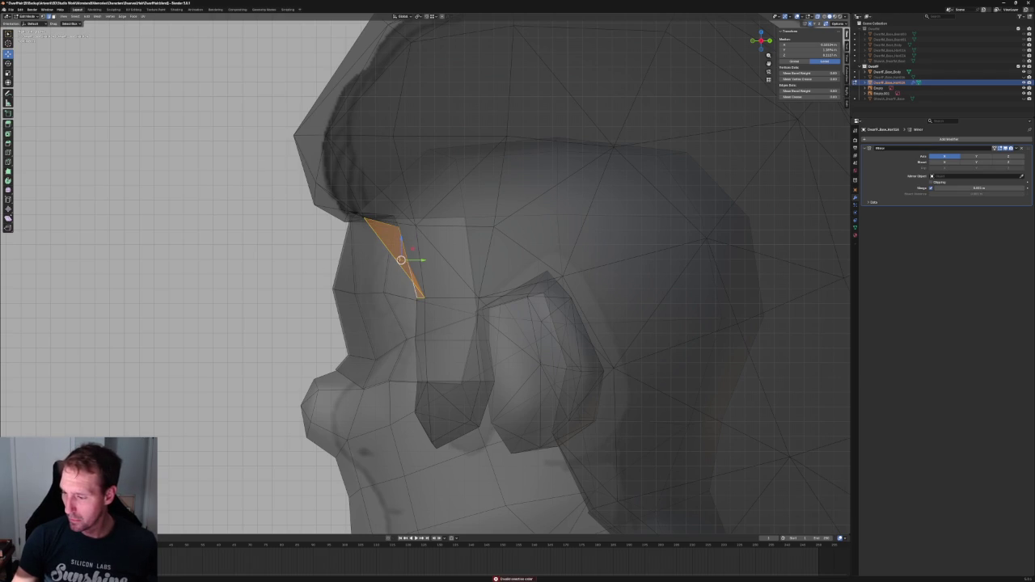
scroll(418, 261, "down", 5)
mouse_move(417, 261)
middle_mouse_down()
mouse_move(488, 248)
mouse_move(422, 250)
middle_mouse_up()
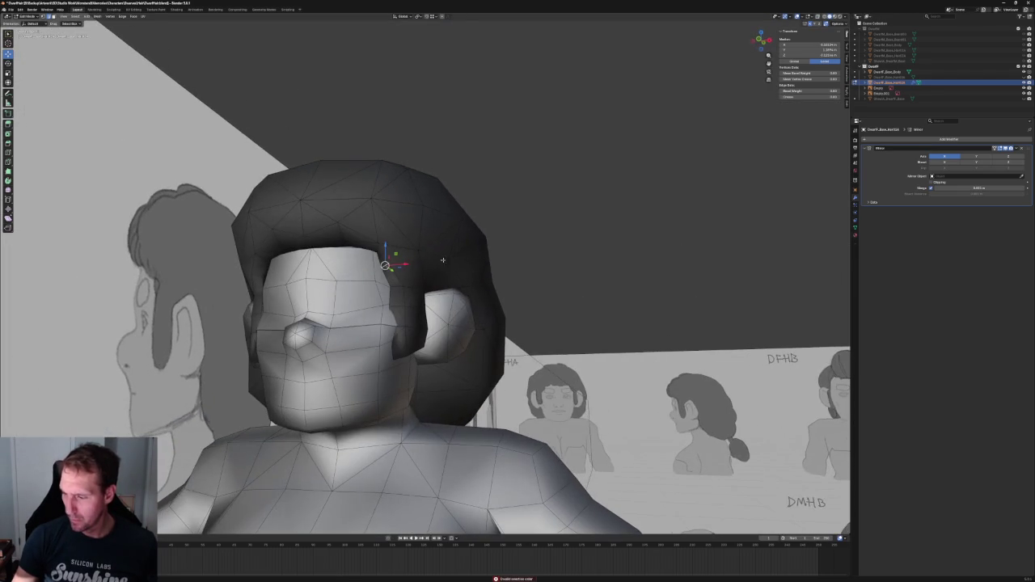
left_click(419, 250)
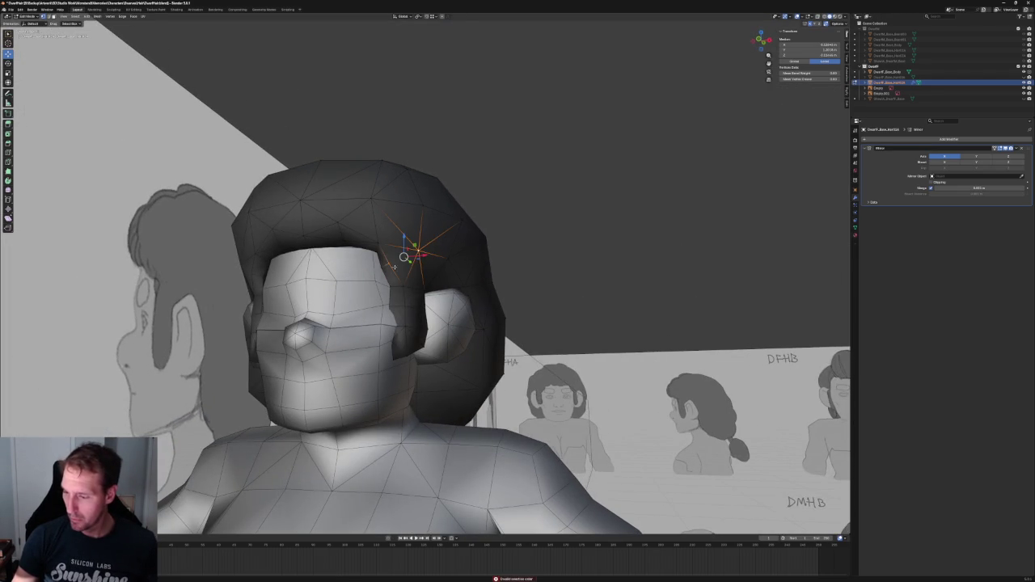
left_click(546, 217)
In front view with X-ray, slide a hairline vertex sideways along X
middle_click_drag(547, 213, 518, 237)
key("KP_1")
scroll(372, 261, "up", 5)
key("alt+z")
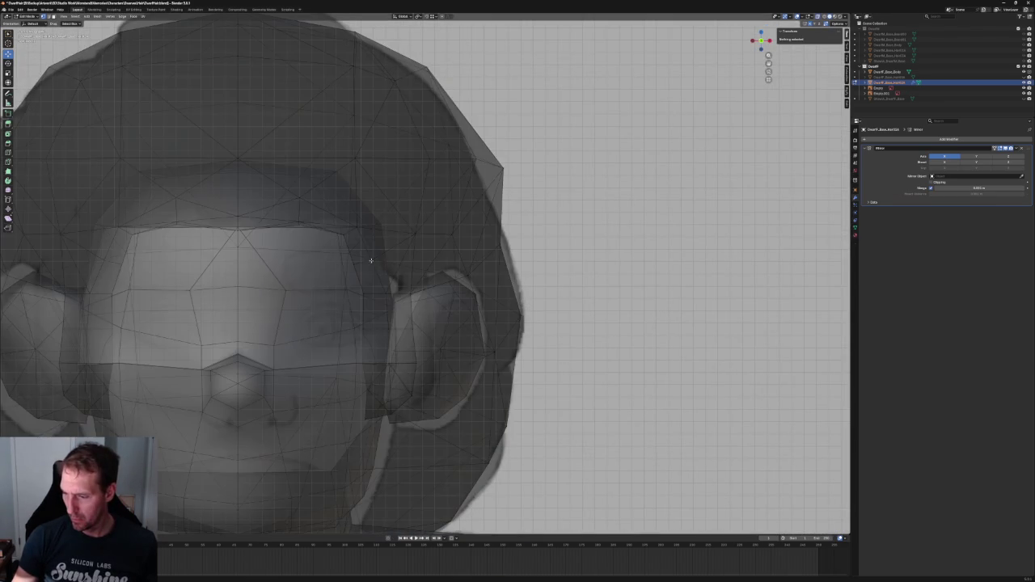
left_click(371, 261)
left_click_drag(390, 261, 394, 263)
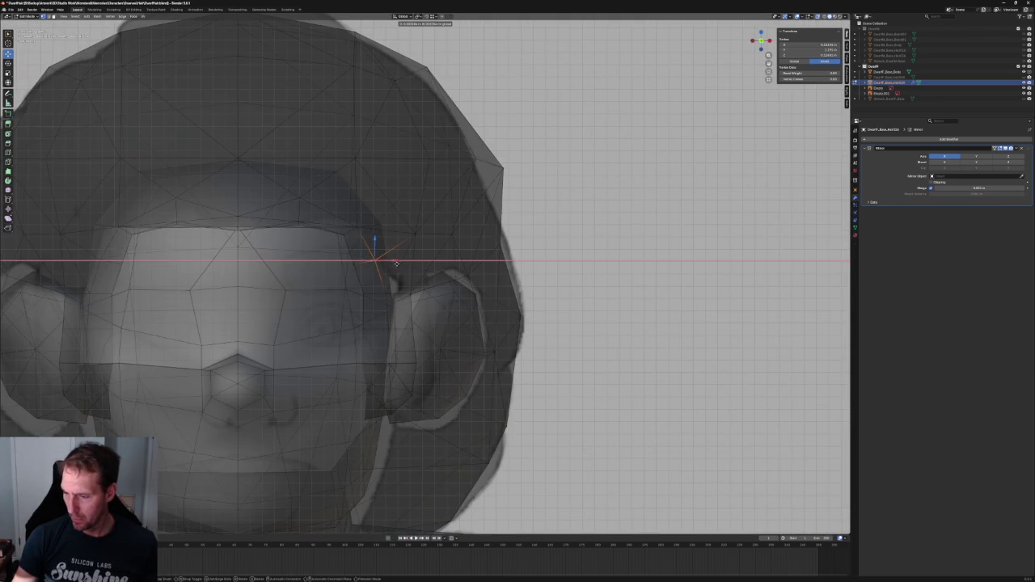
left_click(396, 263)
Reposition the hairline vertex again with a constrained move while in X-ray
key("alt+z")
scroll(396, 263, "down", 3)
middle_click_drag(396, 262, 410, 253)
key("alt+z")
scroll(410, 253, "up", 3)
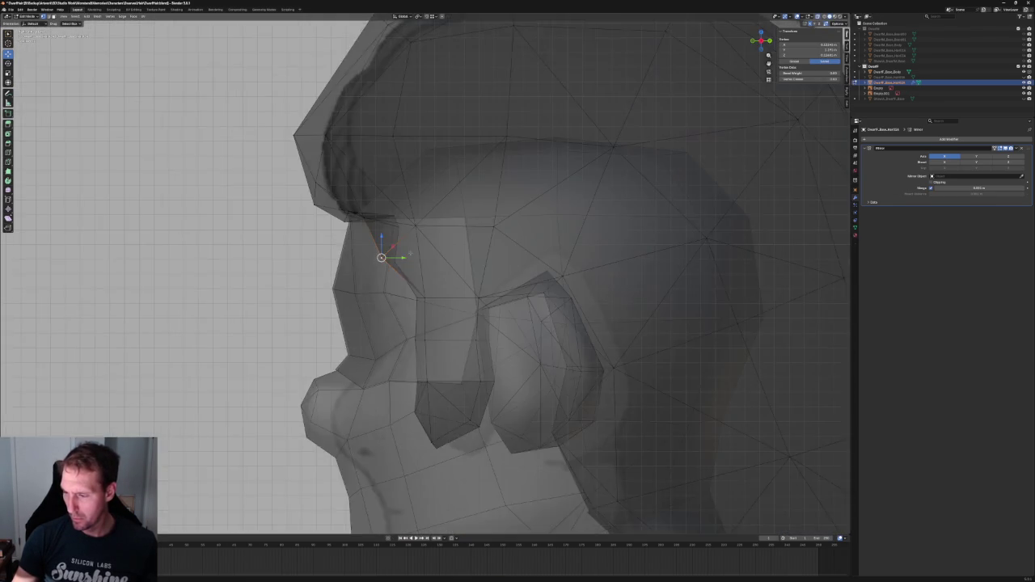
scroll(410, 253, "up", 2)
key("g")
key("shift+x")
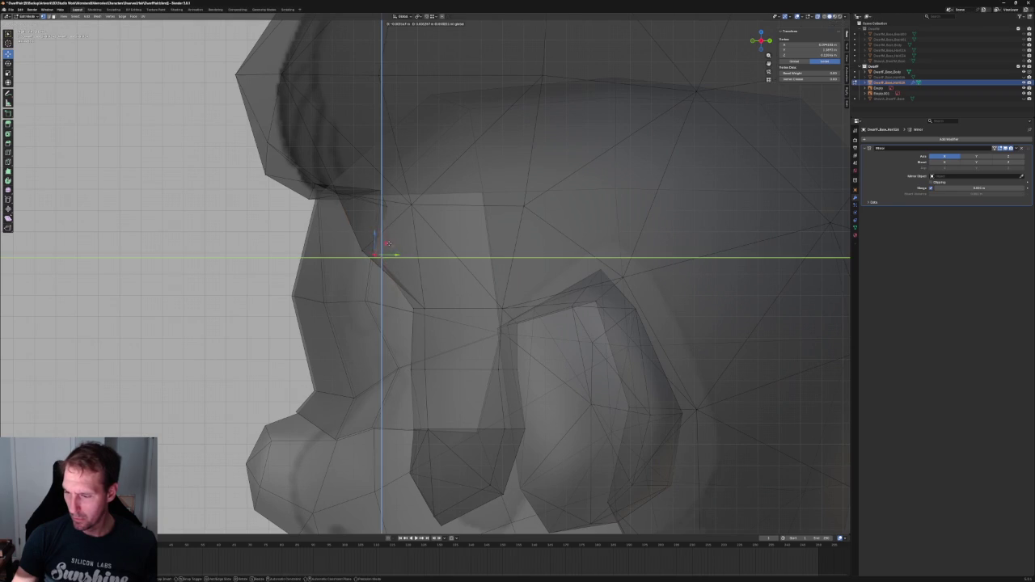
left_click(388, 243)
Cancel a further X move, return to solid shading and clear the selection
key("g")
key("x")
key("Escape")
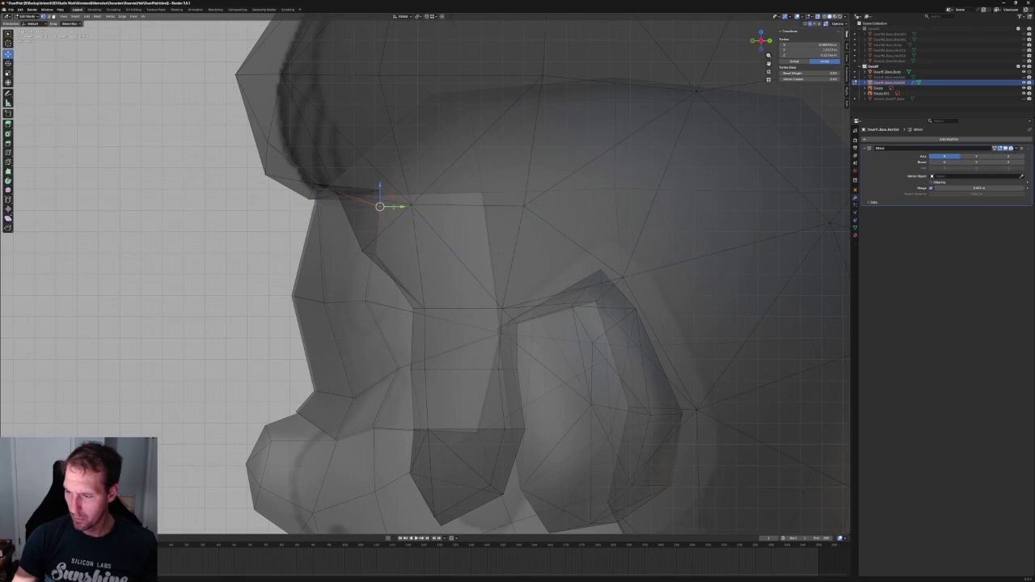
key("alt+z")
key("alt+a")
scroll(305, 268, "down", 5)
middle_click_drag(305, 266, 415, 244)
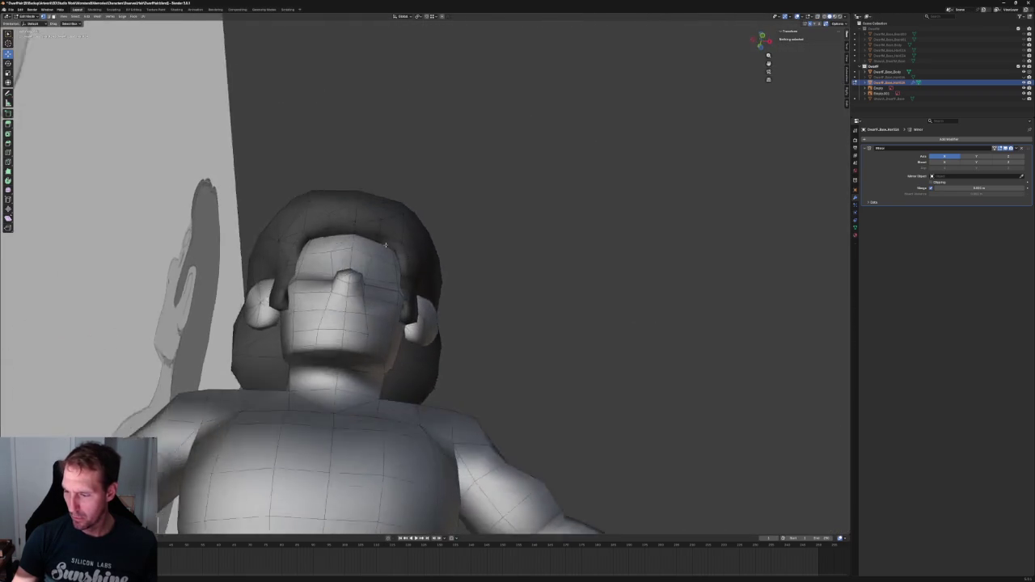
Select a forehead hairline vertex and inspect it from the front and an angle
left_click(374, 250)
middle_click_drag(375, 251, 391, 258)
key("KP_1")
scroll(391, 258, "up", 3)
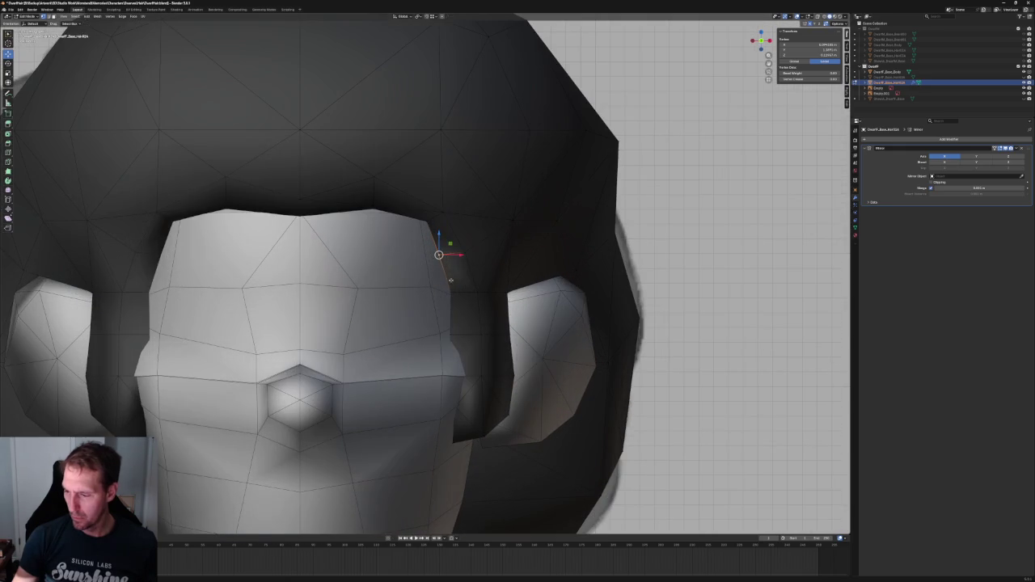
key("g")
key("x")
key("Escape")
middle_click_drag(454, 255, 512, 264)
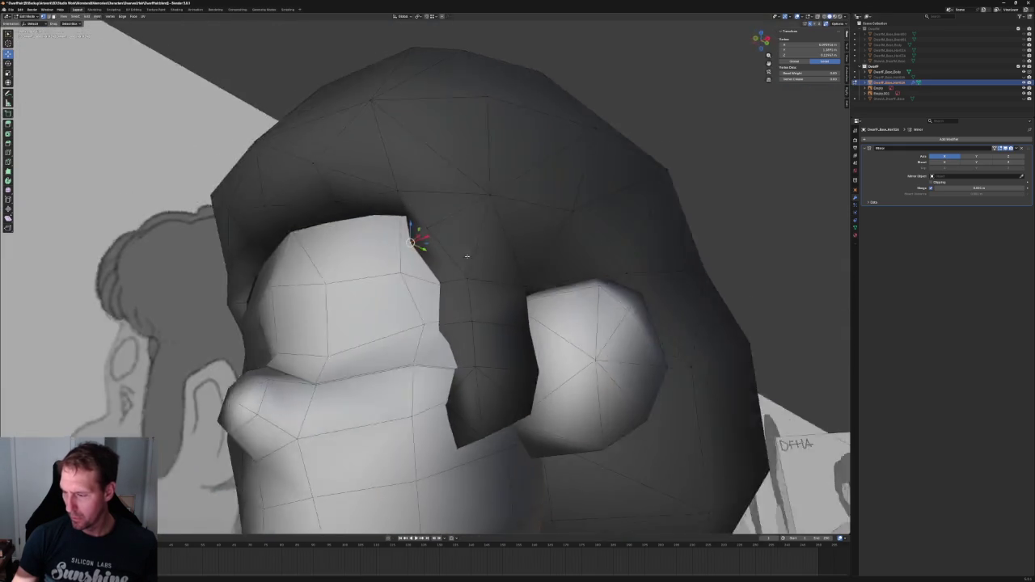
key("KP_1")
Slide the forehead hairline vertex inward along X in three passes, then recheck in front X-ray
key("g")
key("x")
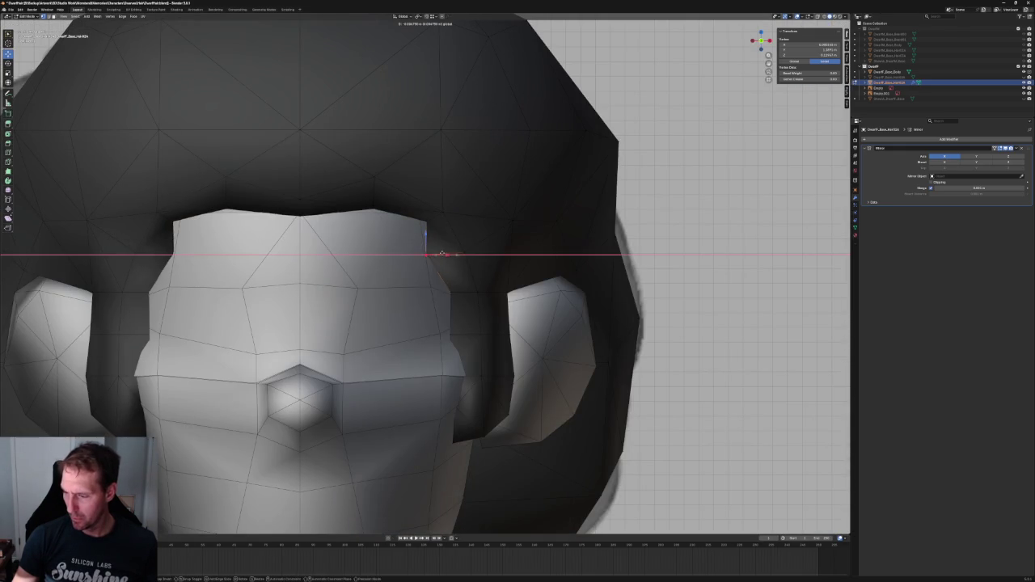
left_click(446, 255)
key("g")
key("x")
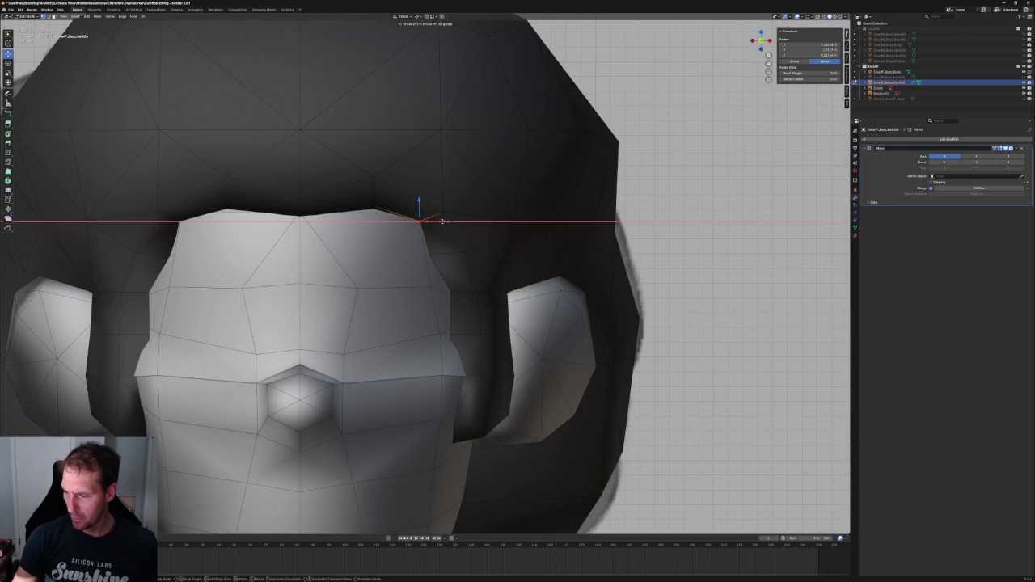
left_click(443, 222)
key("g")
key("x")
left_click(433, 243)
key("alt+a")
key("KP_1")
key("alt+z")
scroll(411, 283, "up", 2)
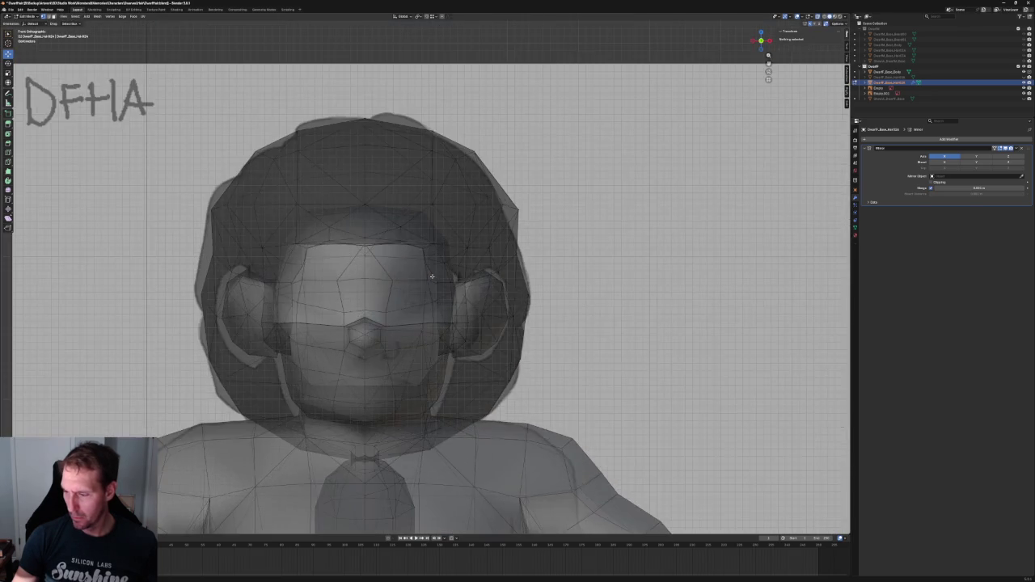
scroll(412, 283, "up", 2)
key("alt+z")
mouse_move(411, 275)
middle_mouse_down()
mouse_move(425, 224)
mouse_move(356, 266)
mouse_move(453, 287)
mouse_move(410, 218)
middle_mouse_up()
scroll(421, 275, "down", 4)
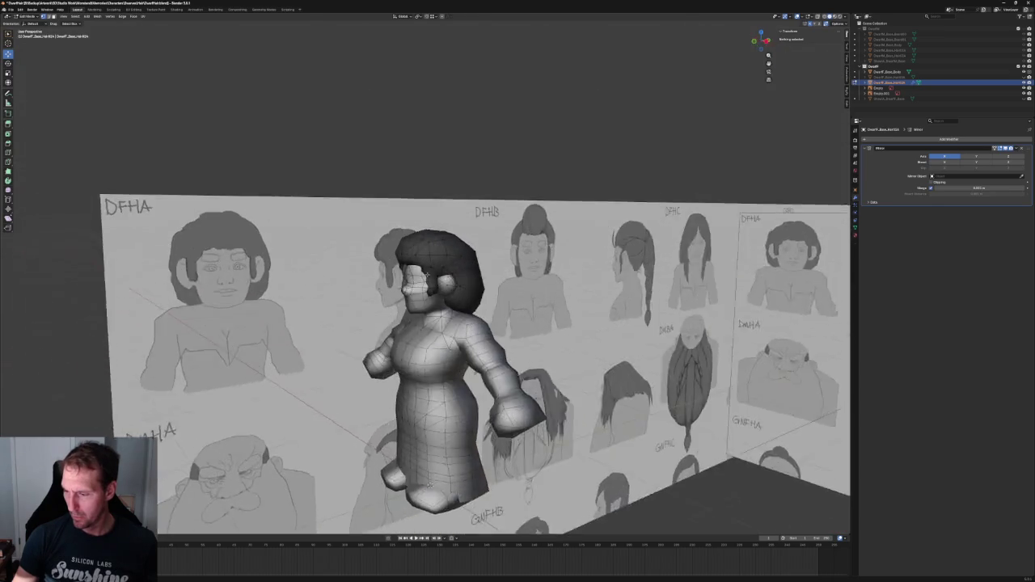
scroll(410, 219, "up", 4)
key("KP_1")
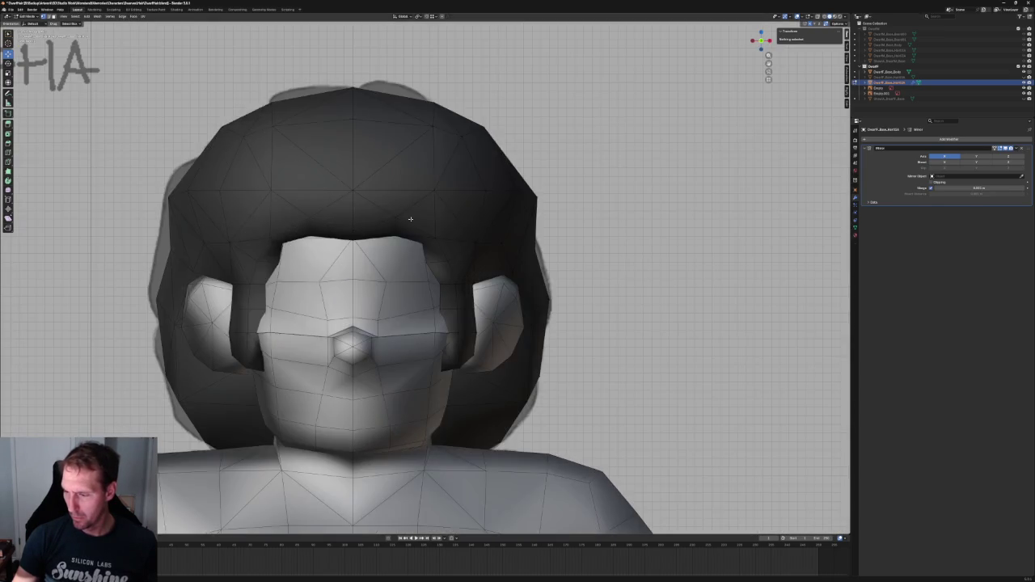
key("alt+z")
scroll(419, 274, "up", 5)
scroll(449, 307, "down", 5)
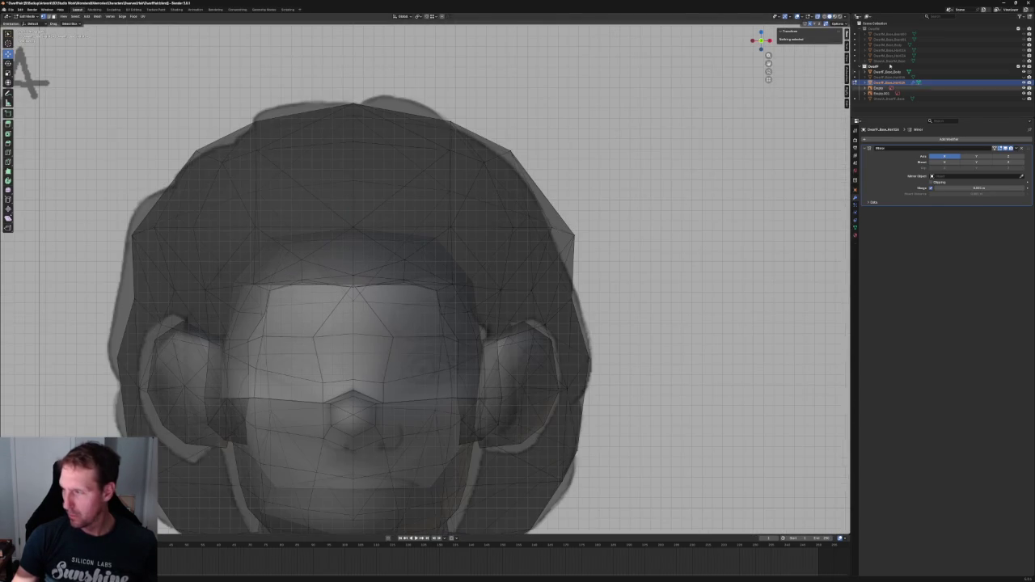
left_click(834, 17)
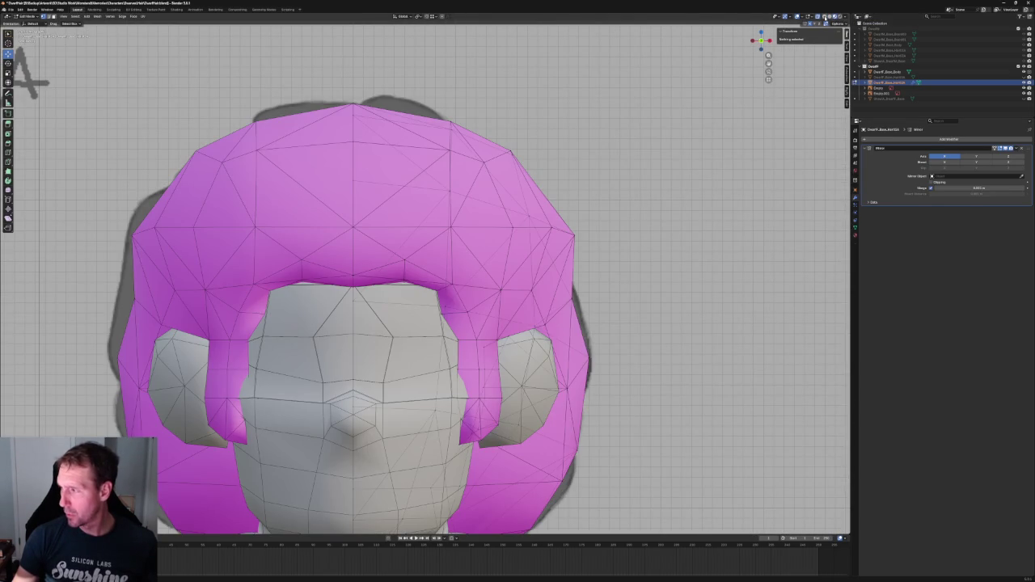
left_click(825, 17)
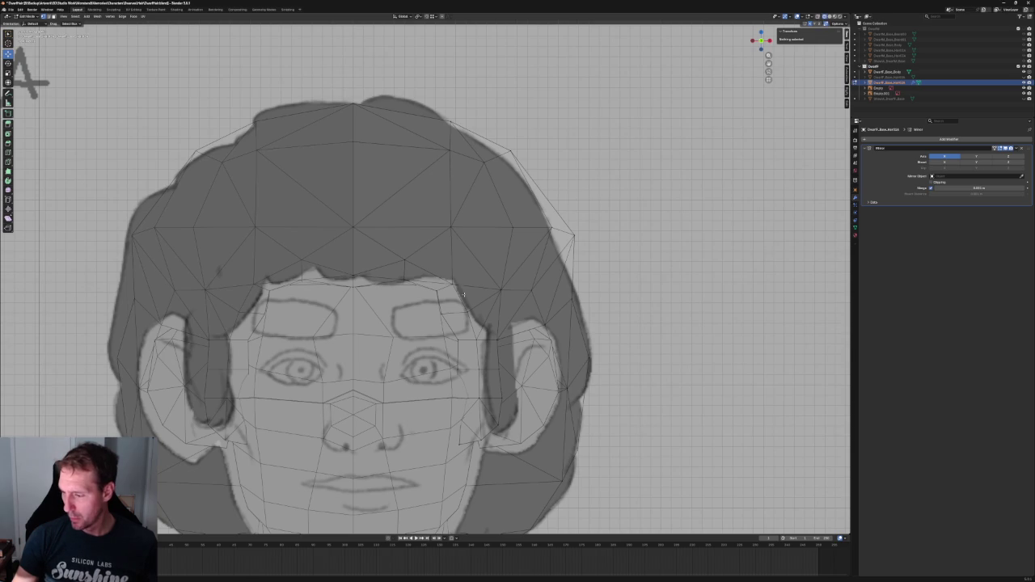
scroll(468, 277, "down", 4)
scroll(461, 357, "down", 2)
key("Tab")
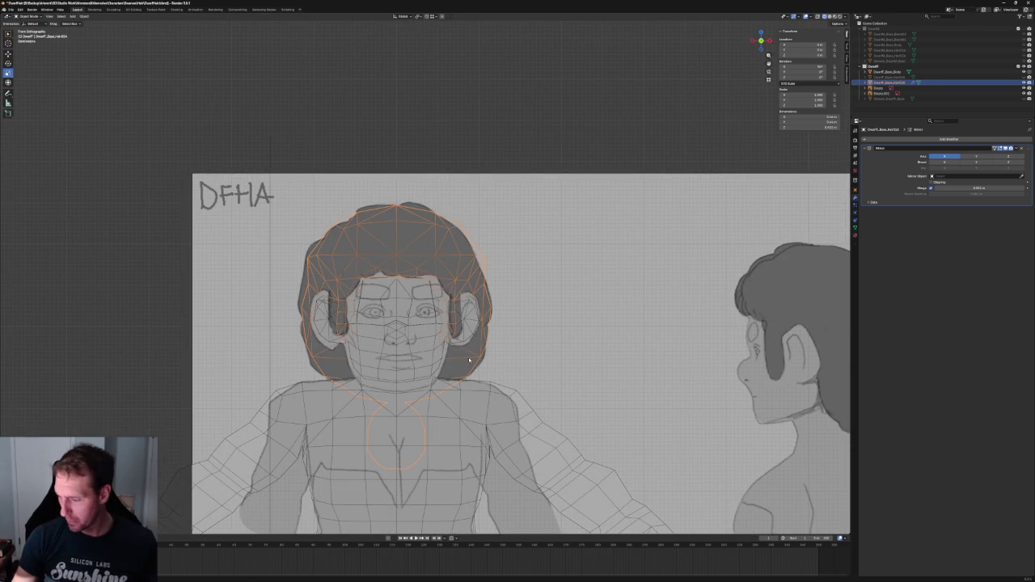
Scale and move the DFHA reference sketch so its face lines up with the model
left_click(512, 357)
key("s")
left_click(558, 270)
key("s")
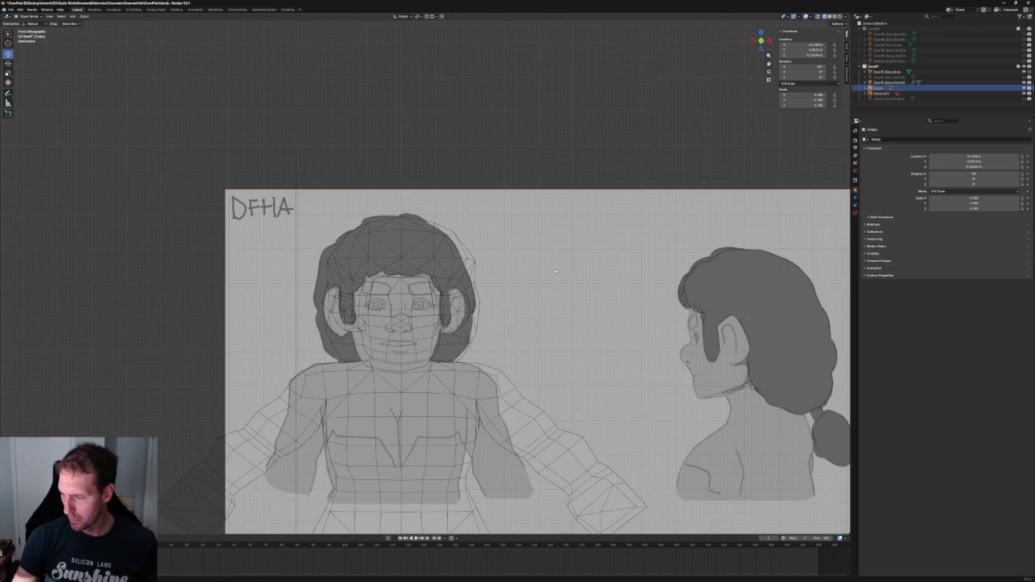
left_click(581, 272)
key("g")
scroll(506, 262, "up", 2)
scroll(526, 267, "up", 4)
scroll(566, 273, "up", 3)
scroll(594, 277, "up", 1)
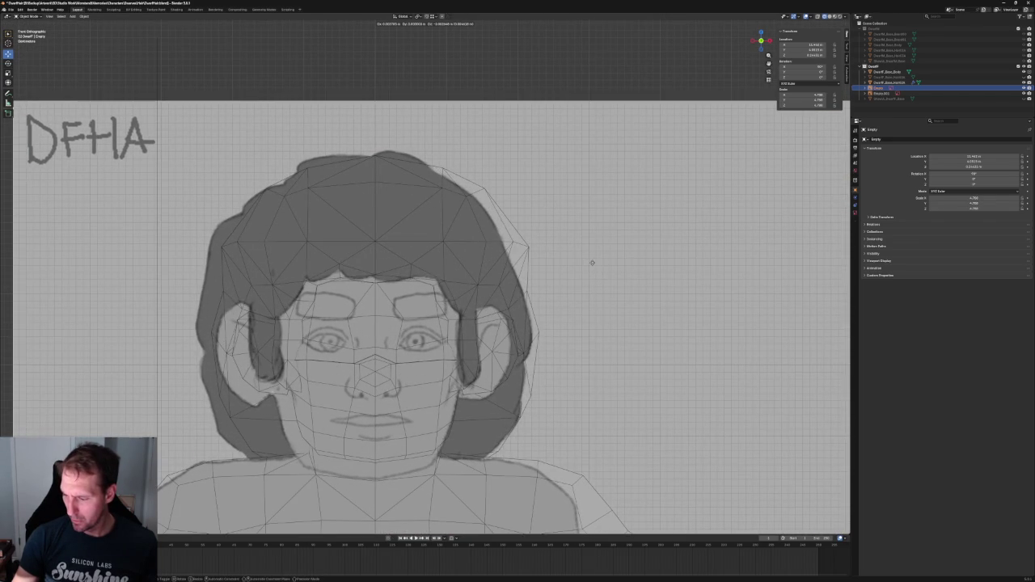
left_click(592, 262)
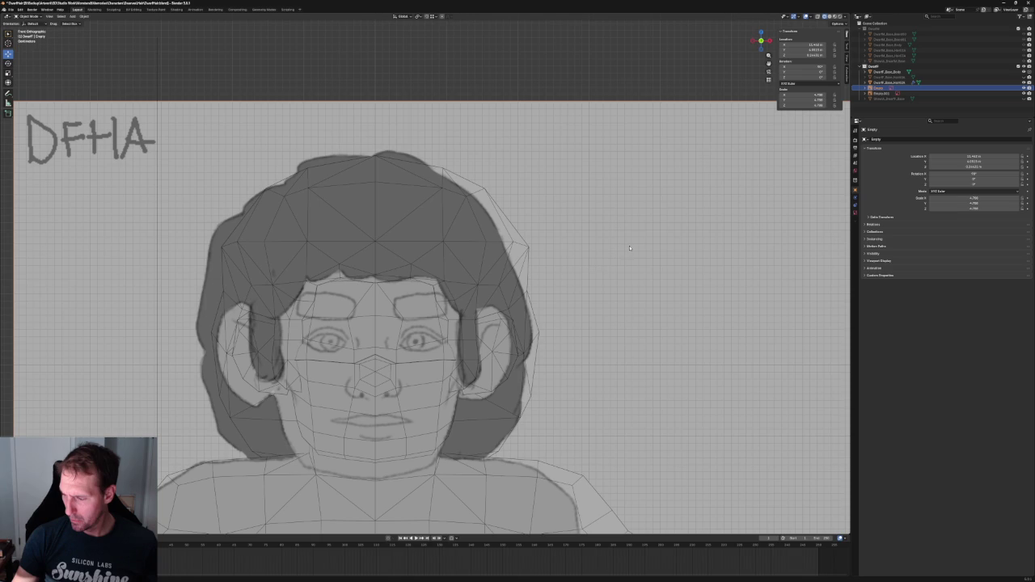
Enter Edit Mode on the hair and shift the selected vertices along X
left_click(469, 308)
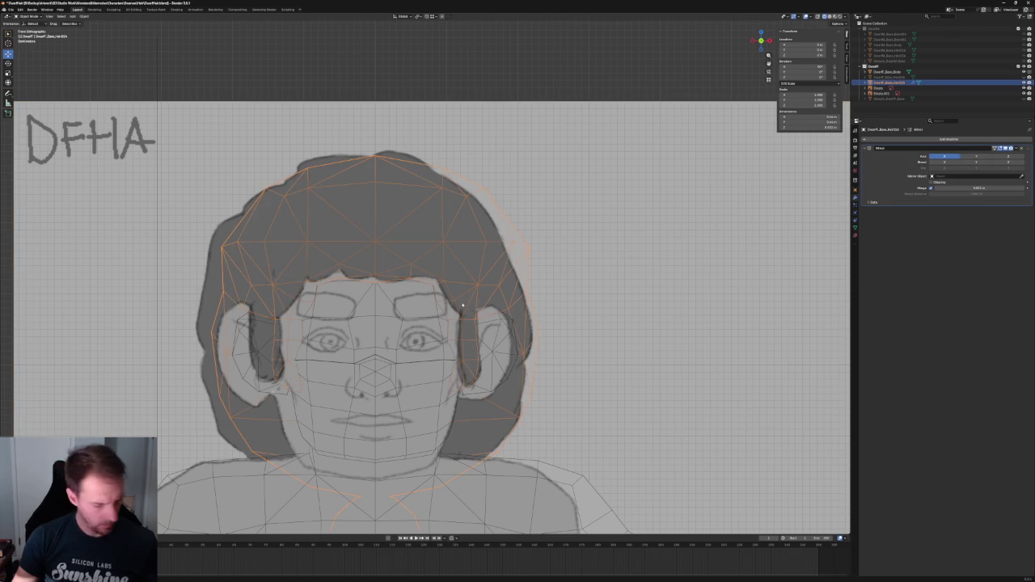
key("Tab")
key("g")
key("x")
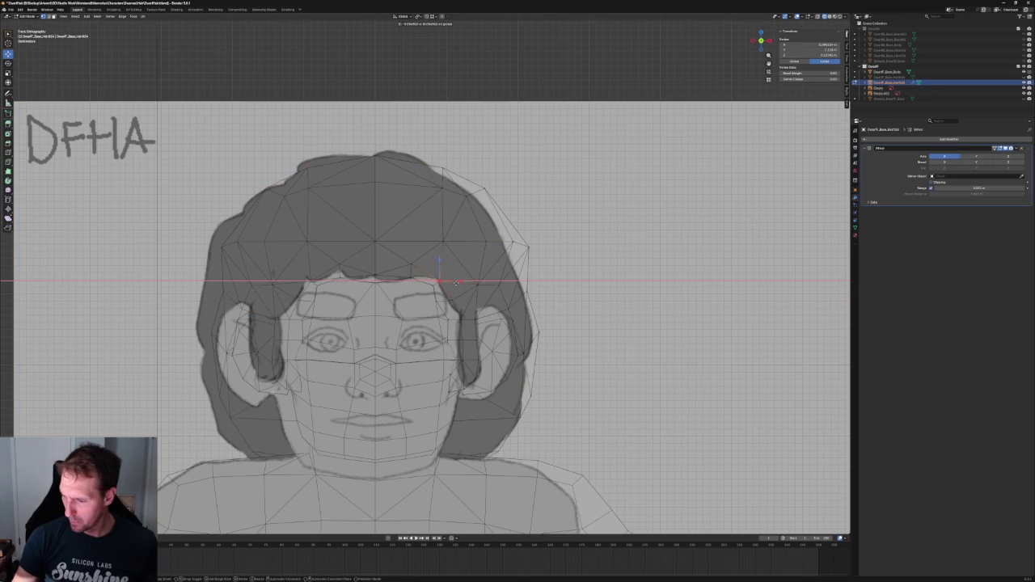
left_click(455, 282)
key("alt+a")
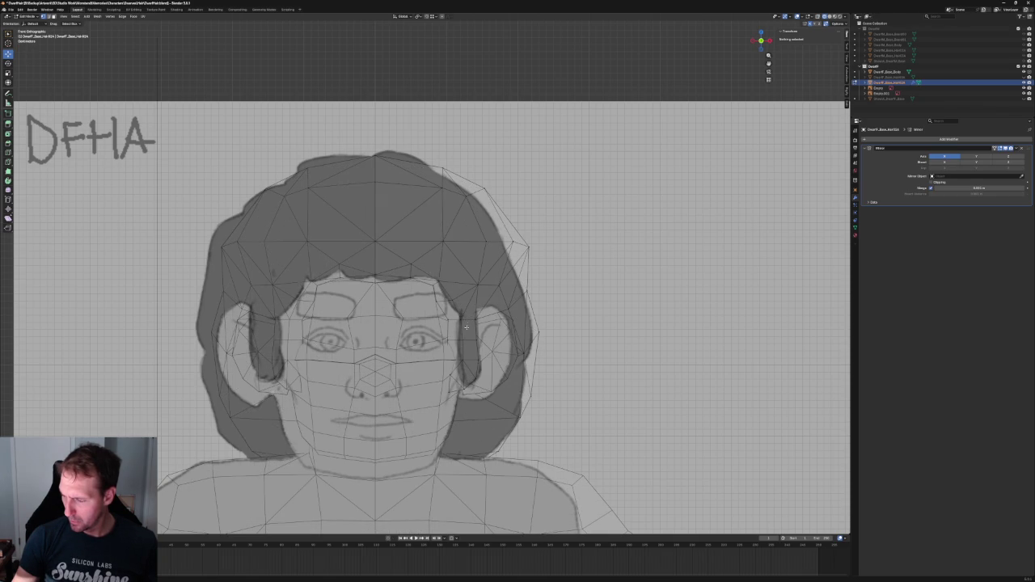
Nudge a right-side hair vertex along X, then return to Object Mode and start moving the sketch
left_click(527, 290)
key("g")
key("x")
left_click(542, 289)
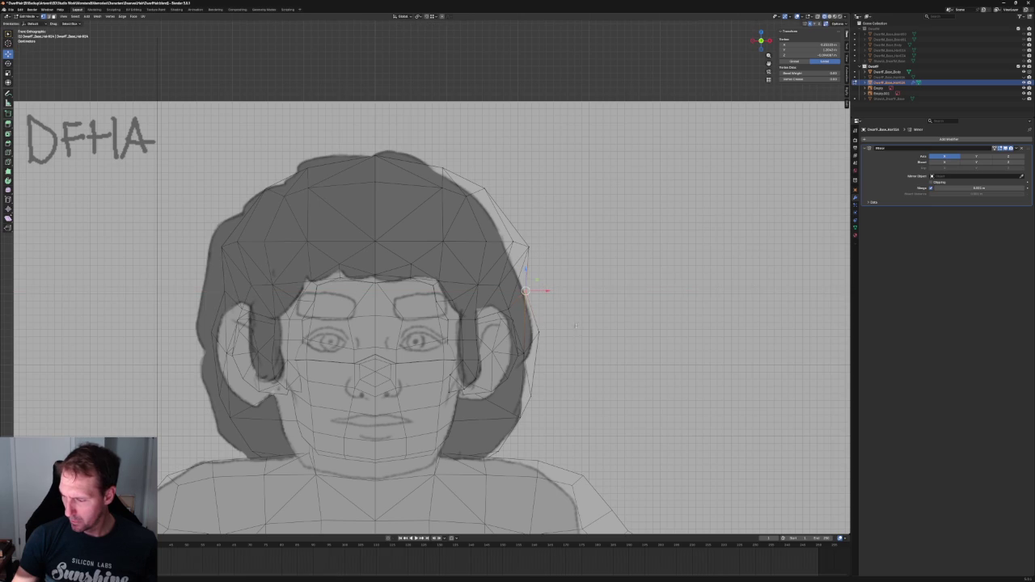
key("alt+a")
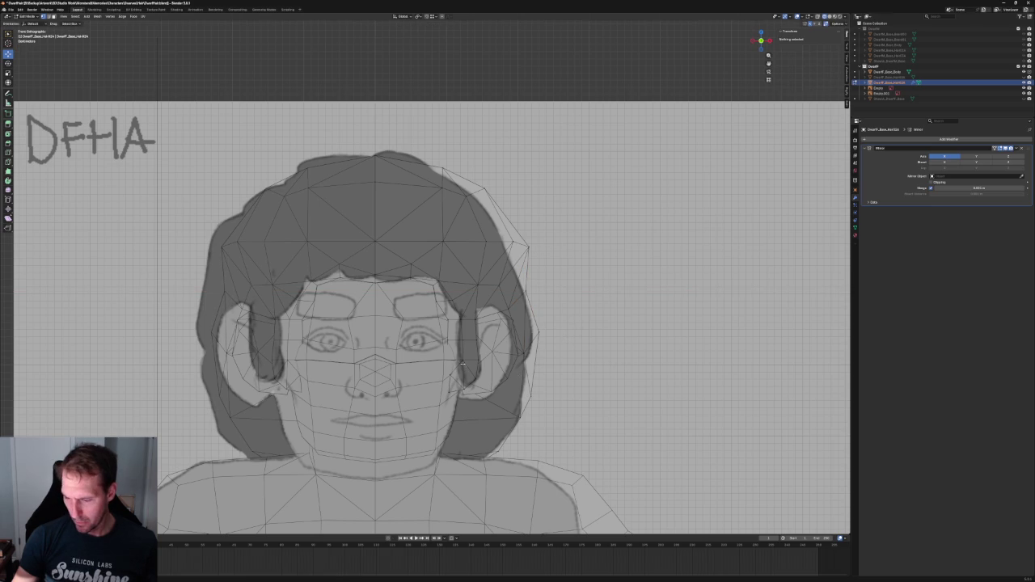
key("Tab")
left_click(598, 307)
key("g")
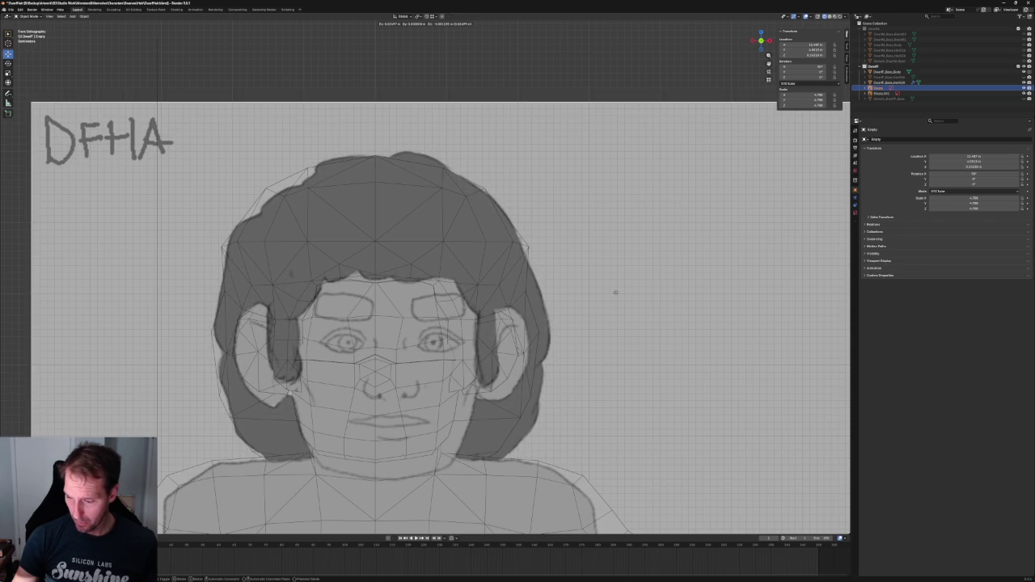
Drop the reference sketch in place, then shift a hair vertex along X in Edit Mode
left_click(610, 296)
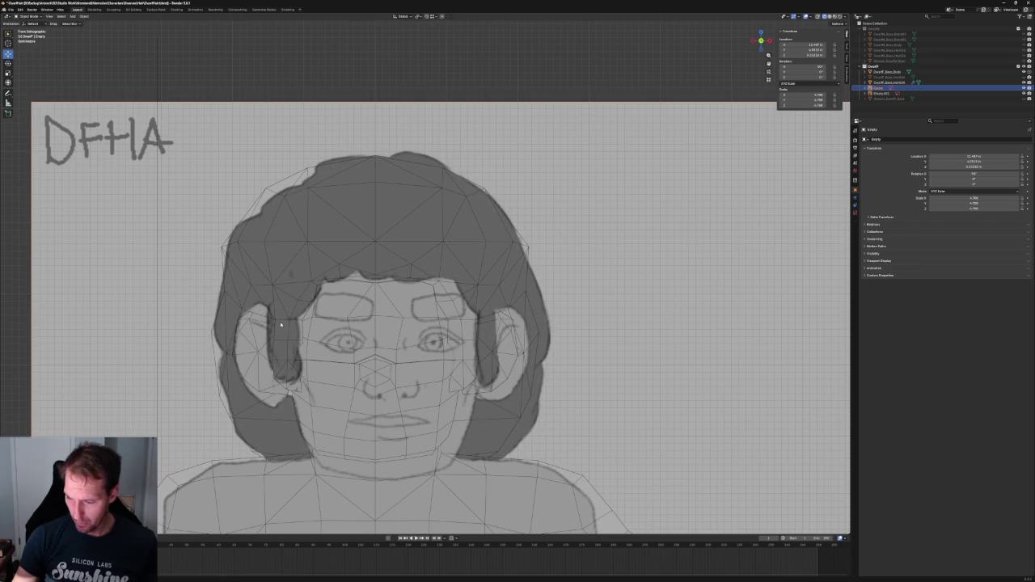
left_click(473, 330)
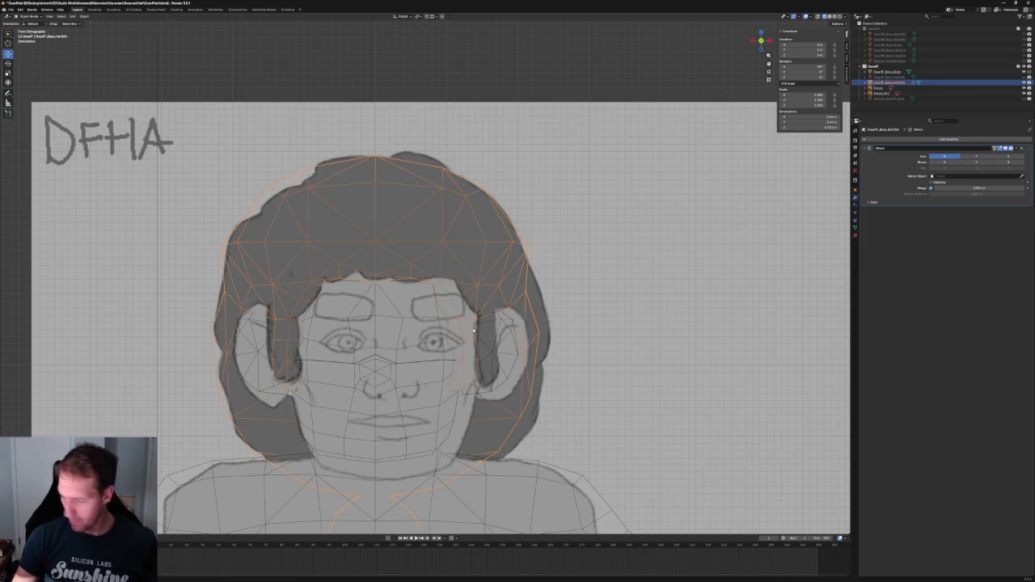
key("Tab")
key("g")
key("x")
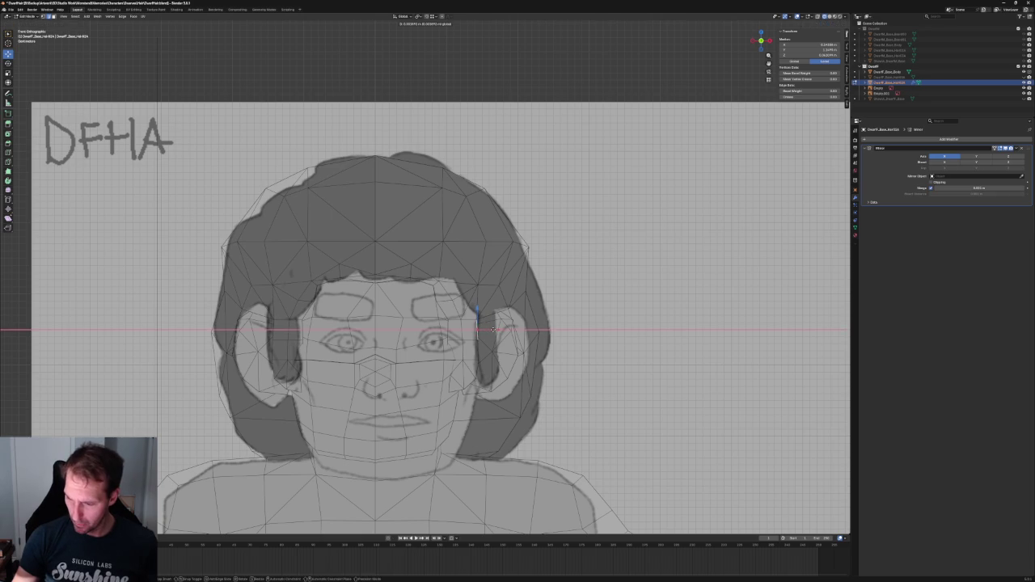
left_click(495, 330)
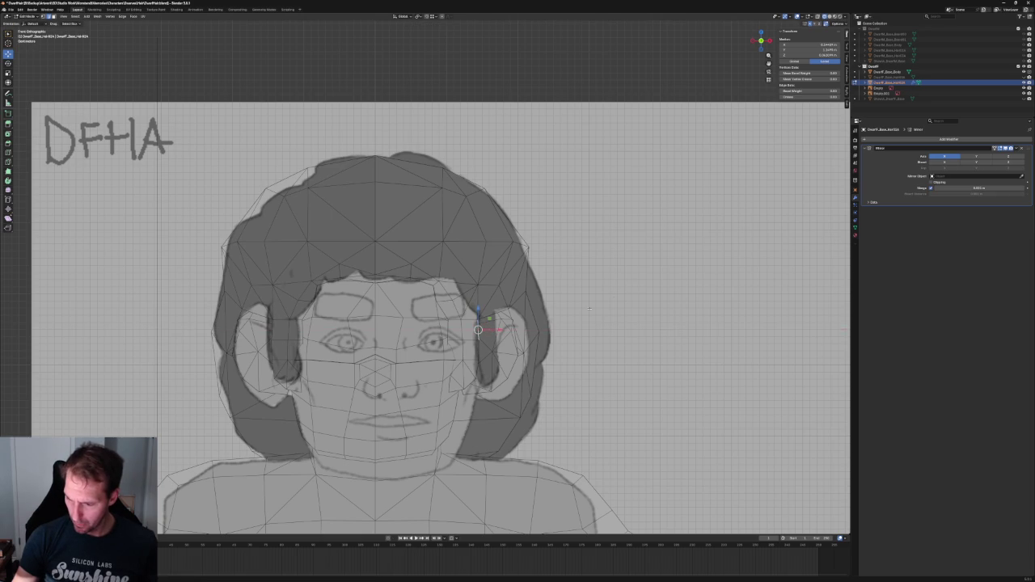
left_click(597, 302)
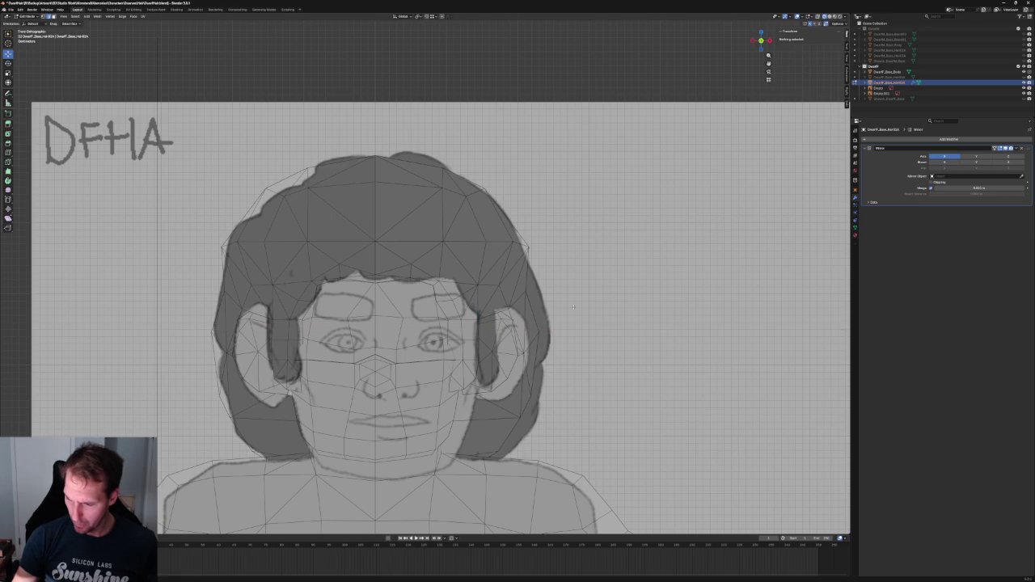
Move two upper-right hair vertices sideways along X, then zoom out and turn off X-ray
left_click(488, 241)
key("g")
key("x")
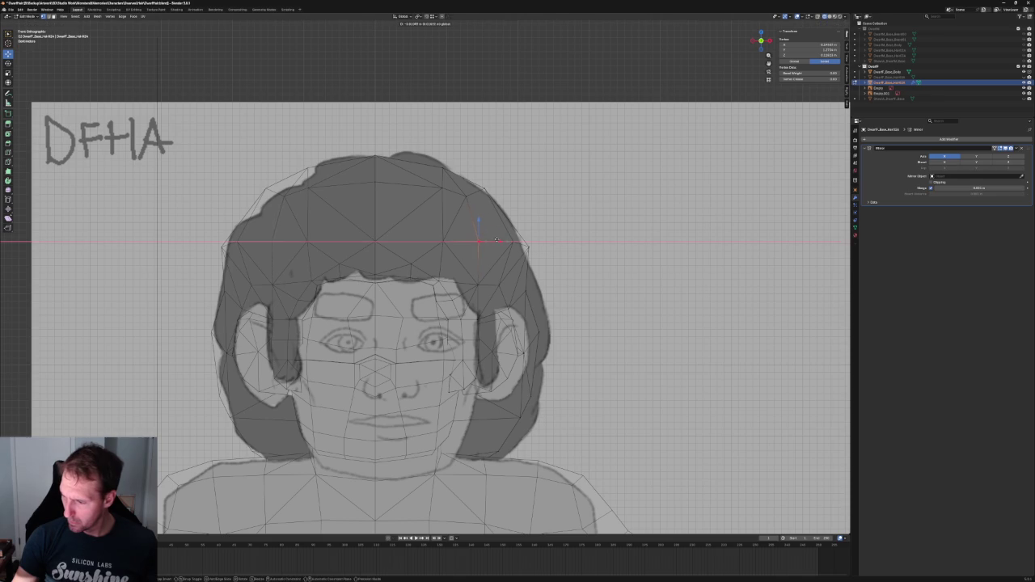
left_click(497, 240)
left_click(485, 234)
left_click(517, 242)
key("g")
key("x")
left_click(527, 241)
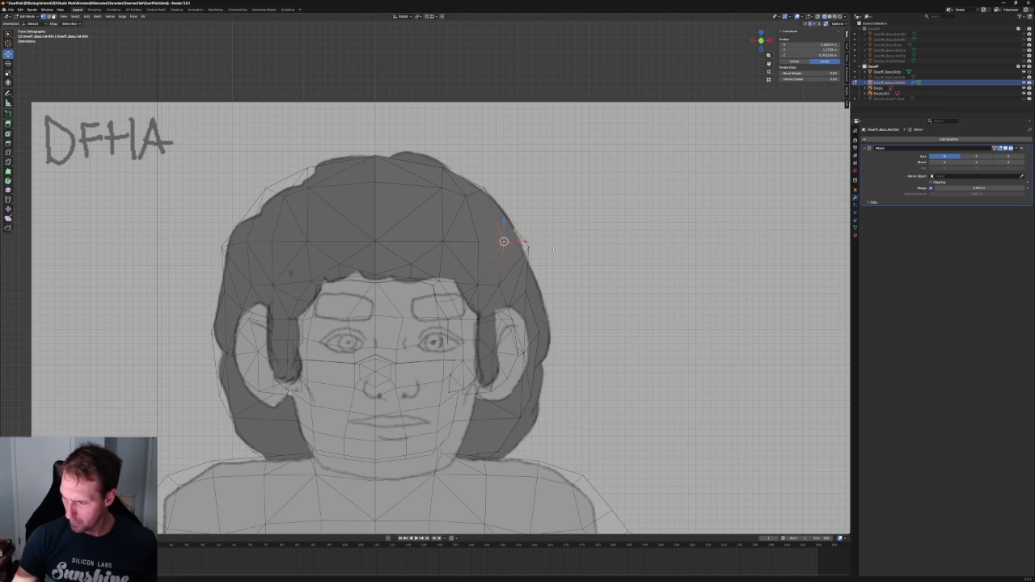
left_click(555, 261)
scroll(556, 261, "down", 2)
scroll(555, 261, "down", 2)
key("alt+z")
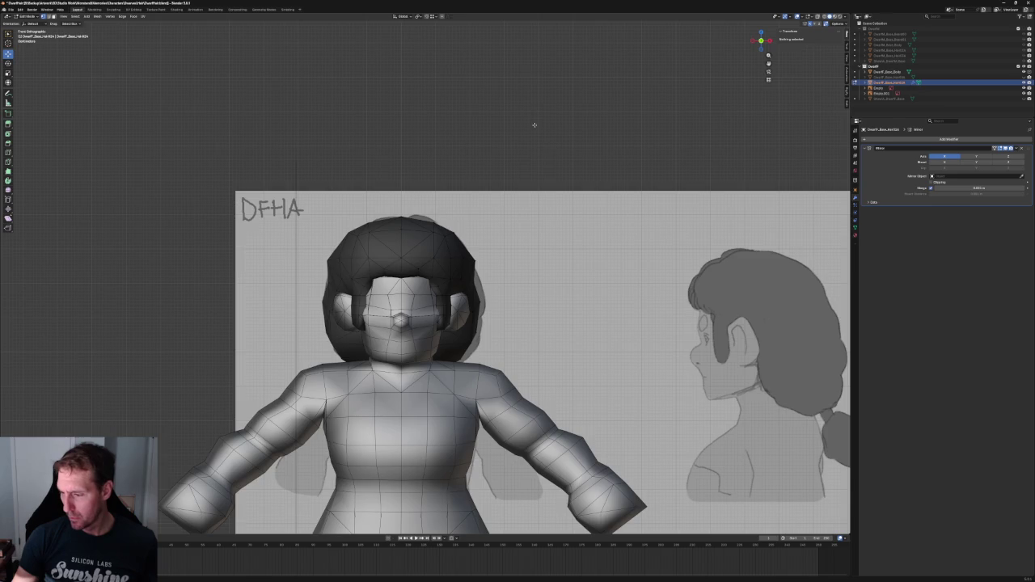
In Right Ortho view, select and slightly adjust the front hair vertices
scroll(534, 113, "down", 3)
middle_click_drag(534, 113, 614, 93)
key("KP_3")
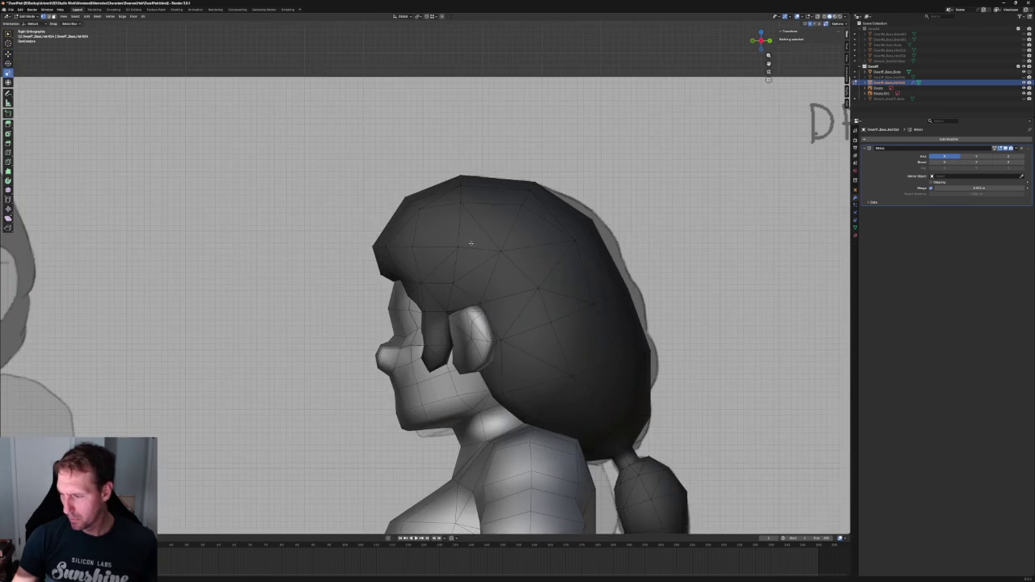
key("alt+z")
left_click(452, 266)
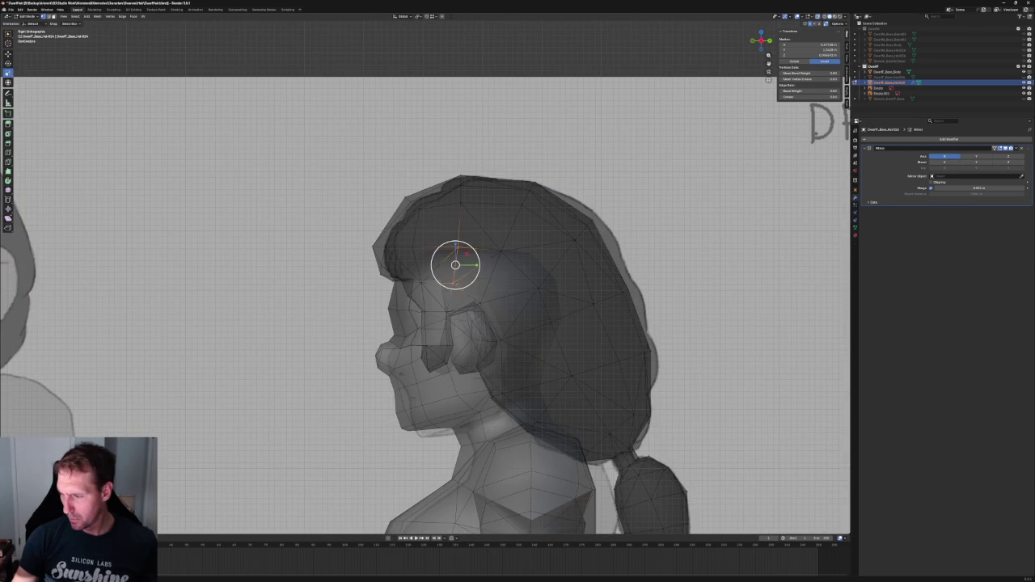
key("alt+z")
key("shift+space")
key("g")
left_click_drag(474, 265, 475, 264)
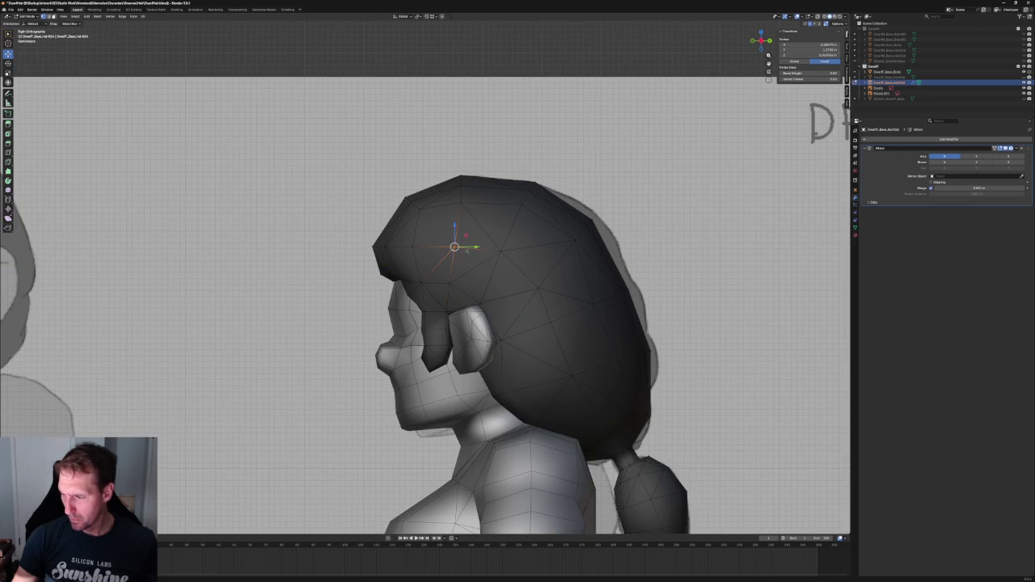
left_click(487, 160)
Pull the front hairline vertex forward onto the sketch outline, then select the reference image in Object Mode
key("alt+z")
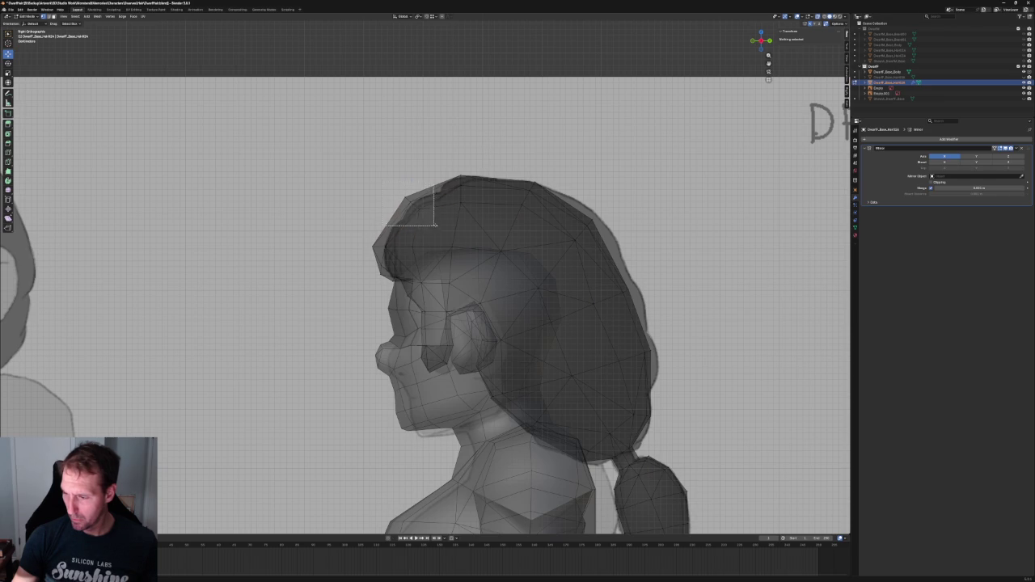
left_click_drag(432, 227, 433, 227)
key("g")
key("Escape")
left_click_drag(402, 260, 403, 248)
key("g")
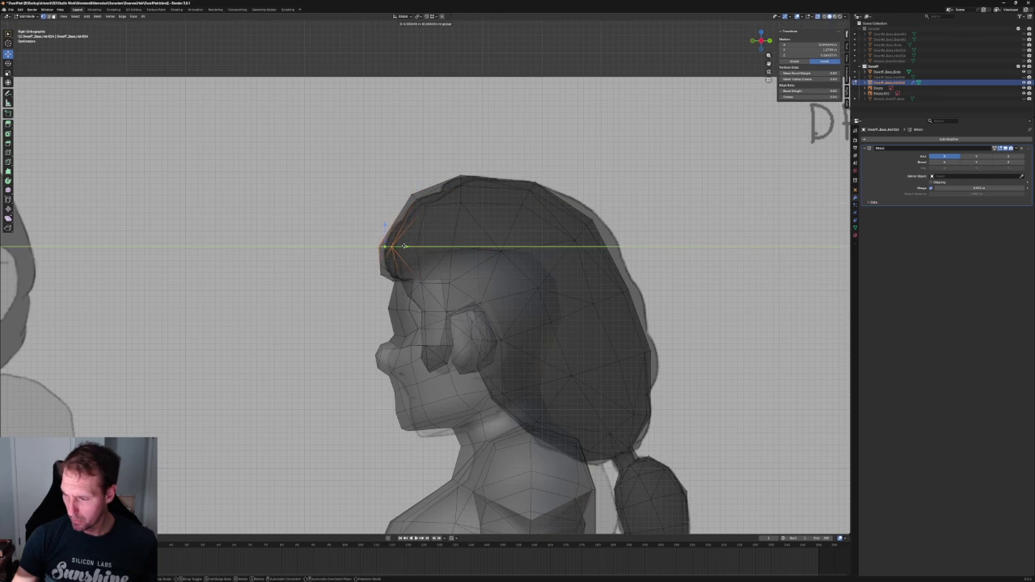
left_click(332, 274)
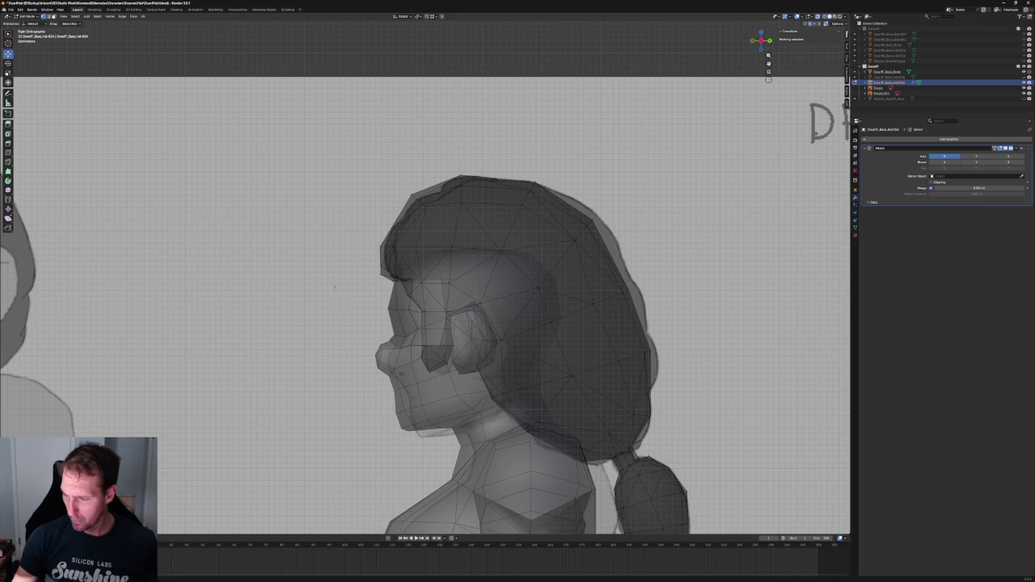
key("Tab")
left_click(372, 301)
Line the side-view reference image up with the model and enter Edit Mode on the hair mesh
key("g")
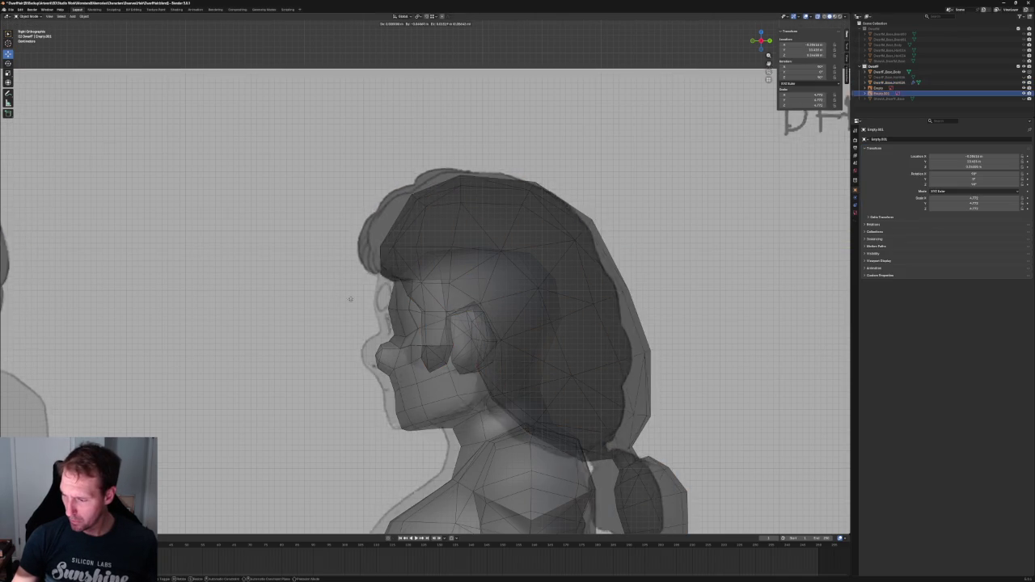
left_click(361, 306)
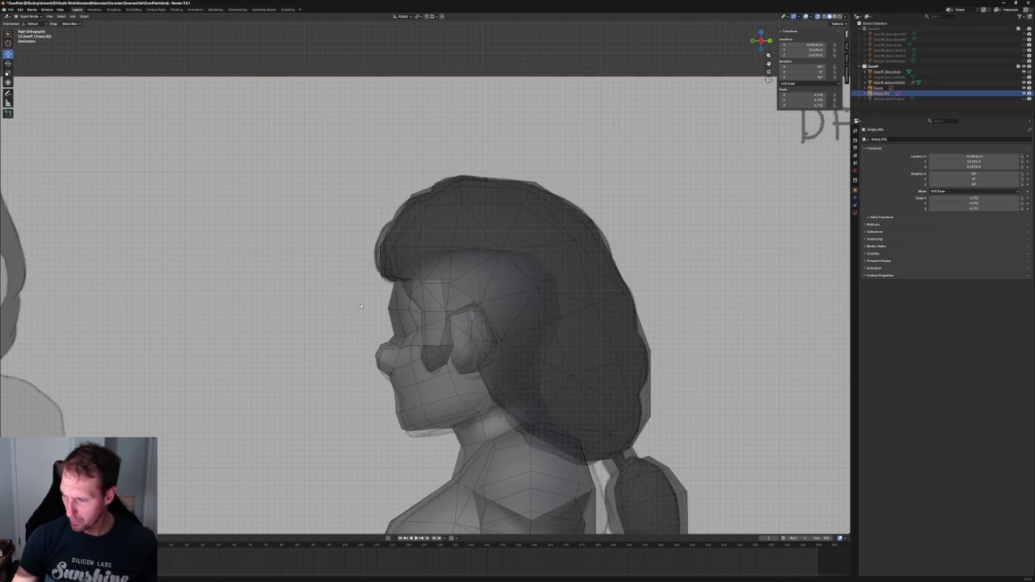
left_click(414, 224)
scroll(425, 251, "up", 3)
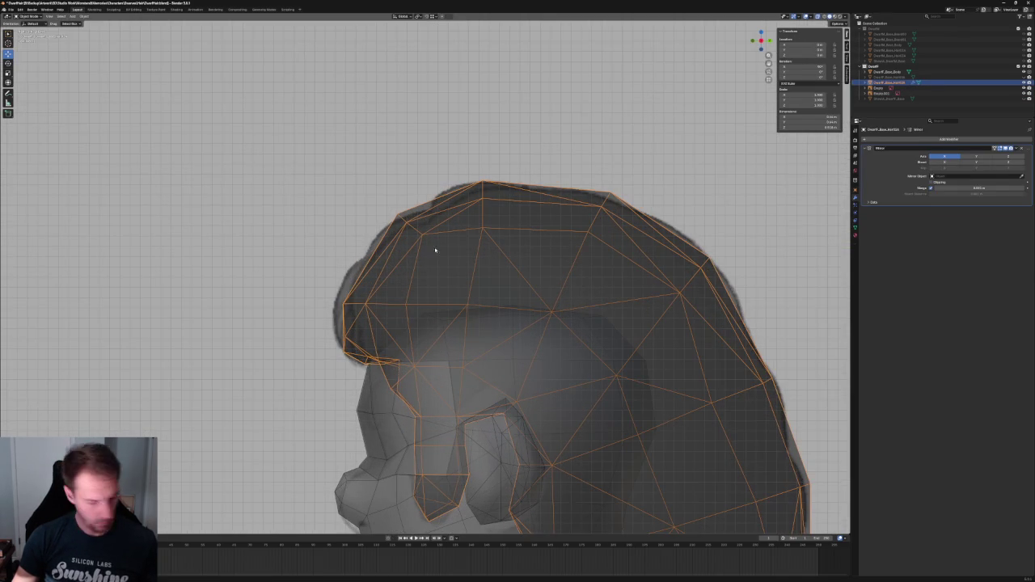
key("Tab")
Grow a selection from a front hair vertex, try rotating it, then deselect
left_click_drag(364, 192, 457, 273)
key("ctrl+KP_Add")
key("shift+space")
key("r")
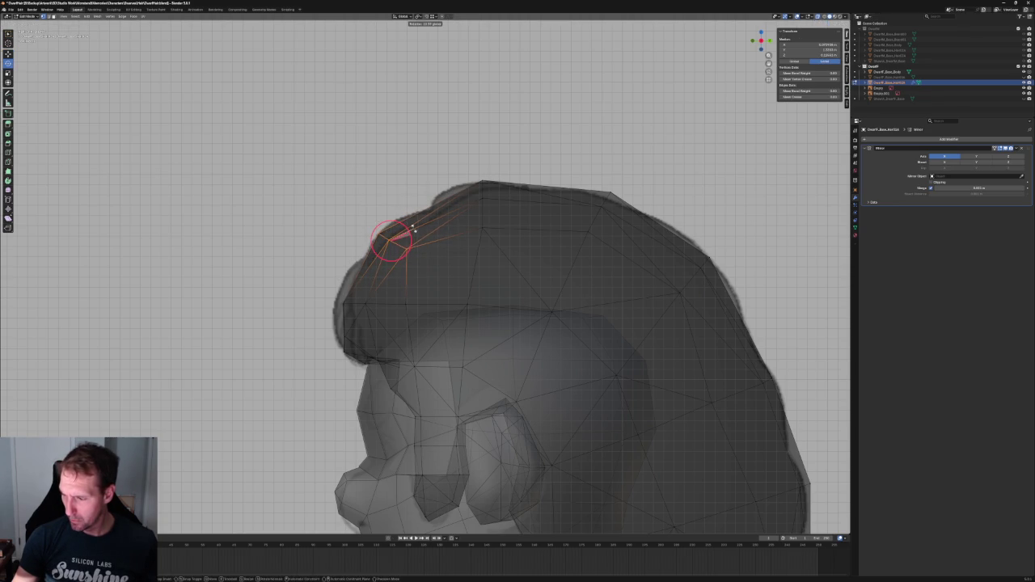
left_click(432, 241)
Move the top crown vertex along the X axis to even out the hair's top profile
left_click(390, 248)
key("shift+space")
key("g")
left_click(500, 219)
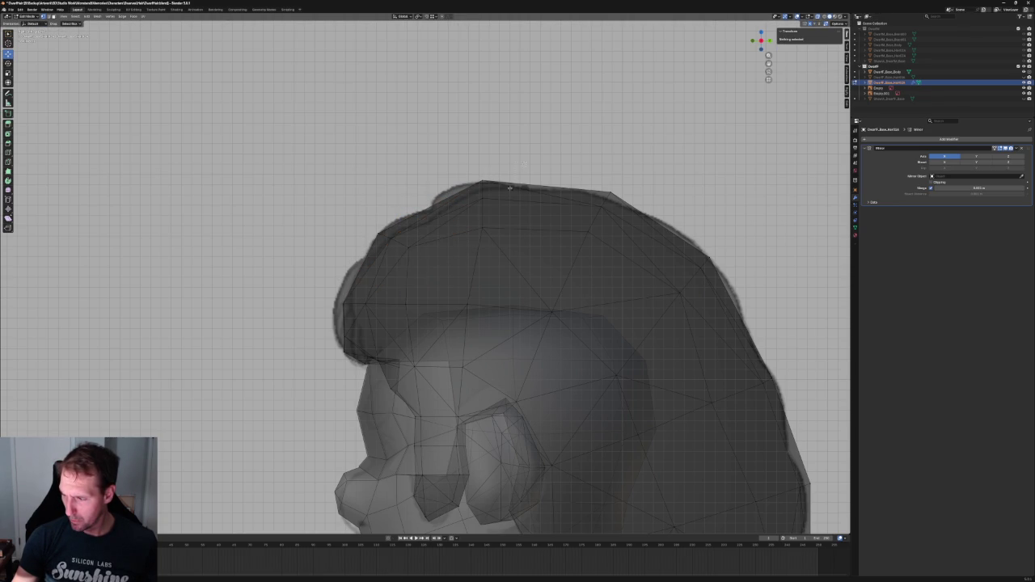
left_click(502, 204)
key("g")
key("x")
left_click(520, 220)
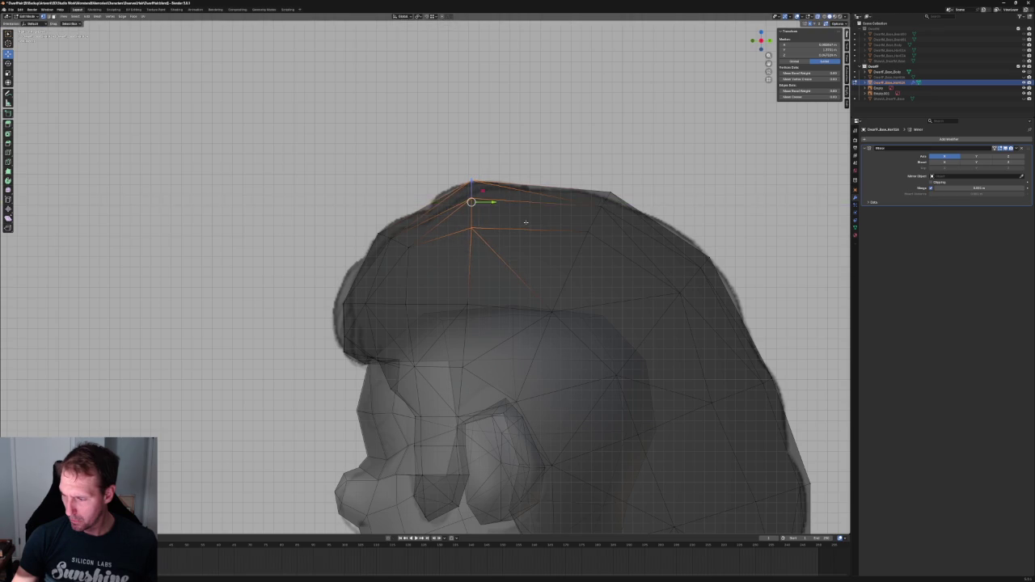
Inspect the hair in right-side local view, then turn X-ray off to show it solid
key("KP_3")
scroll(529, 287, "down", 2)
key("KP_Divide")
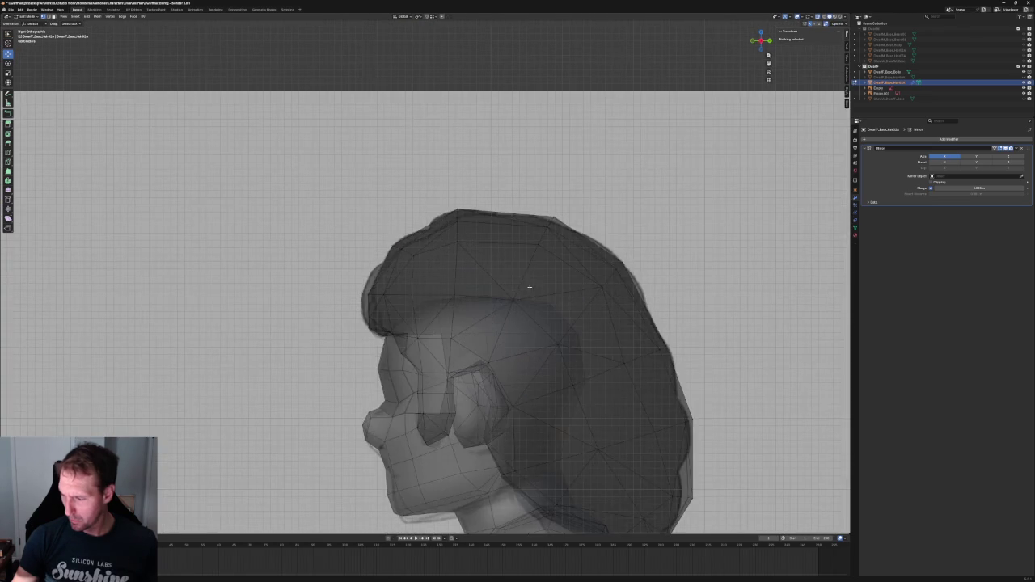
left_click(500, 310)
left_click(545, 268)
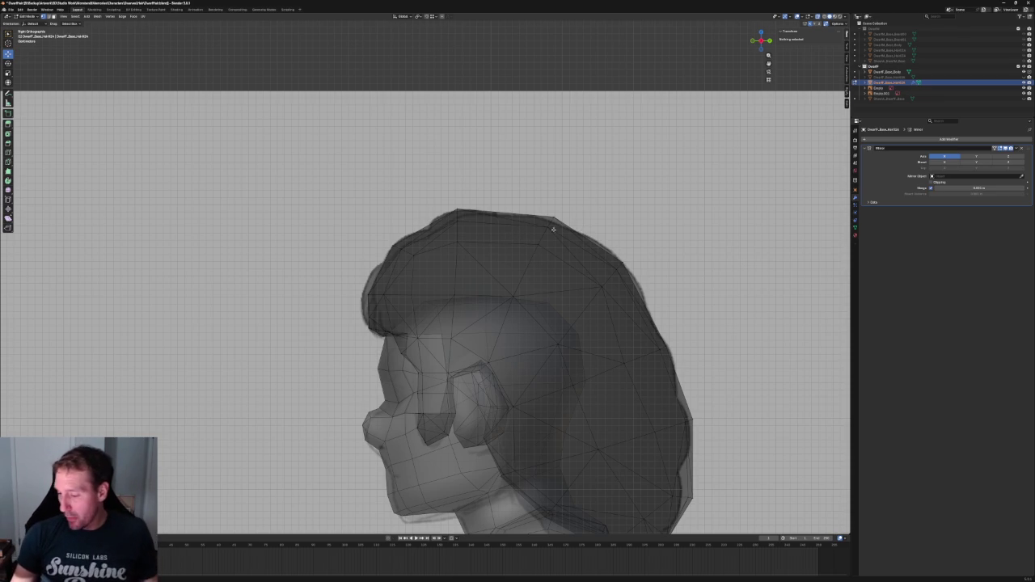
scroll(522, 186, "down", 4)
scroll(522, 186, "up", 2)
scroll(522, 186, "up", 3)
key("alt+z")
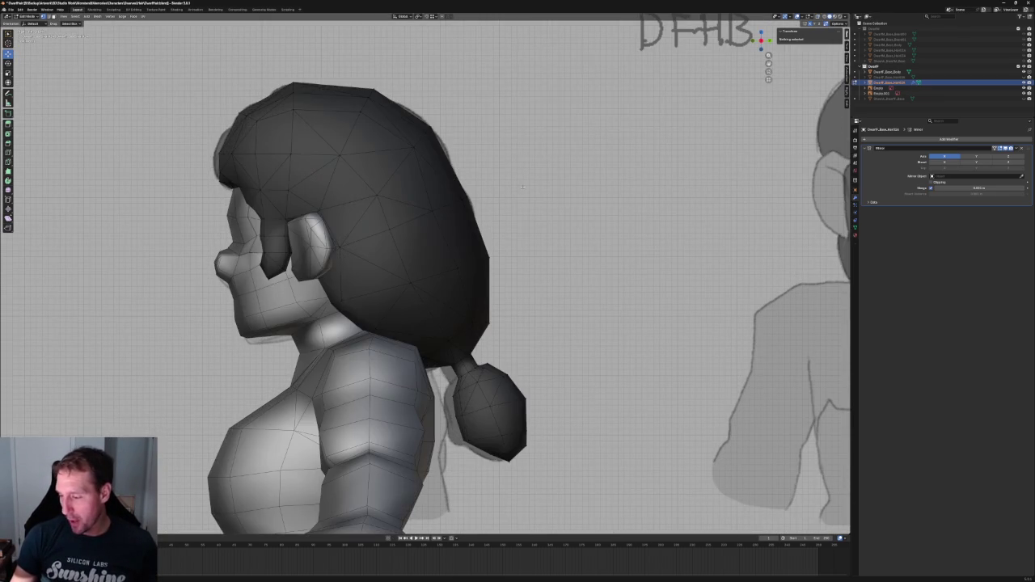
Check the bun's top-edge vertex in X-ray, then return to Right Ortho view and deselect
middle_click_drag(522, 188, 482, 131, "shift")
scroll(526, 234, "up", 5)
key("alt+z")
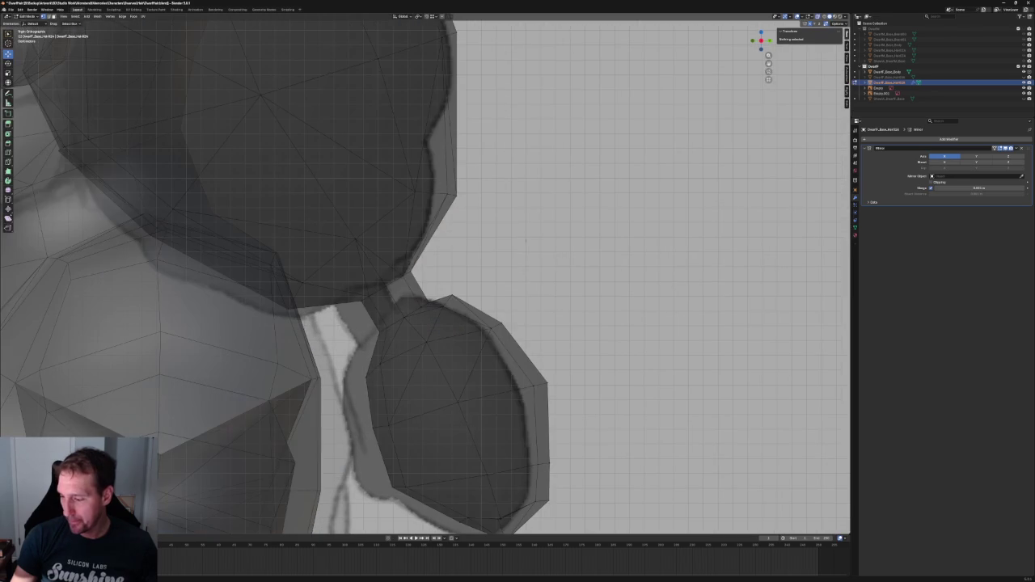
left_click(447, 301)
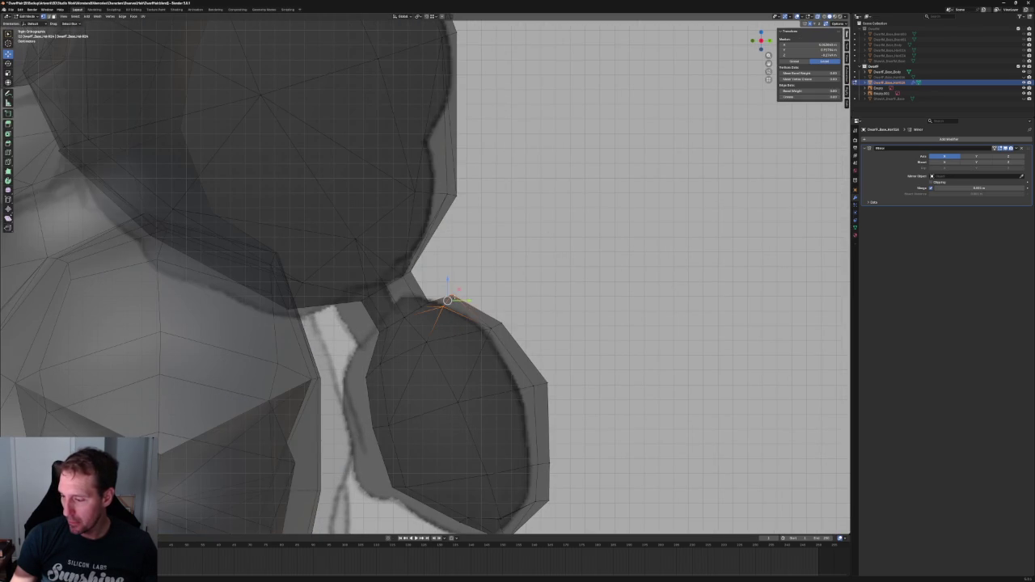
scroll(449, 301, "down", 8)
key("alt+z")
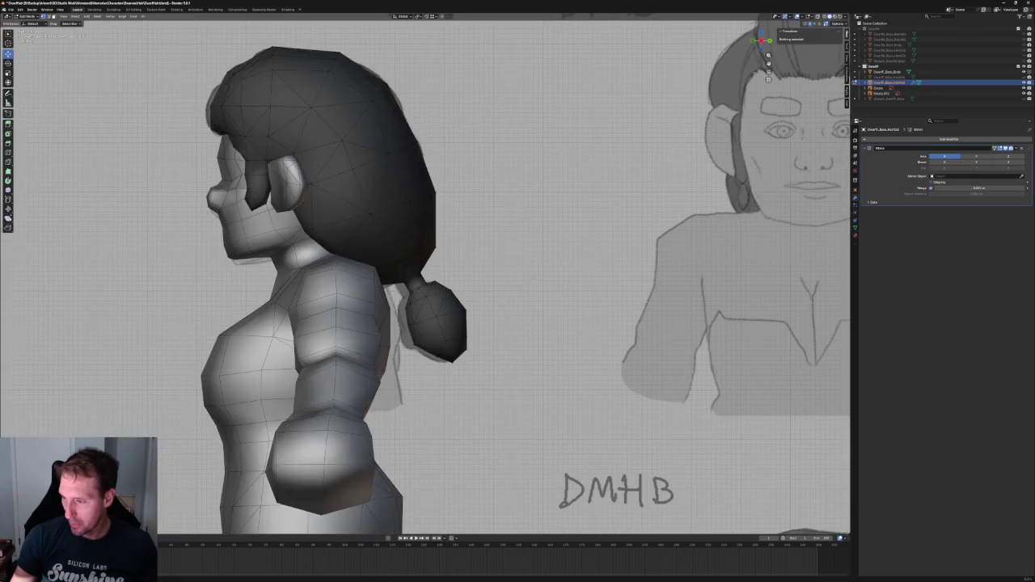
scroll(411, 234, "down", 3)
mouse_move(405, 242)
middle_mouse_down()
mouse_move(469, 219)
mouse_move(465, 243)
middle_mouse_up()
key("KP_3")
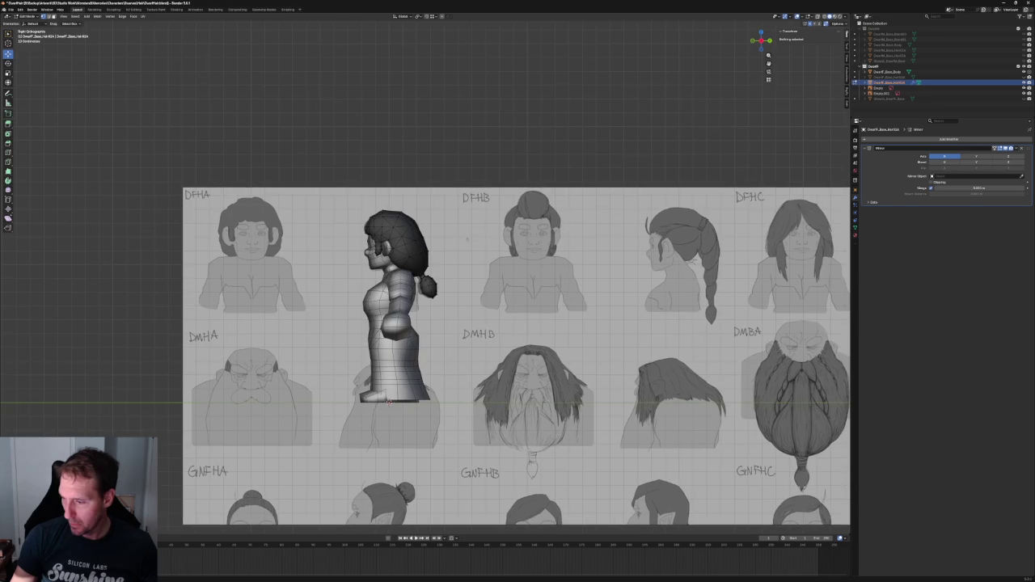
key("KP_Decimal")
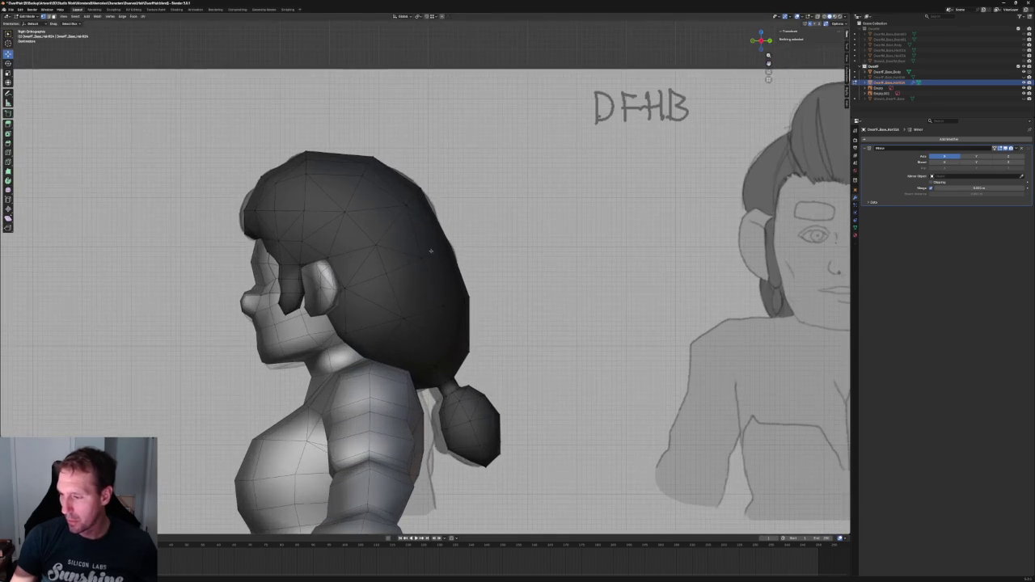
key("alt+a")
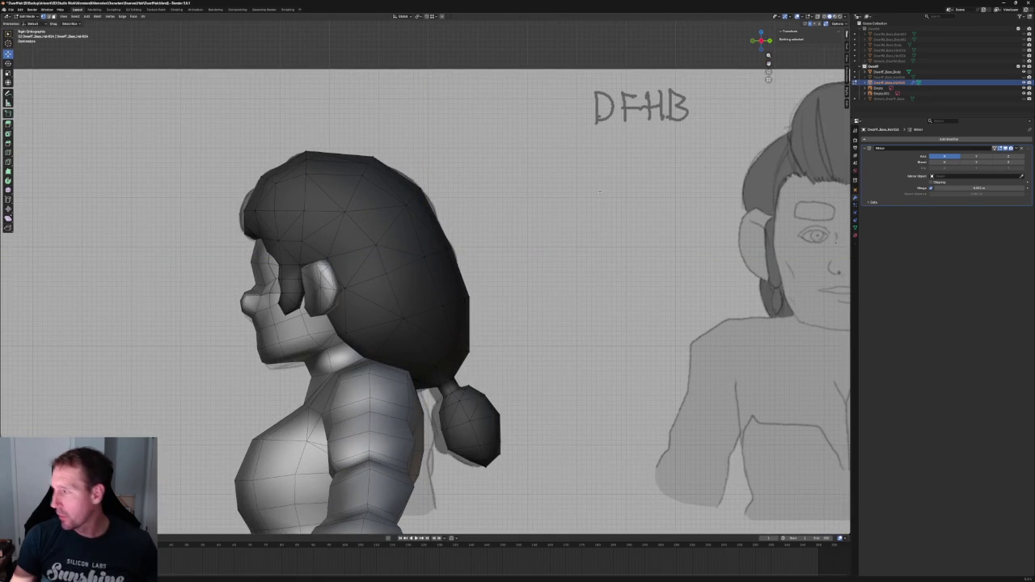
Hide the ponytail hair, unhide the long-hair object, and return to Object Mode
left_click(889, 83)
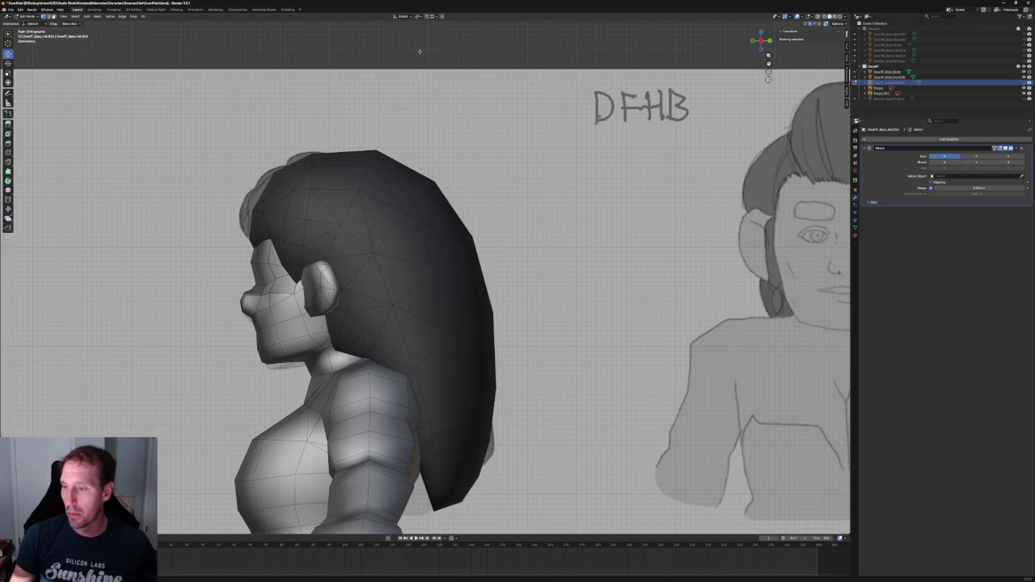
scroll(409, 166, "down", 6)
scroll(408, 167, "down", 2)
key("Tab")
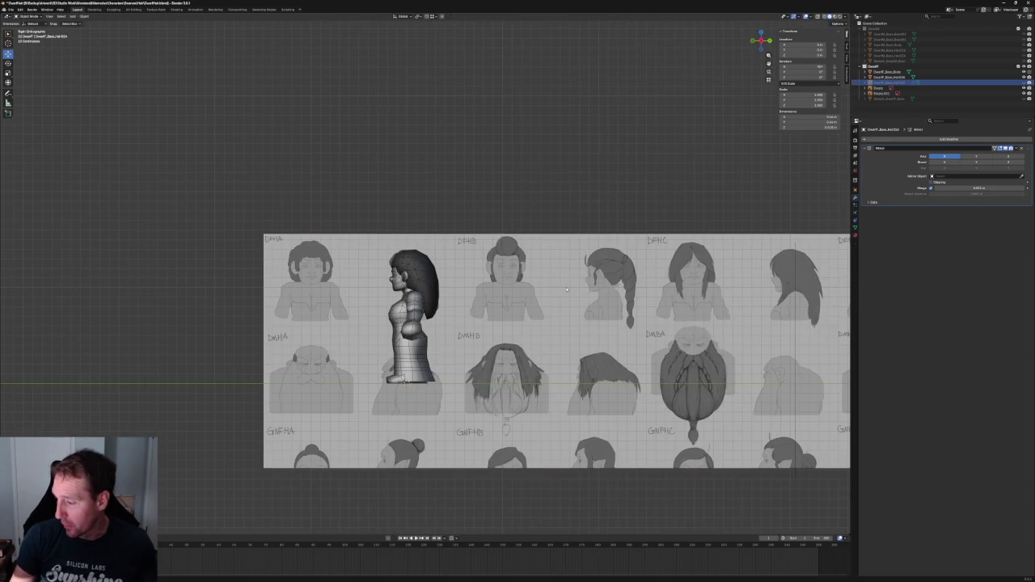
Move the reference sheet until the DFHI sketch sits behind the character, then select the long hair
left_click(460, 278)
key("g")
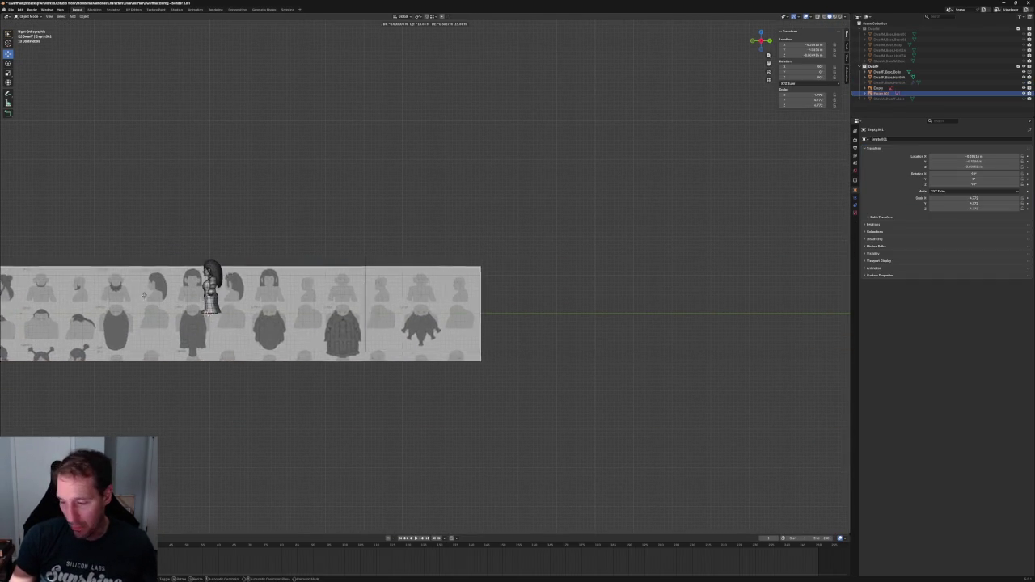
scroll(225, 296, "up", 5)
scroll(509, 317, "up", 5)
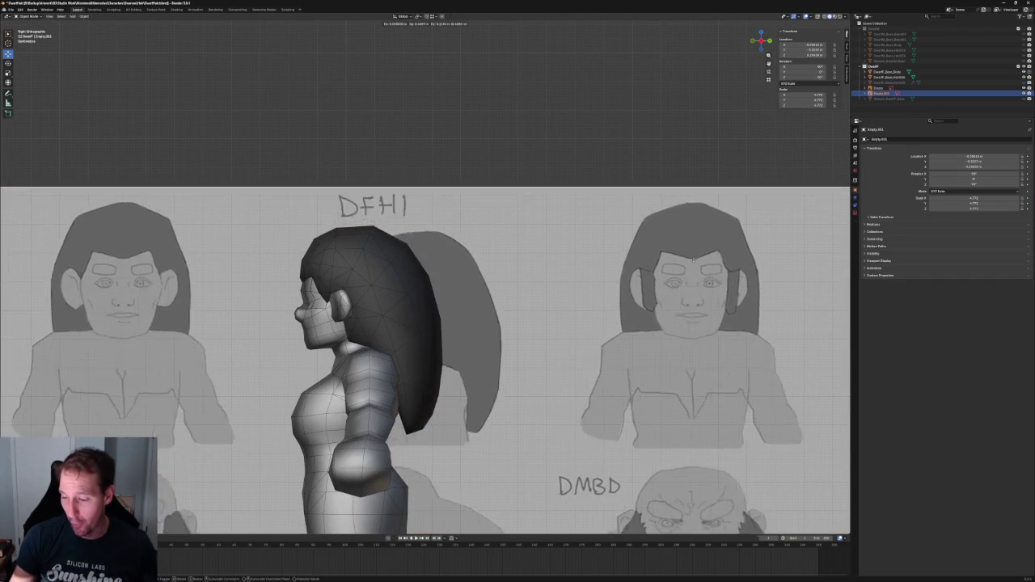
left_click(625, 290)
key("alt+z")
key("g")
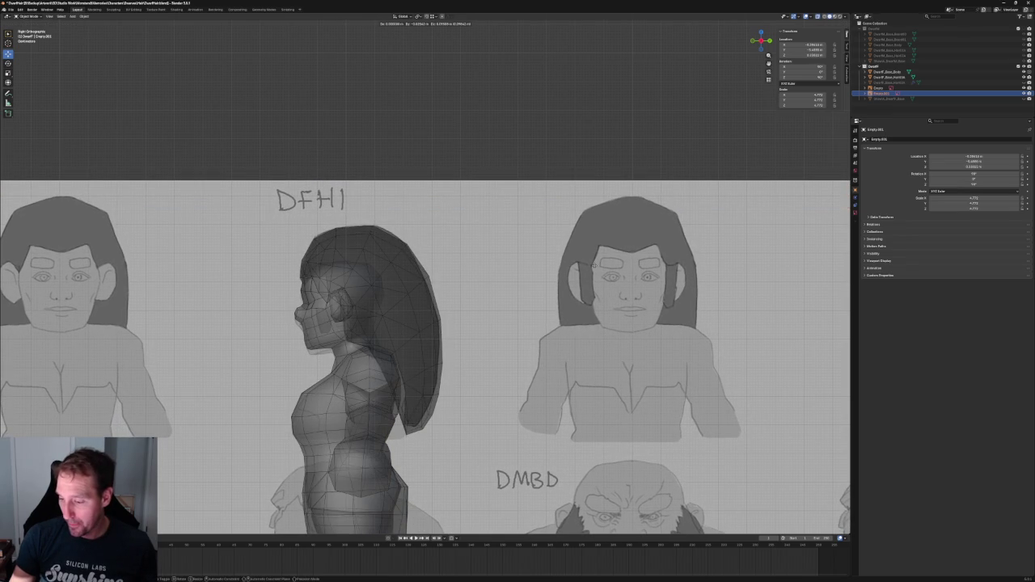
left_click(594, 264)
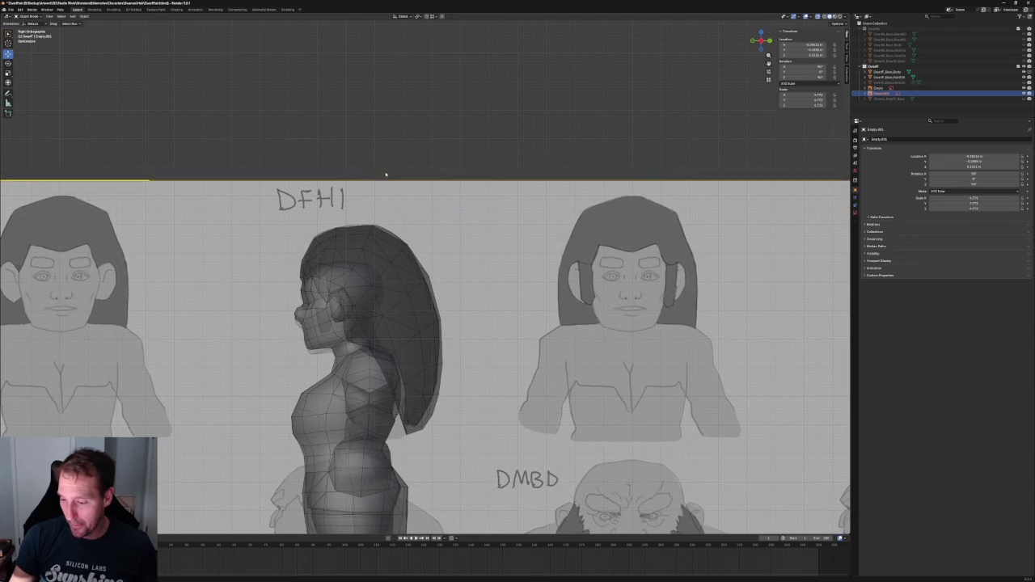
key("alt+z")
left_click(360, 244)
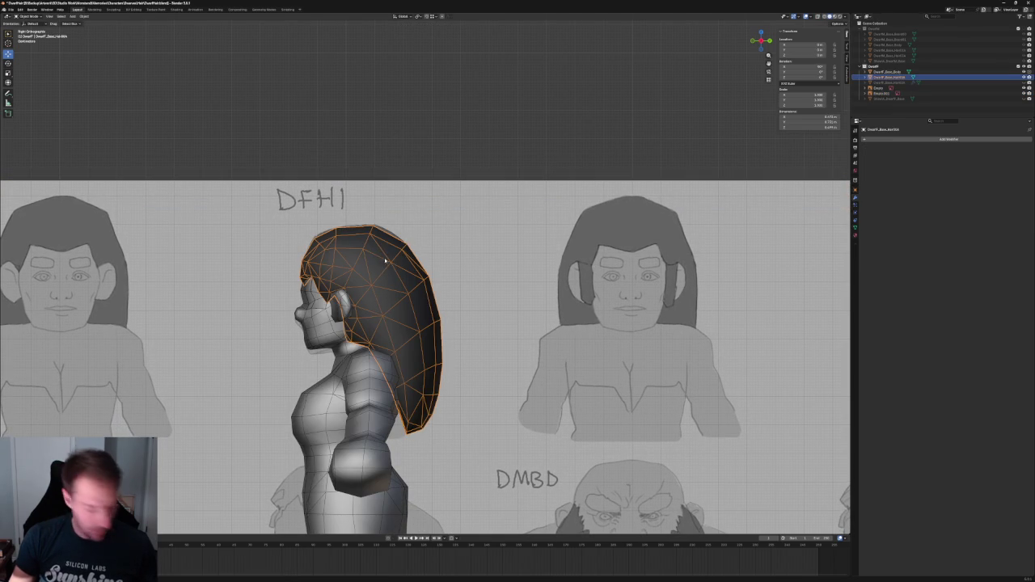
Duplicate the long hair mesh in place
key("shift+d")
right_click(387, 258)
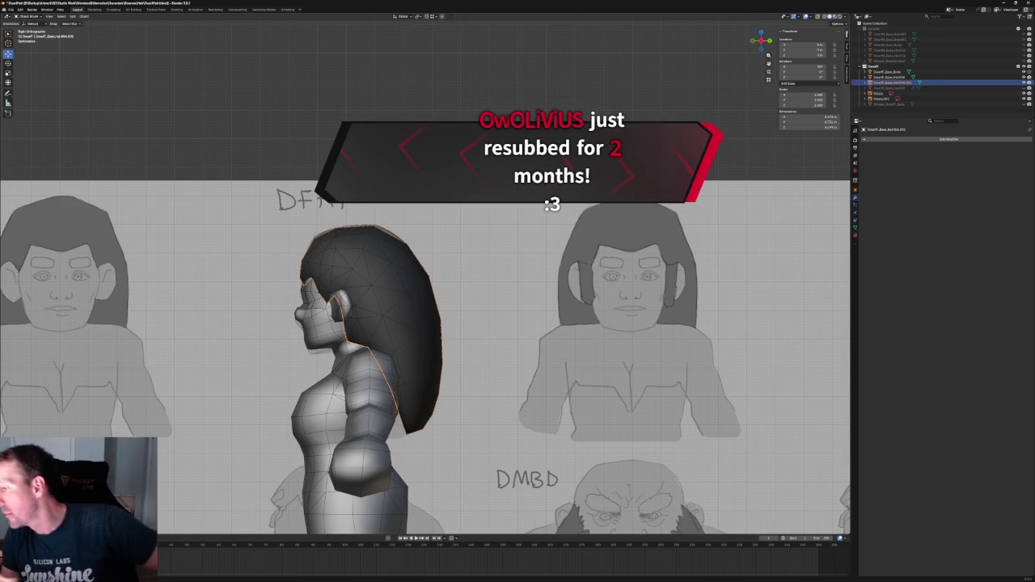
double_click(897, 83)
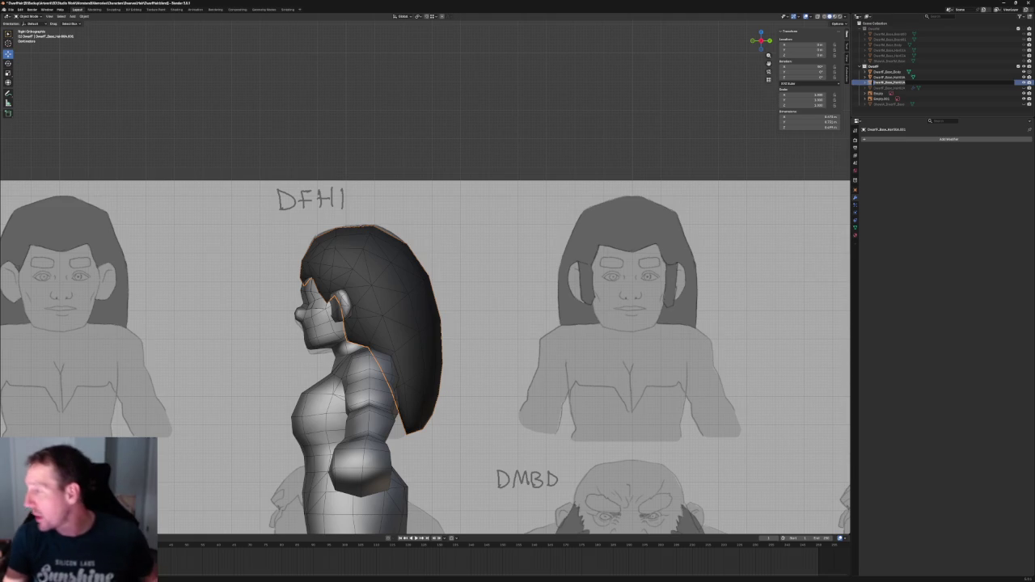
Rename the hair object below the long DFH1 hair in the Outliner as its own variant
left_click(890, 82)
double_click(889, 87)
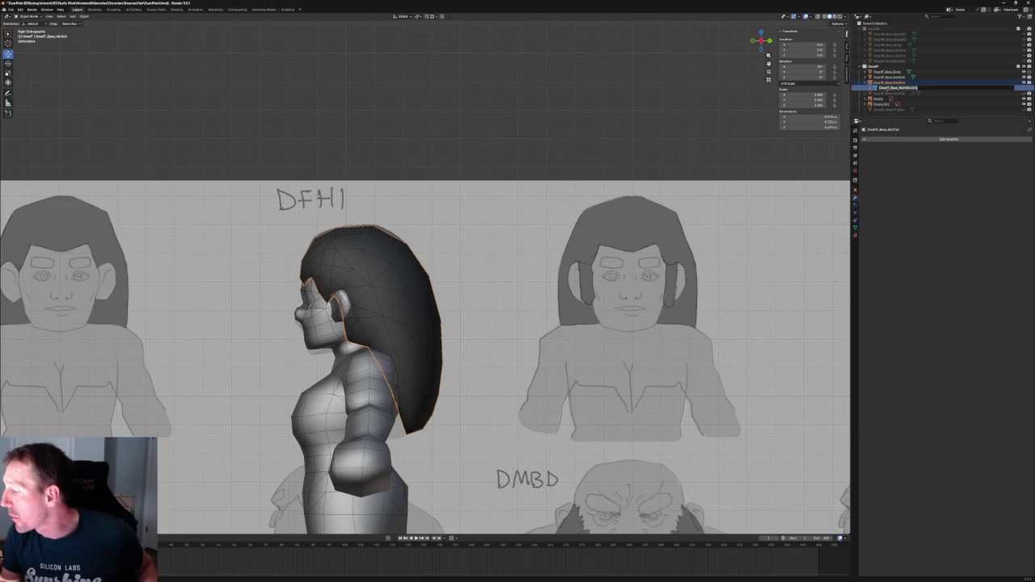
key("Return")
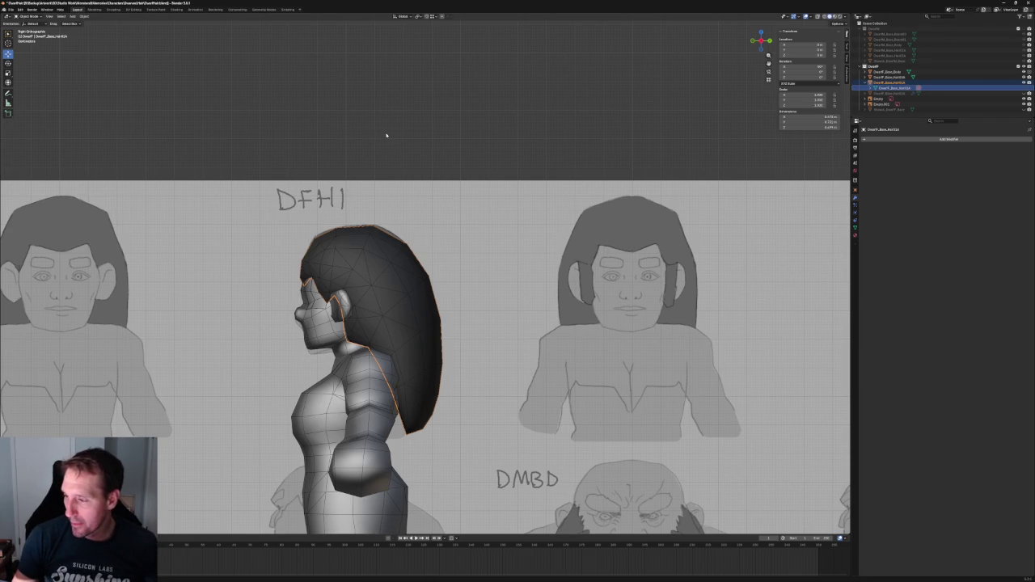
scroll(284, 295, "up", 3)
scroll(280, 305, "up", 3)
scroll(397, 302, "up", 3)
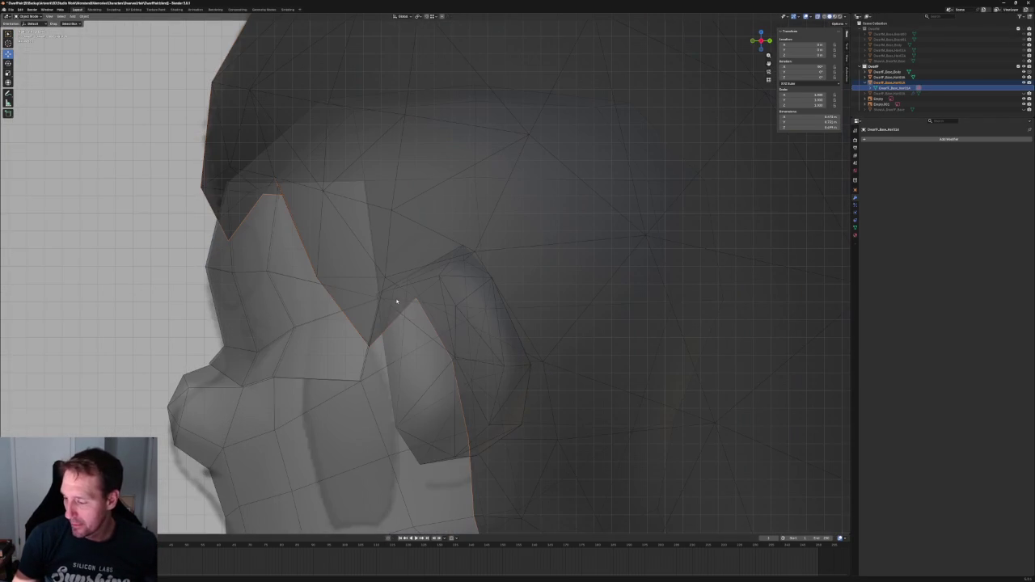
Delete the stray vertex at the ear tip from the hair mesh
key("Tab")
left_click(369, 346)
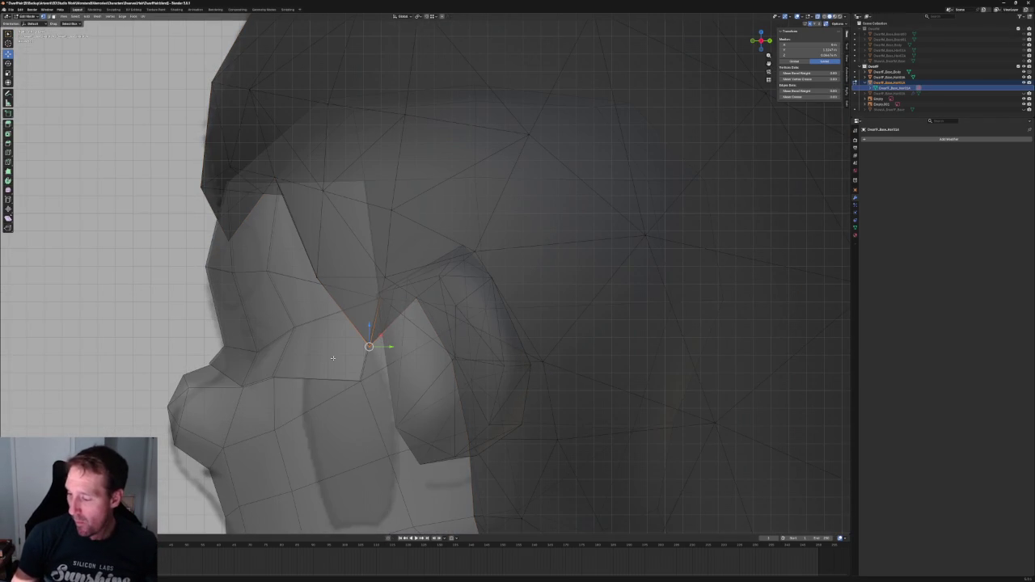
key("x")
left_click(334, 359)
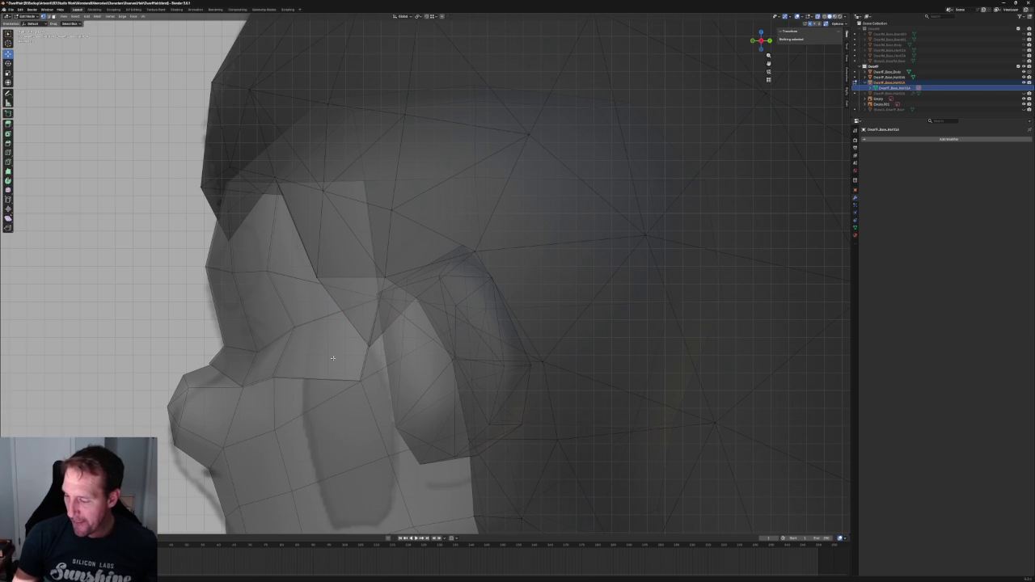
Unhide the head, select the hairline edge in front of the ear, and switch to orthographic side view
left_click(1023, 82)
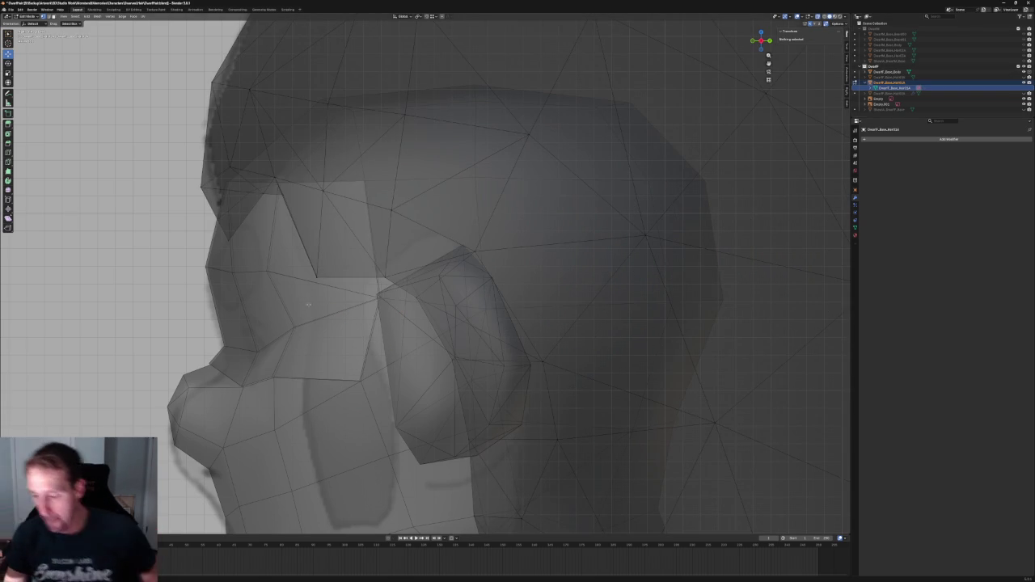
left_click(349, 290)
scroll(348, 292, "down", 1)
scroll(348, 291, "down", 4)
mouse_move(349, 291)
middle_mouse_down()
mouse_move(418, 228)
mouse_move(410, 350)
middle_mouse_up()
scroll(418, 228, "up", 4)
scroll(418, 228, "up", 3)
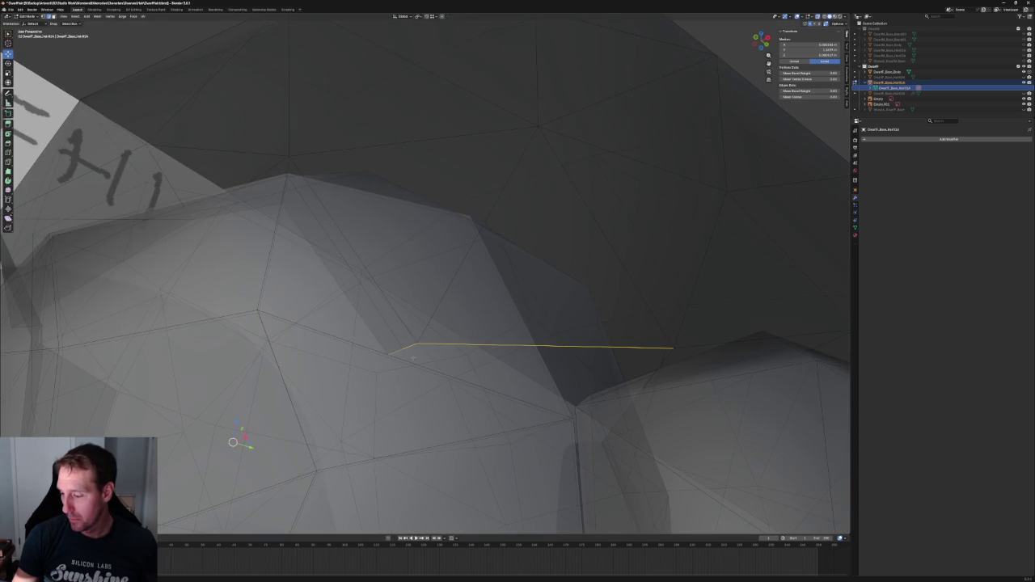
scroll(410, 350, "down", 2)
key("grave")
left_click(448, 344)
scroll(399, 279, "up", 1)
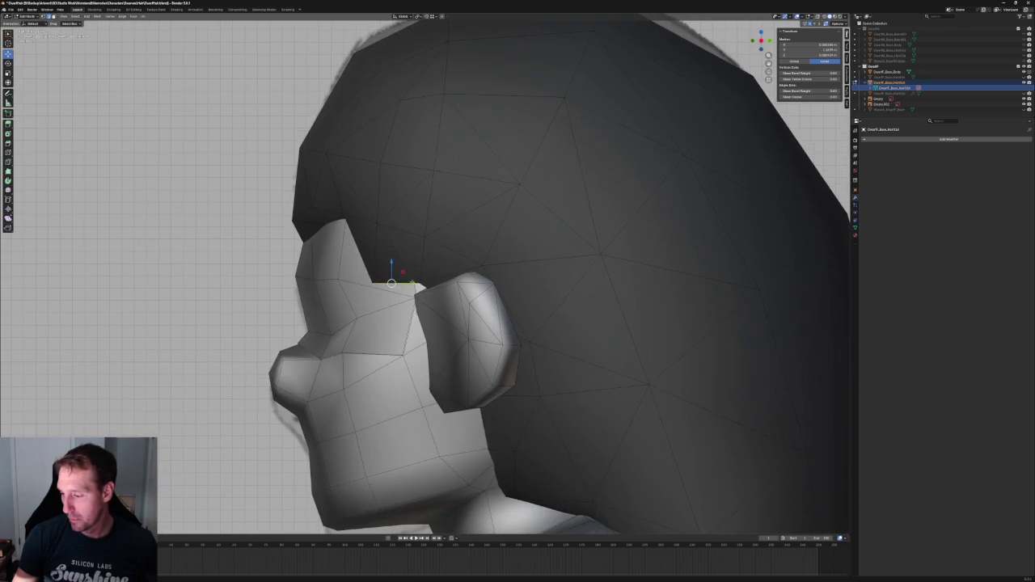
scroll(398, 279, "up", 2)
Shift the hairline edge along Y, then extrude it straight down twice into a sideburn strip
key("g")
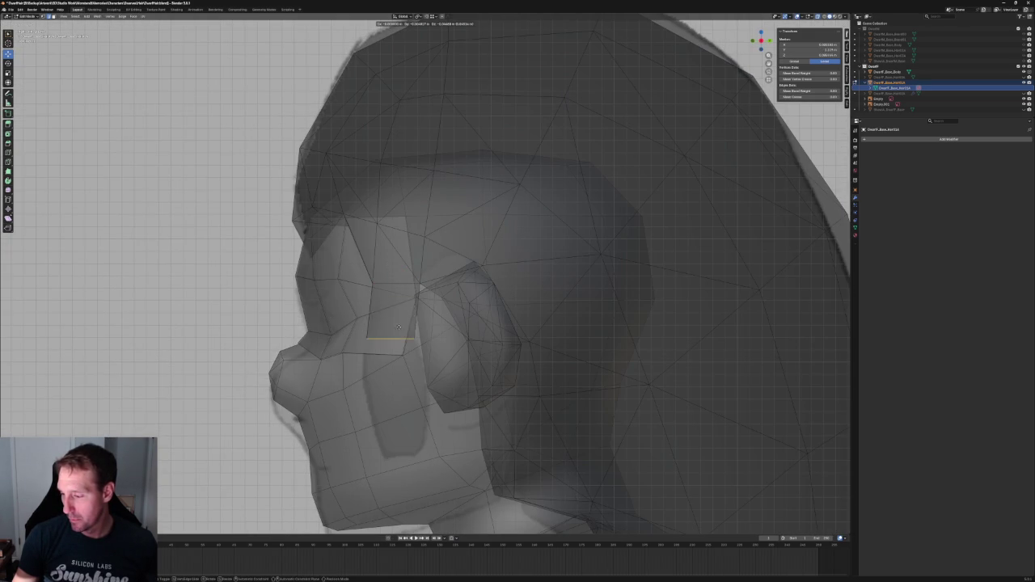
key("z")
key("z")
key("y")
left_click(406, 334)
key("e")
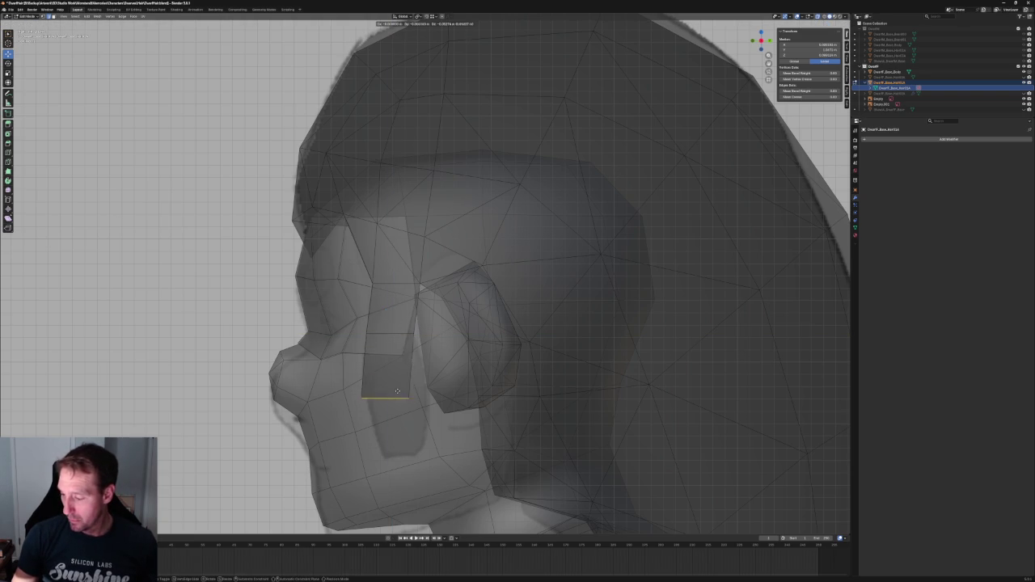
key("z")
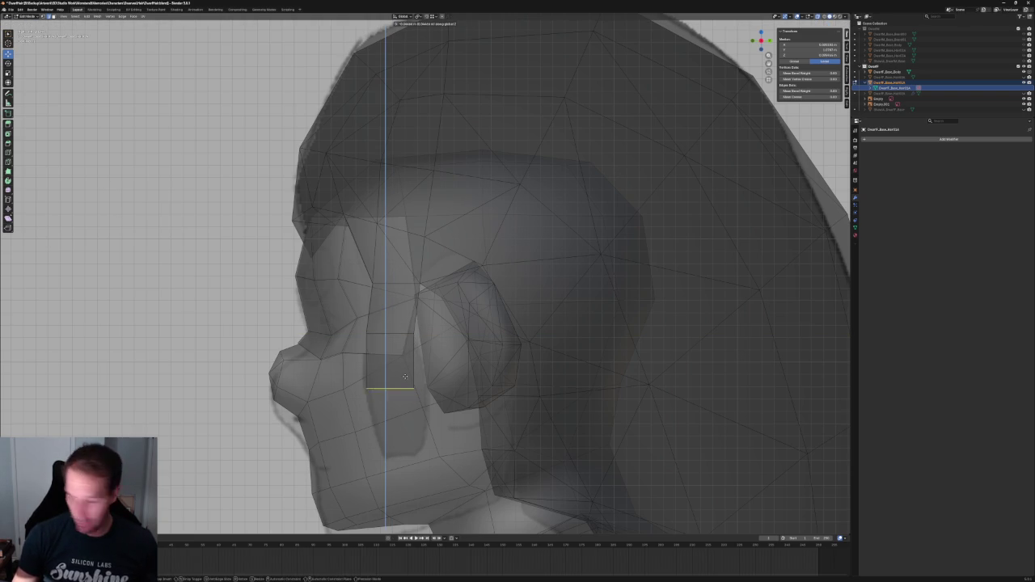
left_click(407, 391)
key("e")
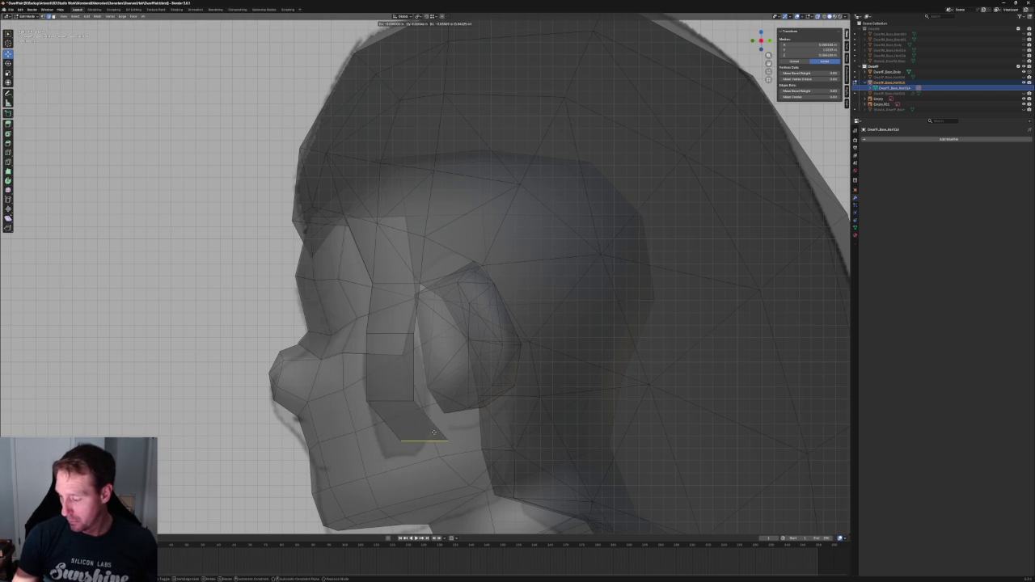
left_click(408, 445)
Toggle X-ray off and back on to check the strip's silhouette against the head
scroll(425, 407, "down", 4)
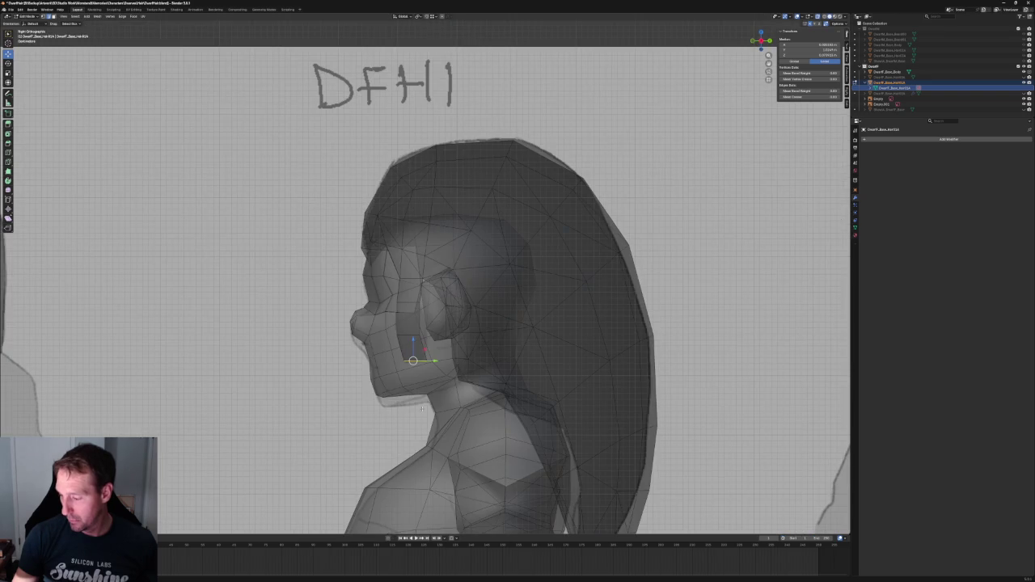
key("alt+z")
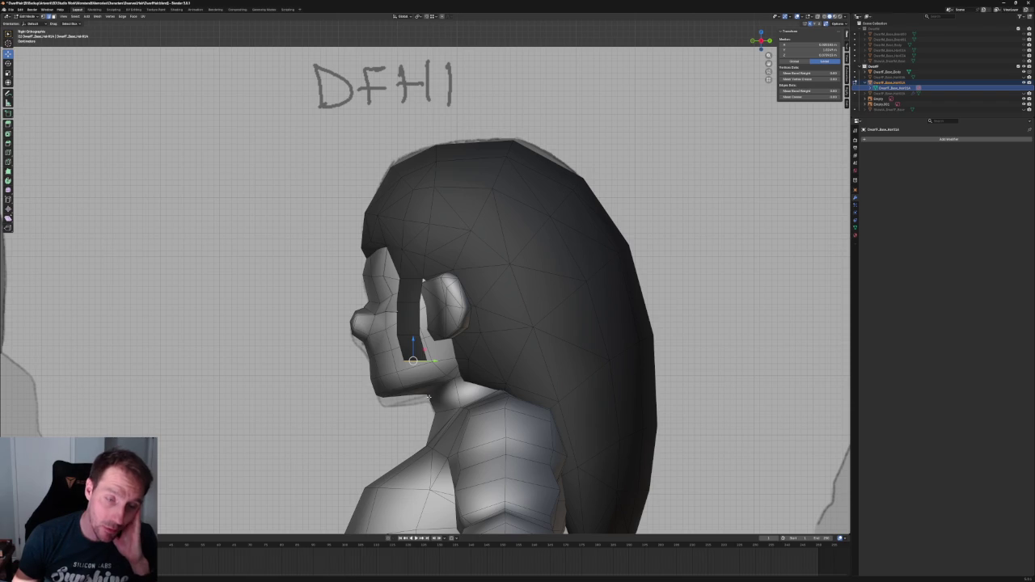
middle_click_drag(428, 396, 412, 344)
scroll(413, 344, "up", 4)
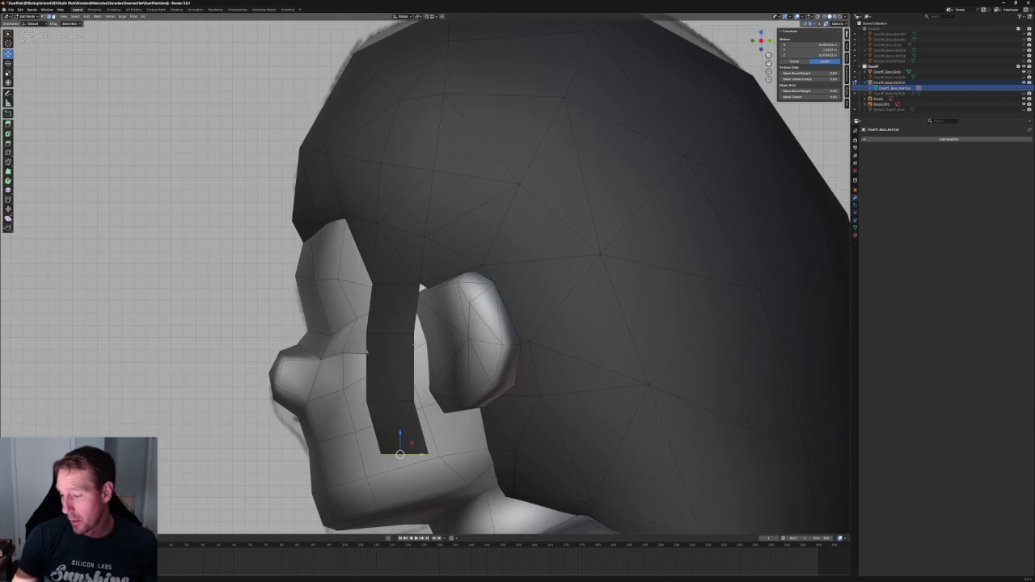
key("alt+z")
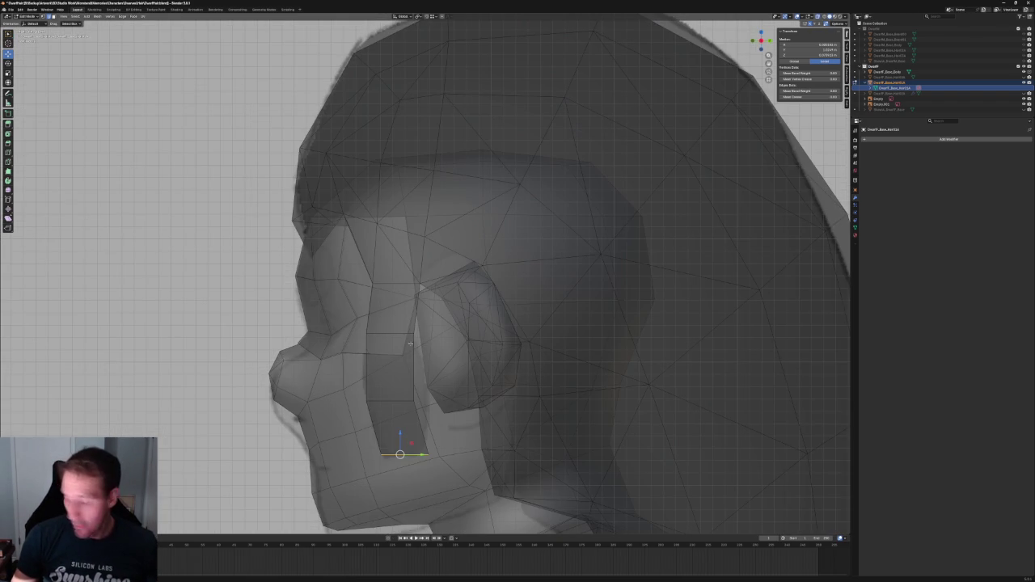
Lower the strip's upper face along Z, abandon a rotation, and select the strip's faces
left_click(394, 344)
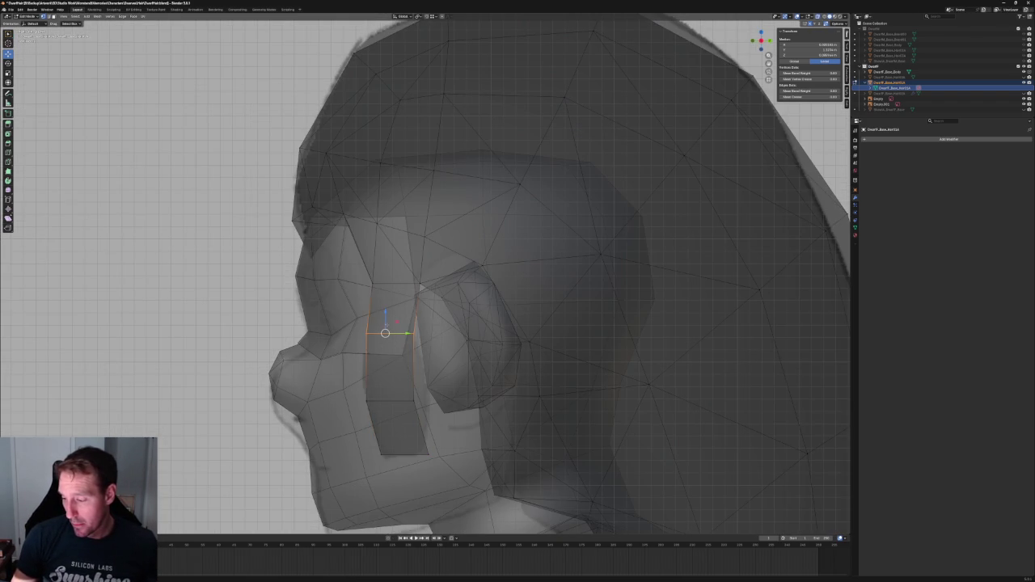
key("g")
key("z")
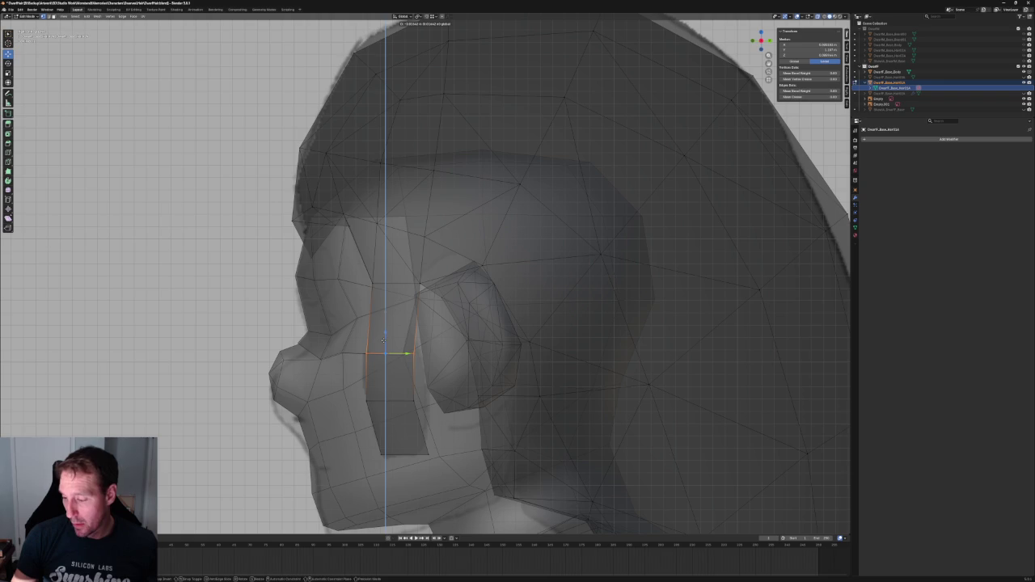
left_click(384, 340)
key("shift+space")
key("r")
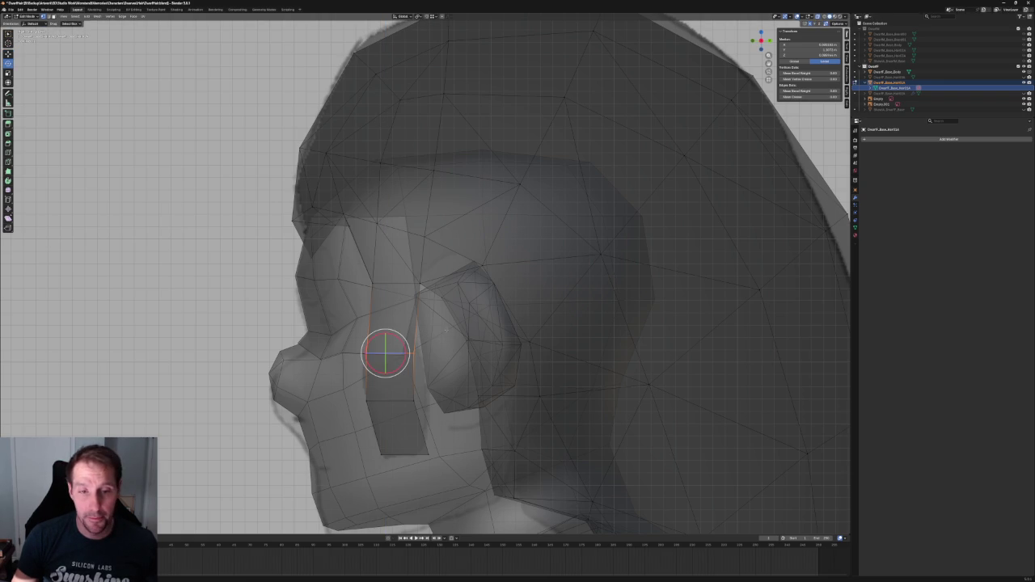
key("r")
key("Escape")
key("alt+a")
left_click_drag(427, 387, 328, 427)
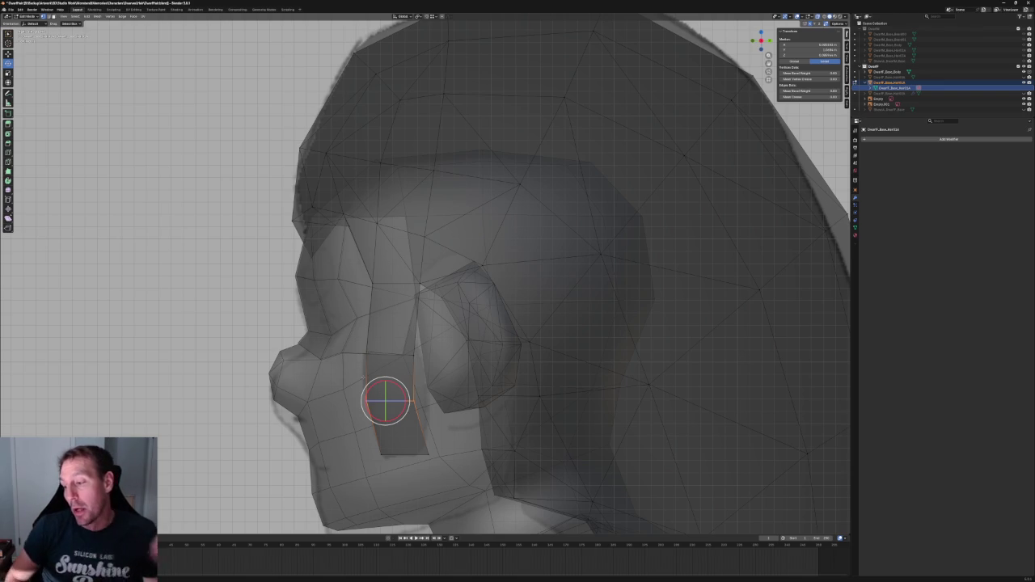
Raise the hairline vertices above the ear, then a single temple vertex, along Z
left_click_drag(458, 212, 365, 251)
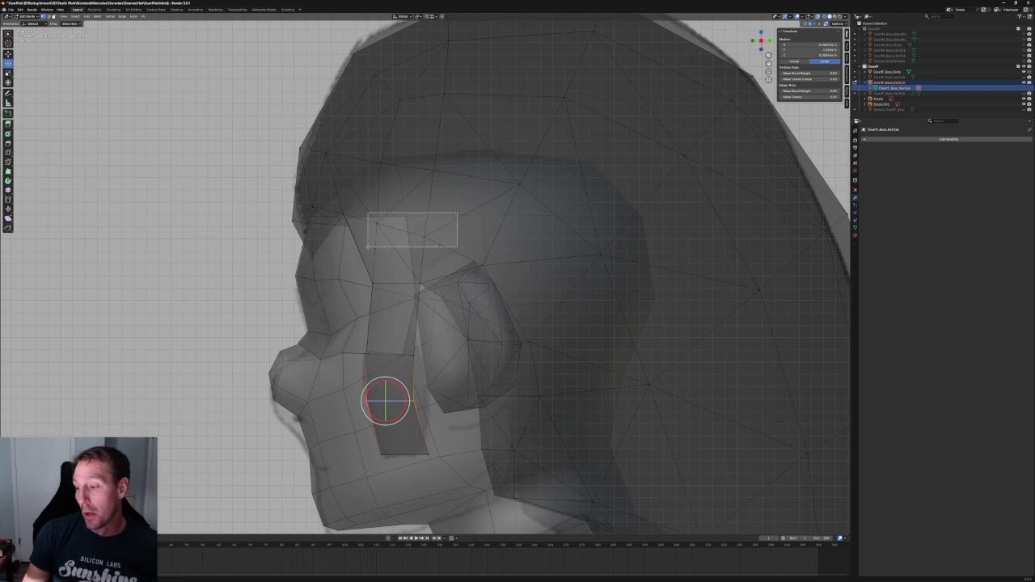
key("g")
key("z")
left_click(407, 207)
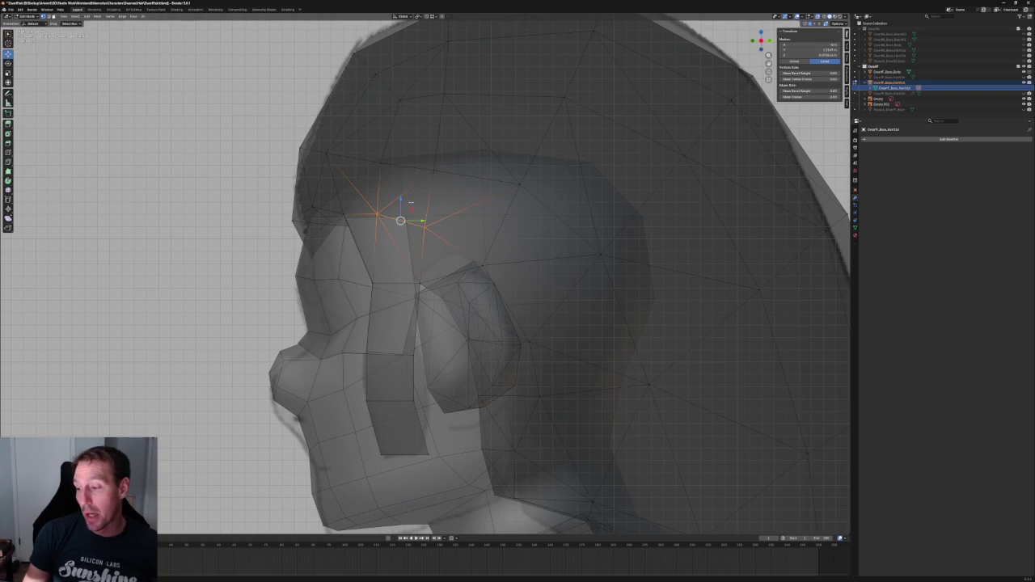
left_click(416, 234)
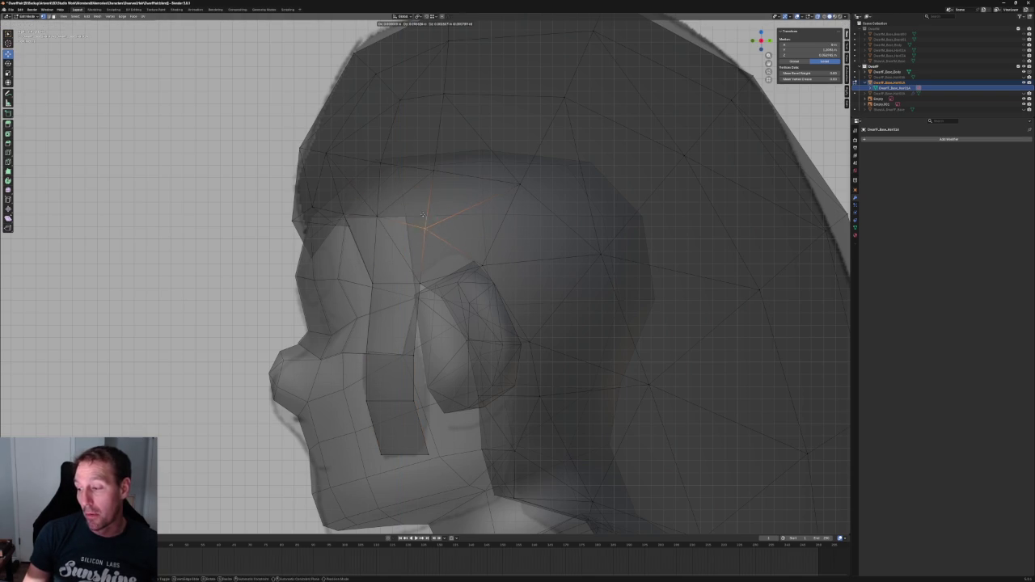
key("g")
key("z")
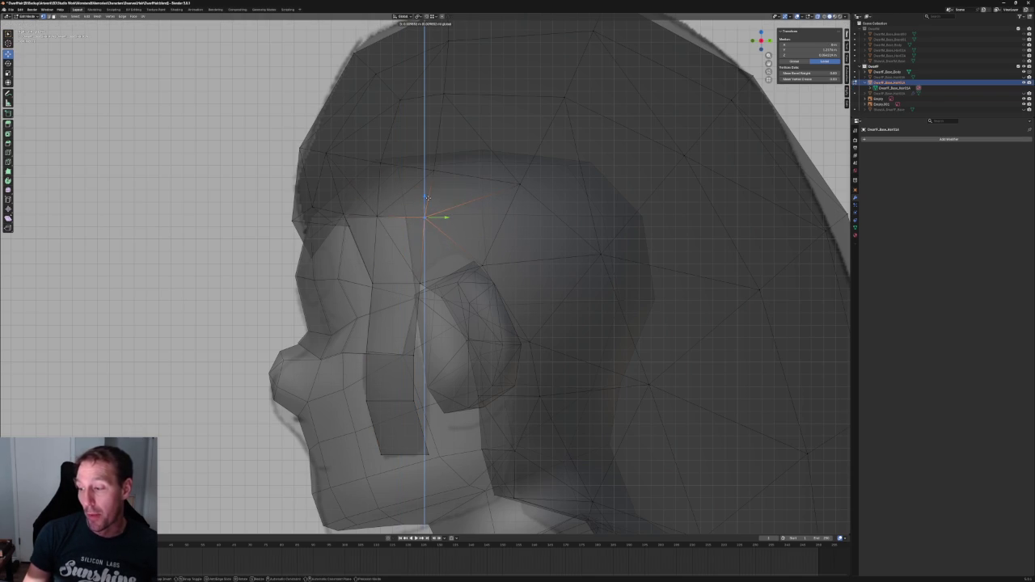
left_click(427, 197)
Nudge a group of hairline vertices slightly to the left
scroll(405, 252, "down", 4)
scroll(406, 251, "up", 5)
left_click_drag(416, 248, 319, 295)
left_click_drag(374, 272, 368, 270)
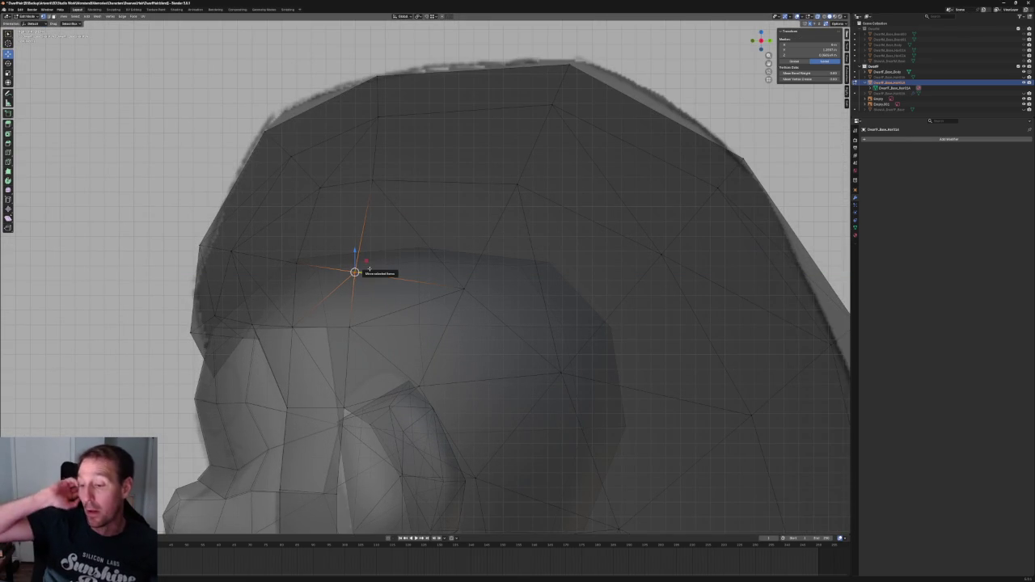
scroll(368, 268, "down", 5)
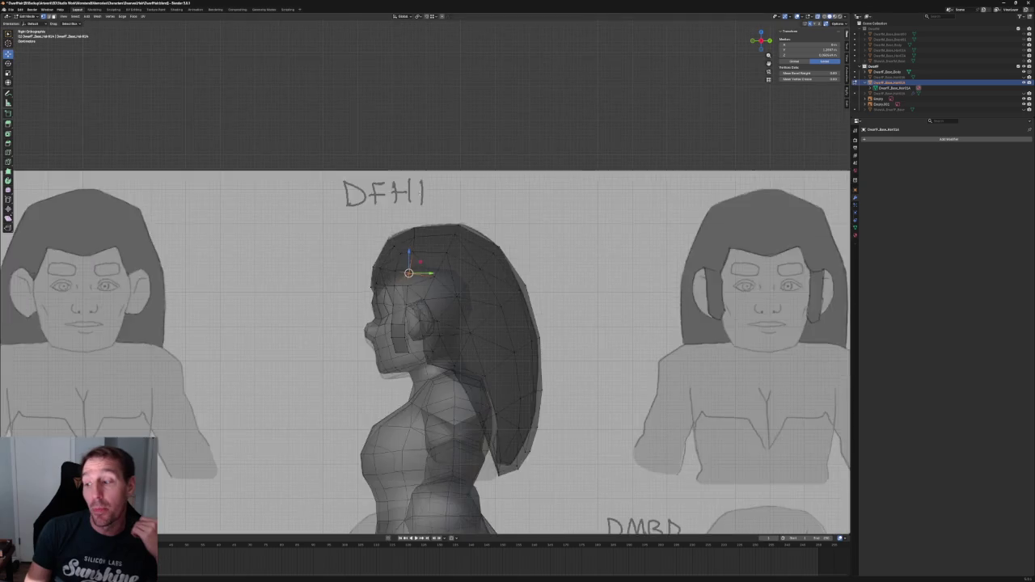
Pan and zoom along the reference sheet to close in on the DFBA braided-hair side sketch
scroll(411, 207, "down", 3)
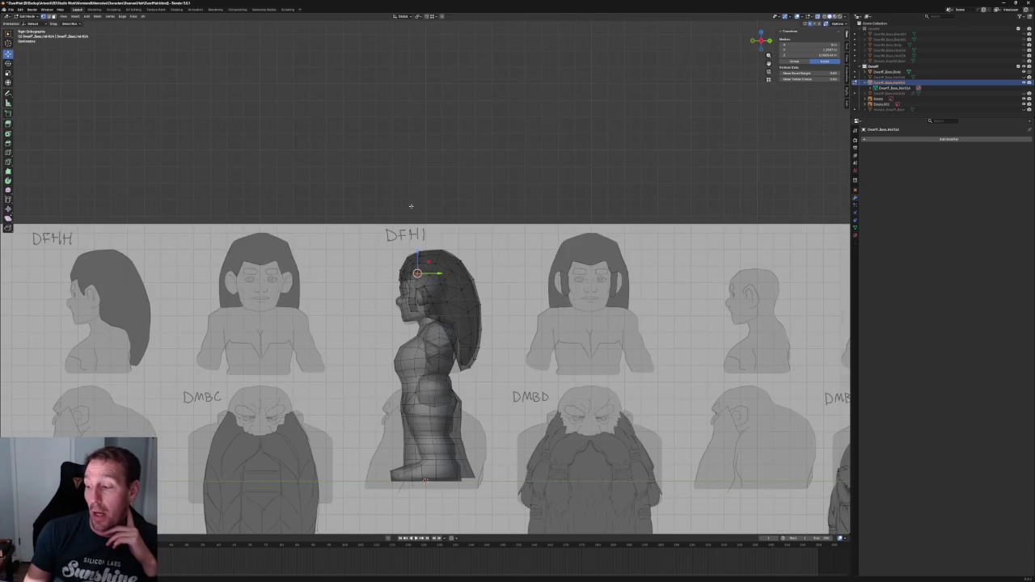
scroll(410, 206, "up", 2)
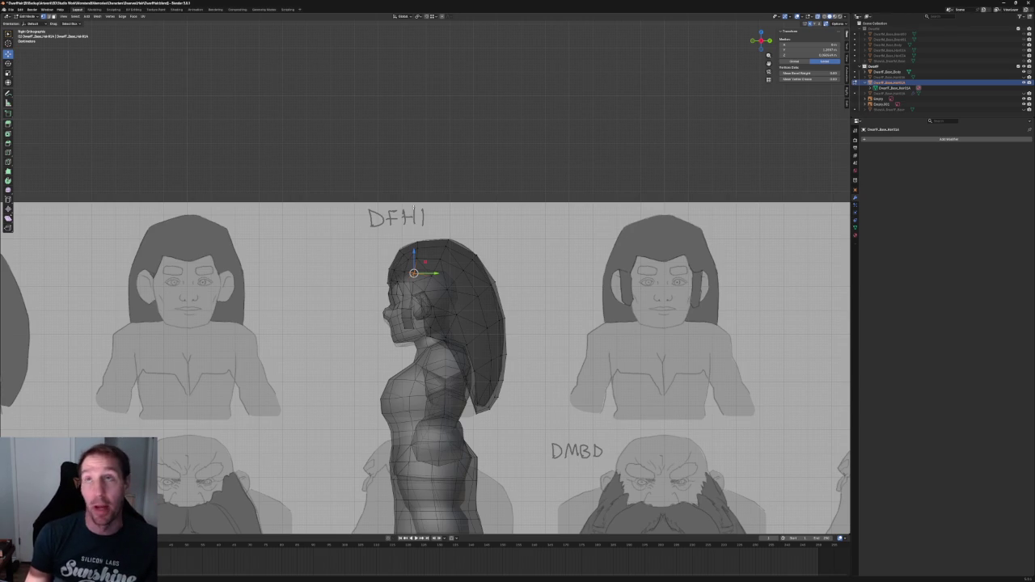
scroll(428, 287, "down", 5)
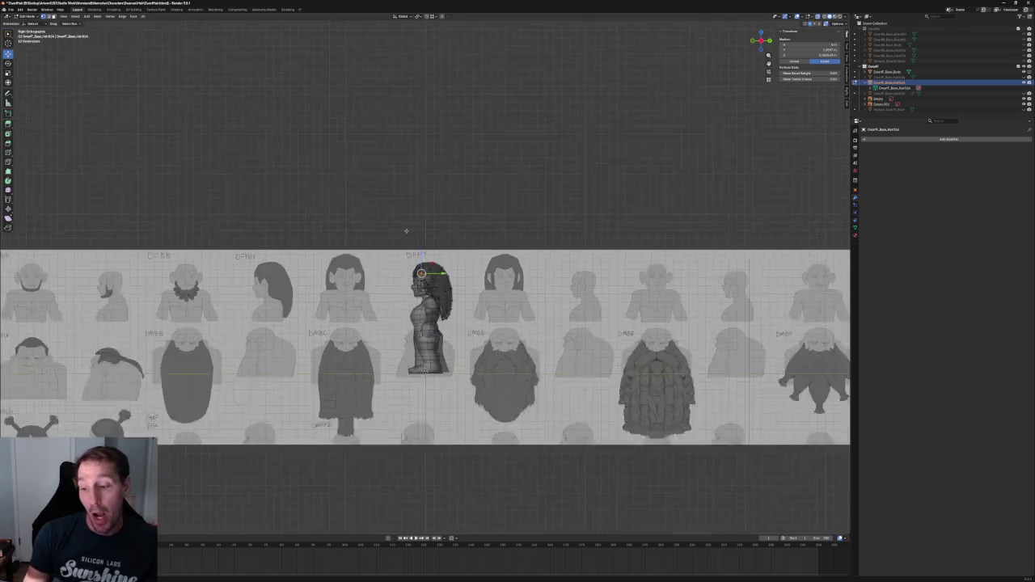
scroll(428, 286, "down", 2)
scroll(428, 286, "up", 7)
scroll(426, 275, "down", 5)
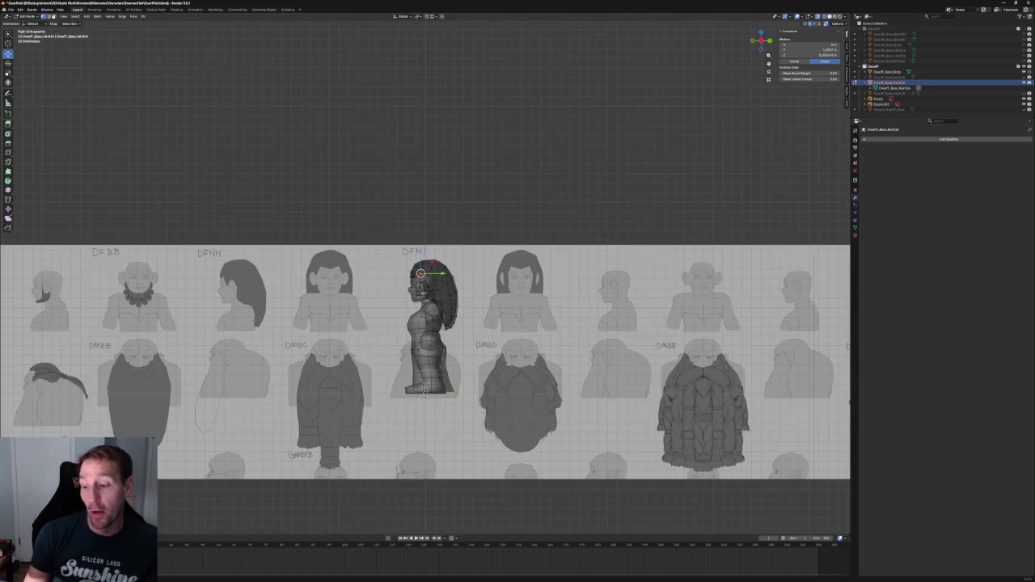
scroll(425, 275, "down", 2)
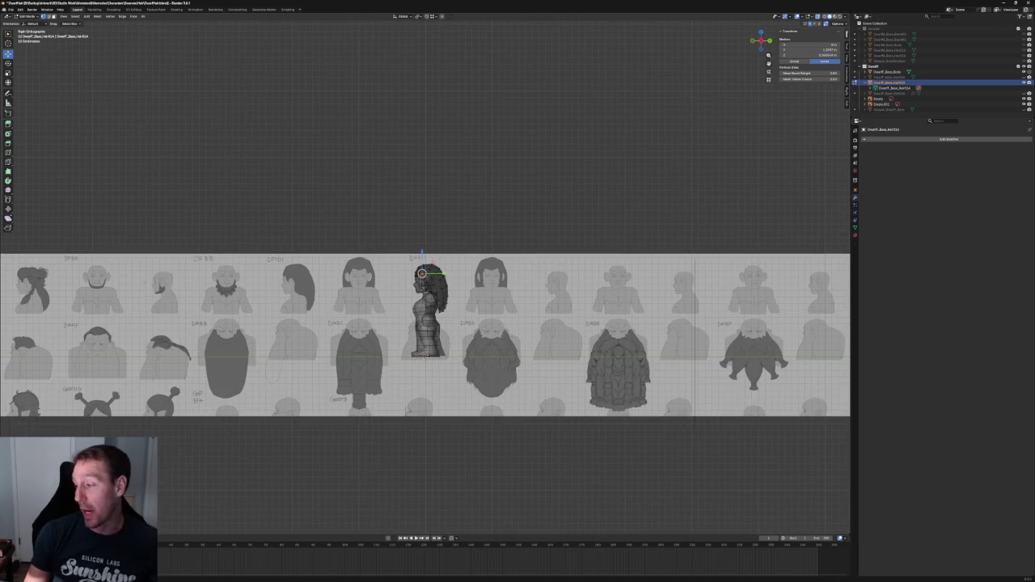
middle_click_drag(425, 275, 817, 291, "shift")
scroll(382, 310, "up", 7)
scroll(382, 310, "up", 1)
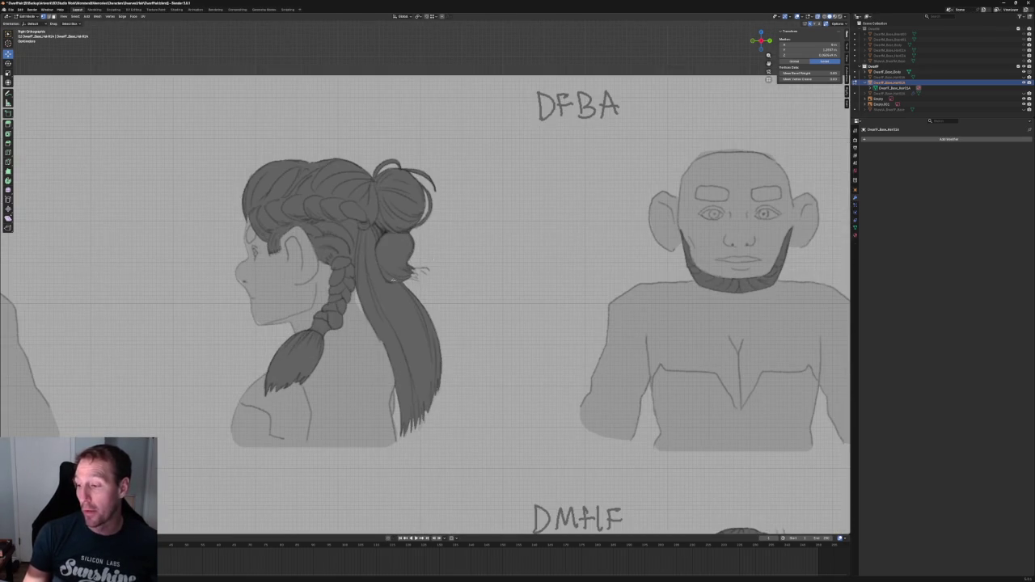
scroll(382, 310, "down", 2)
scroll(388, 251, "up", 4)
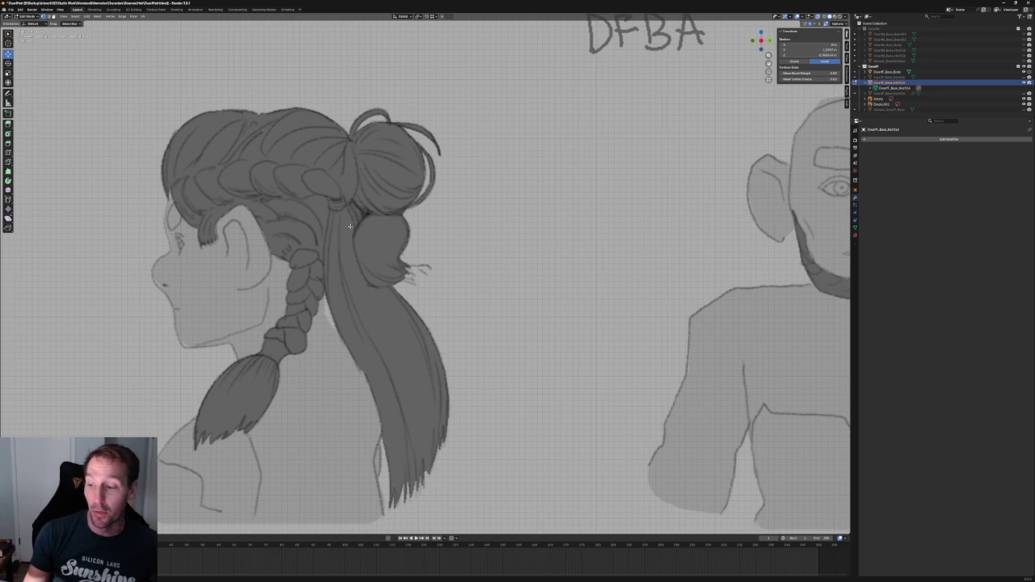
Zoom out and pan to show the full row of head sketches, including DFHF and DFBA
scroll(411, 179, "down", 1)
scroll(411, 180, "down", 4)
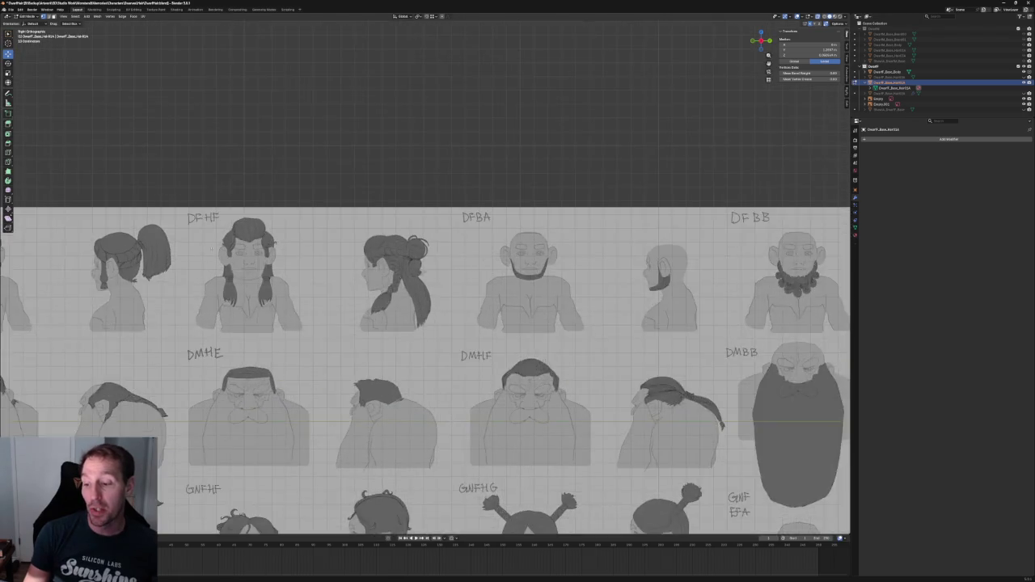
middle_click_drag(411, 180, 710, 195, "shift")
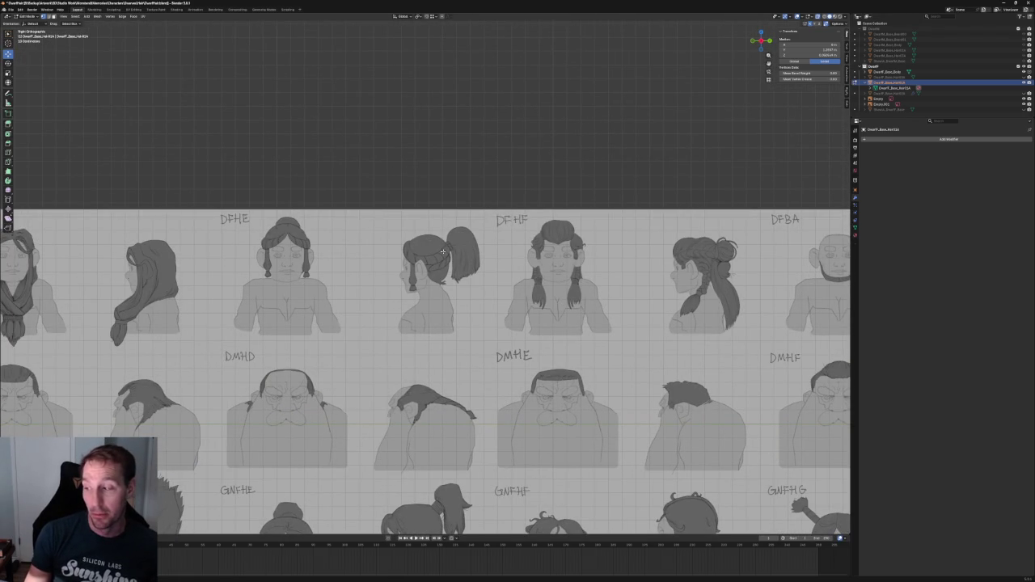
scroll(443, 252, "down", 4)
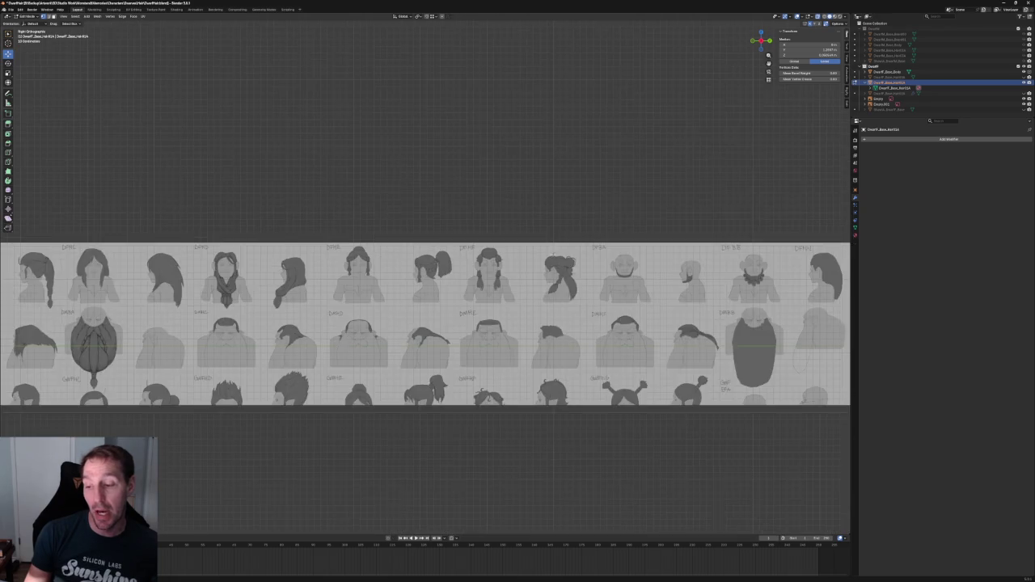
scroll(555, 250, "up", 1)
scroll(555, 251, "up", 1)
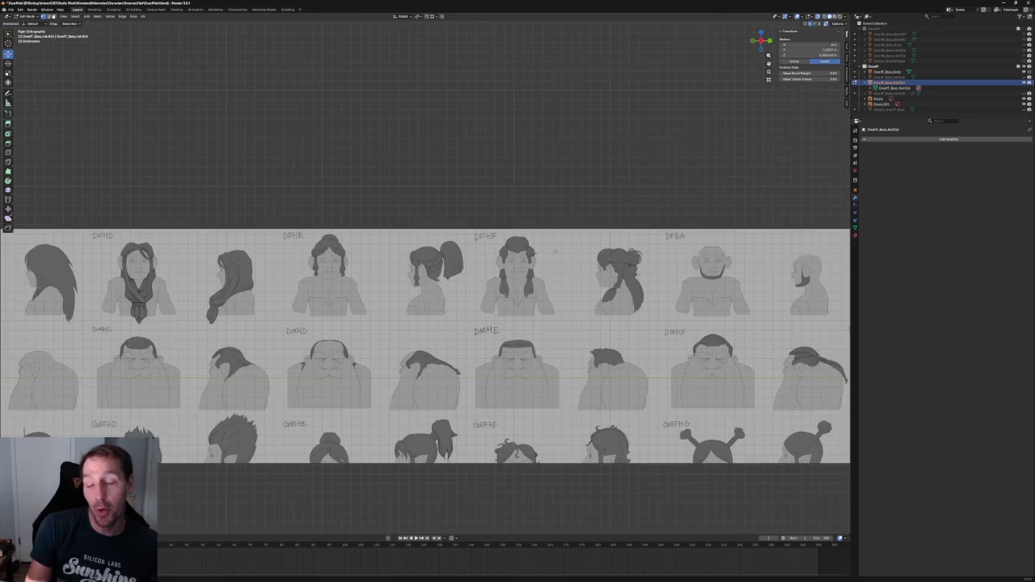
scroll(555, 250, "down", 1)
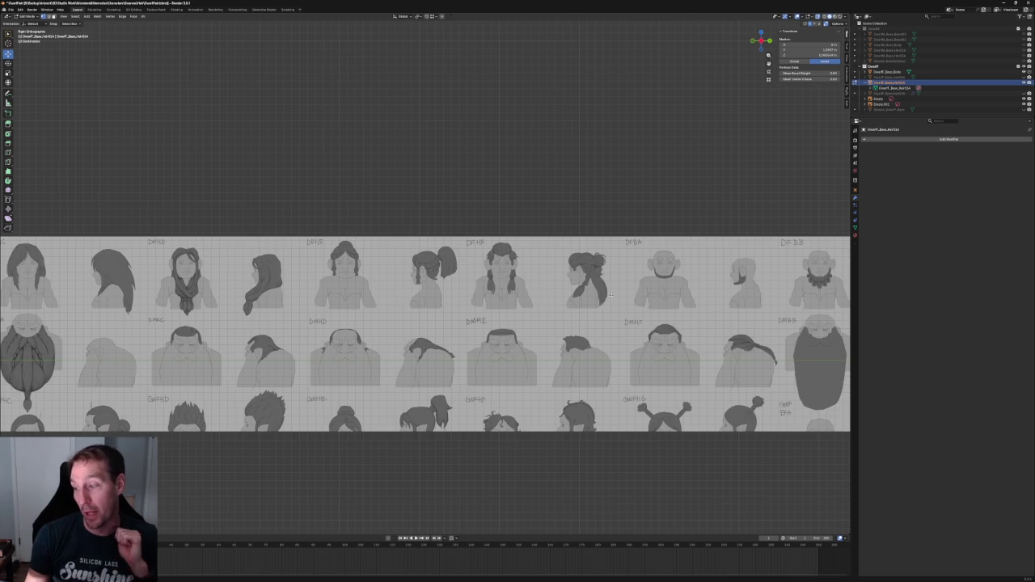
scroll(611, 296, "down", 2)
Pan and zoom to centre the DFHI long-hair mesh between its front-view sketches
scroll(610, 296, "down", 2)
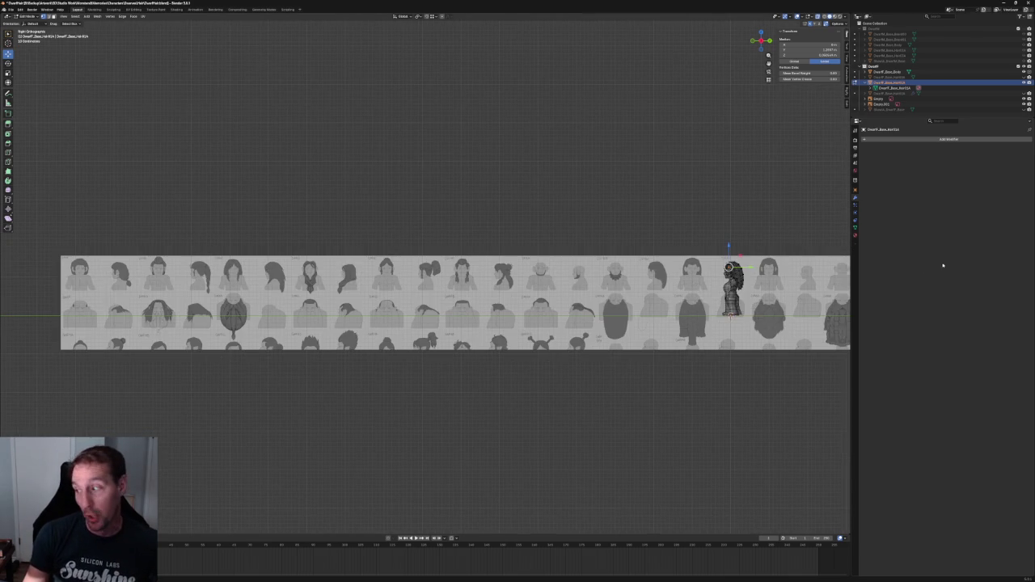
scroll(760, 299, "up", 3)
middle_click_drag(760, 299, 372, 323, "shift")
scroll(372, 364, "up", 2)
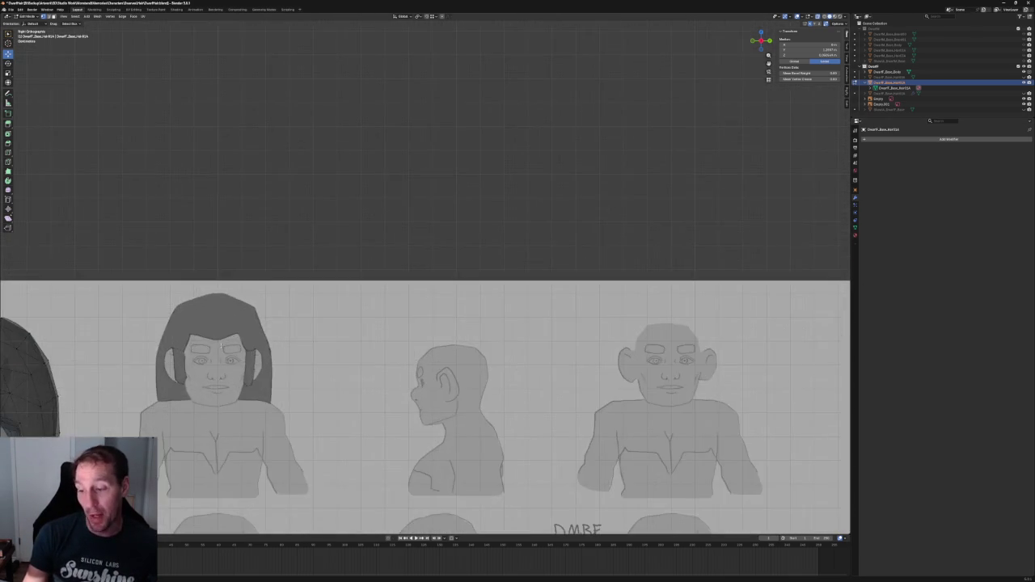
middle_click_drag(23, 401, 363, 339, "shift")
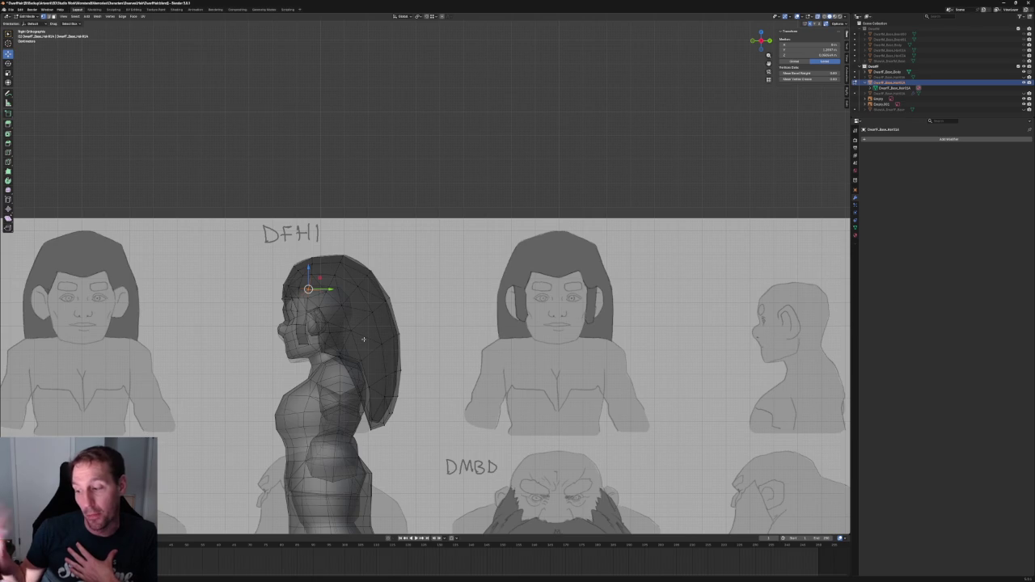
Zoom in on the DFHI hair mesh and nudge one hair vertex upward along Z
scroll(363, 338, "up", 3)
middle_click_drag(323, 360, 405, 291, "shift")
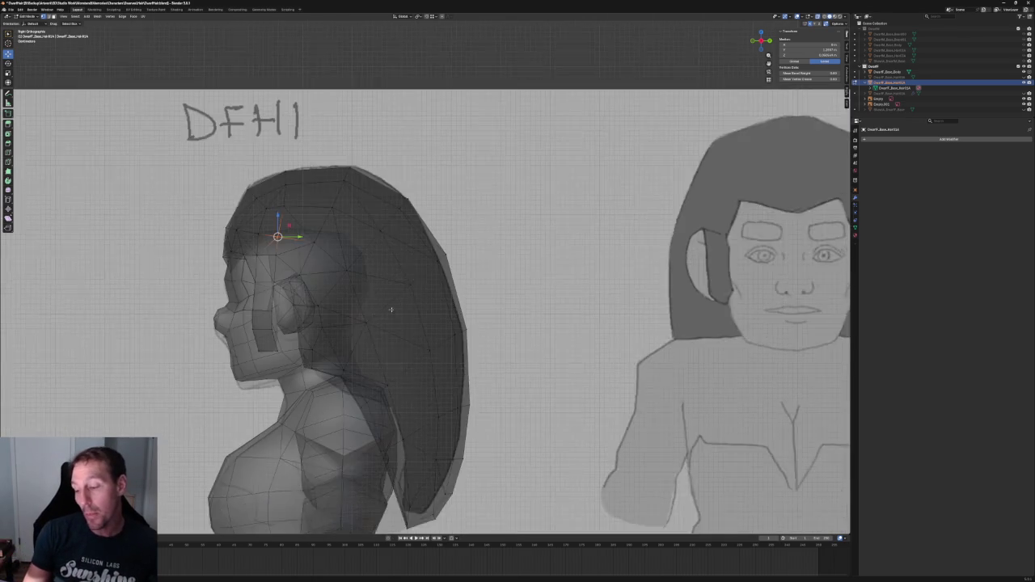
scroll(405, 291, "up", 2)
left_click(353, 327)
key("g")
key("z")
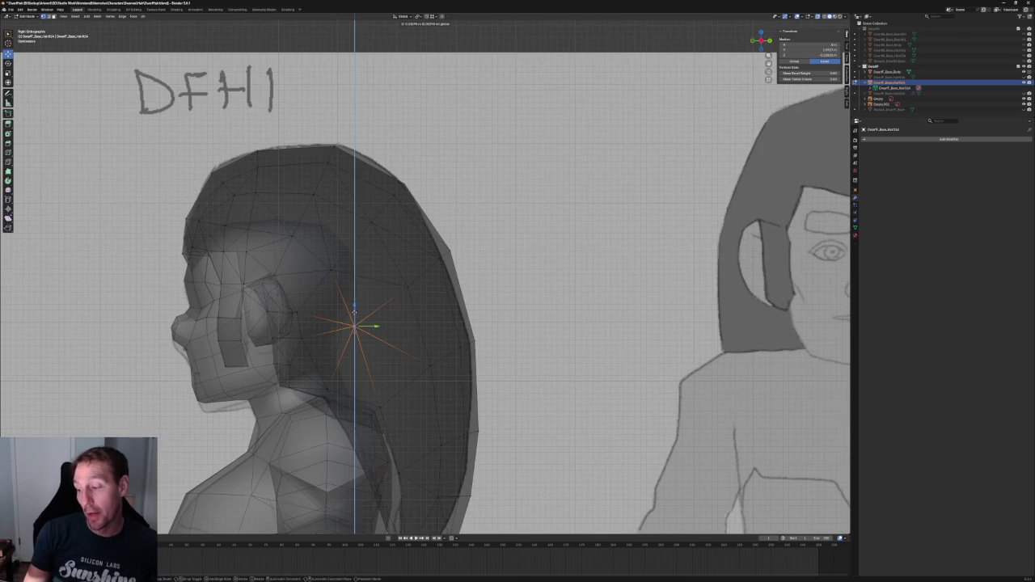
left_click(353, 313)
left_click(408, 287)
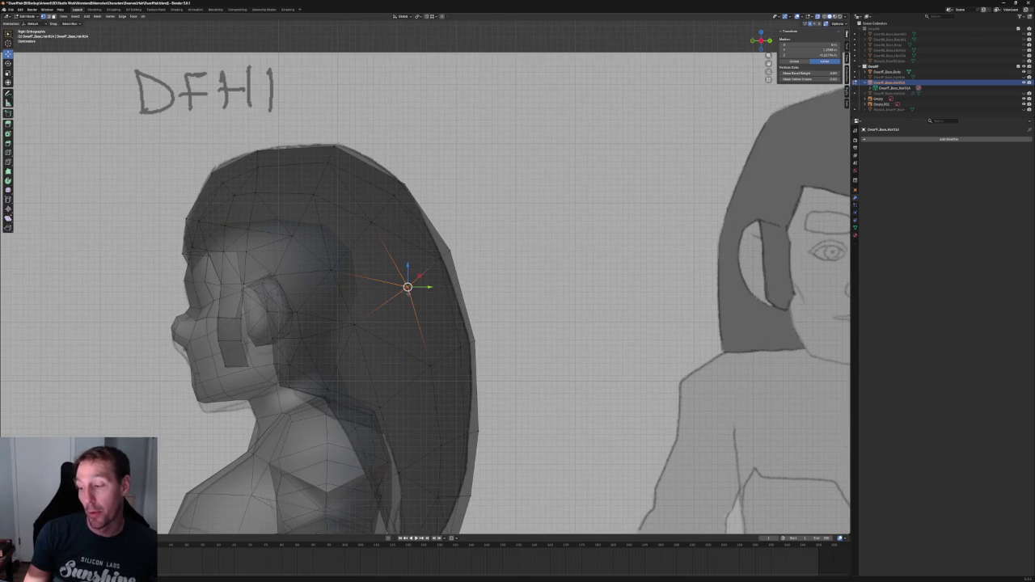
key("alt+a")
Flatten the box-selected forehead hairline vertices to one height with S Z 0
scroll(428, 305, "down", 4)
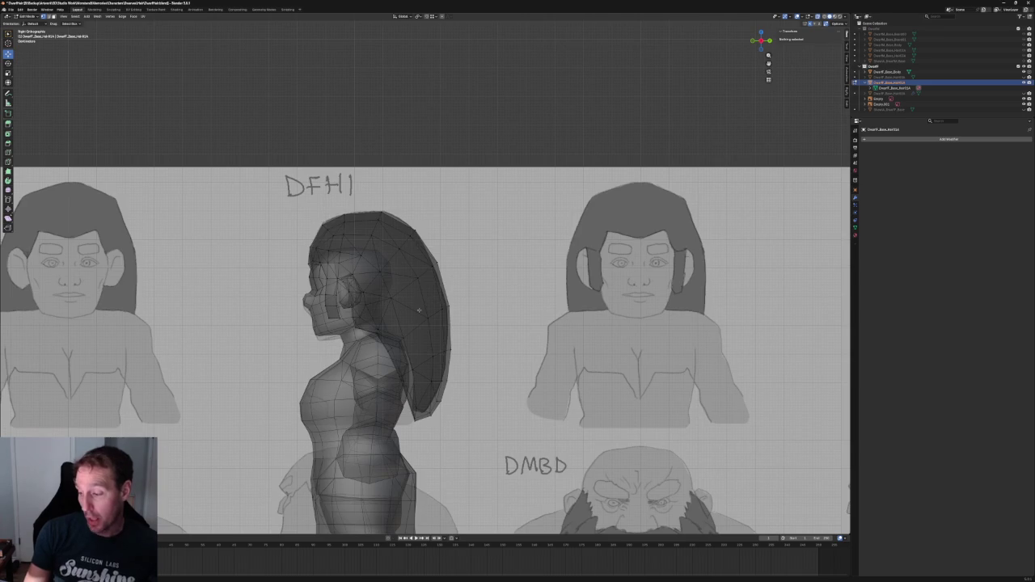
scroll(398, 248, "up", 3)
scroll(398, 248, "up", 3)
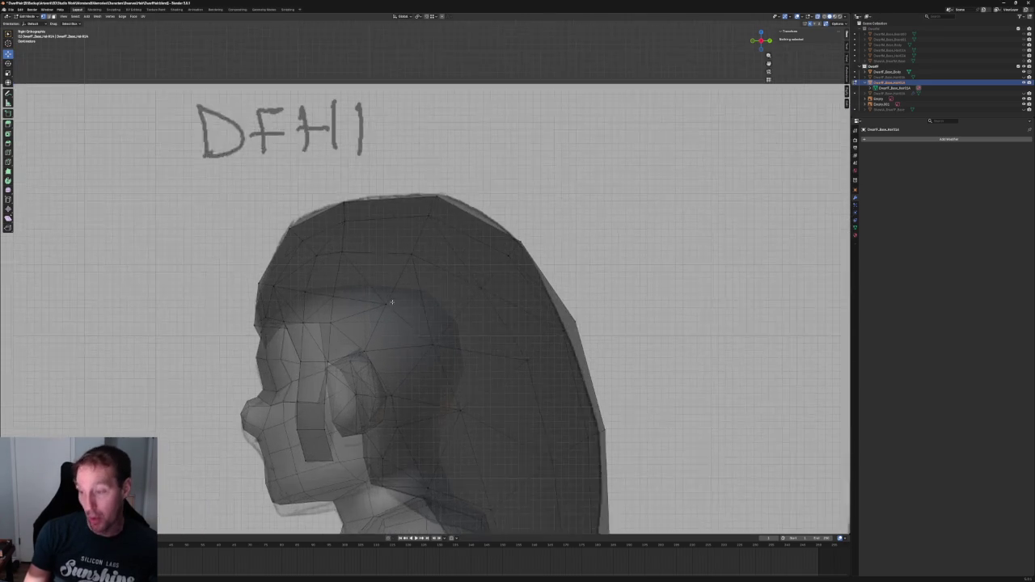
left_click_drag(404, 270, 234, 313)
type("sz0")
key("Return")
key("alt+a")
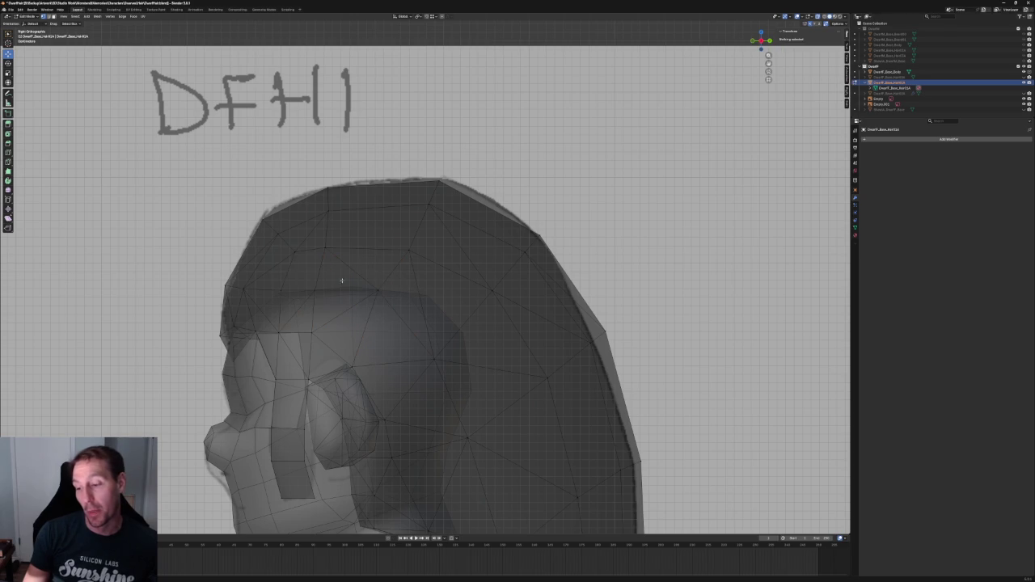
left_click_drag(418, 277, 220, 313)
scroll(220, 313, "down", 8)
mouse_move(243, 323)
middle_mouse_down("shift")
mouse_move(542, 324)
mouse_move(231, 324)
mouse_move(733, 324)
middle_mouse_up("shift")
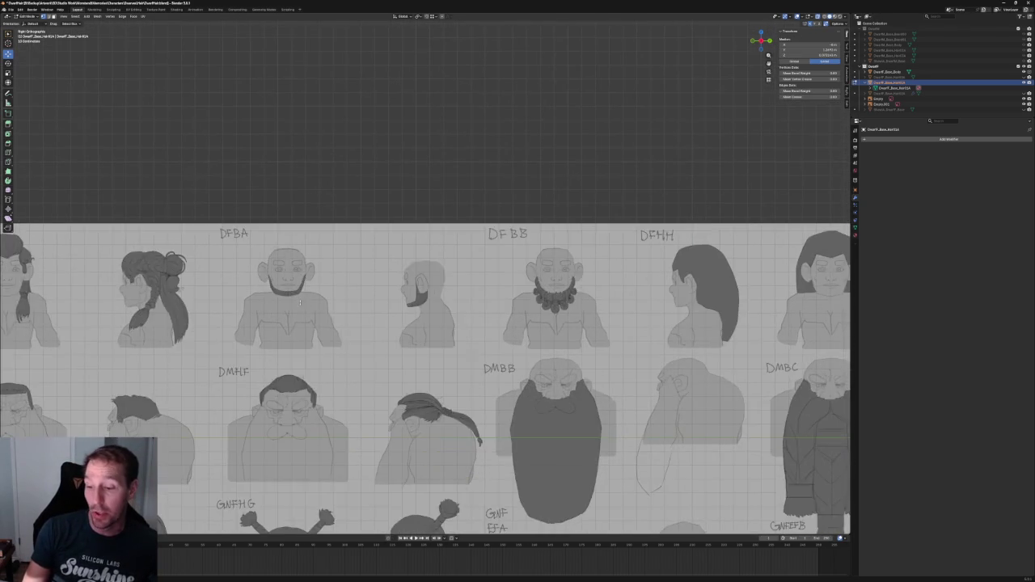
Zoom into the DFBA sketch row, then bring up the armored-knight reference image
scroll(385, 265, "up", 4)
scroll(385, 265, "up", 4)
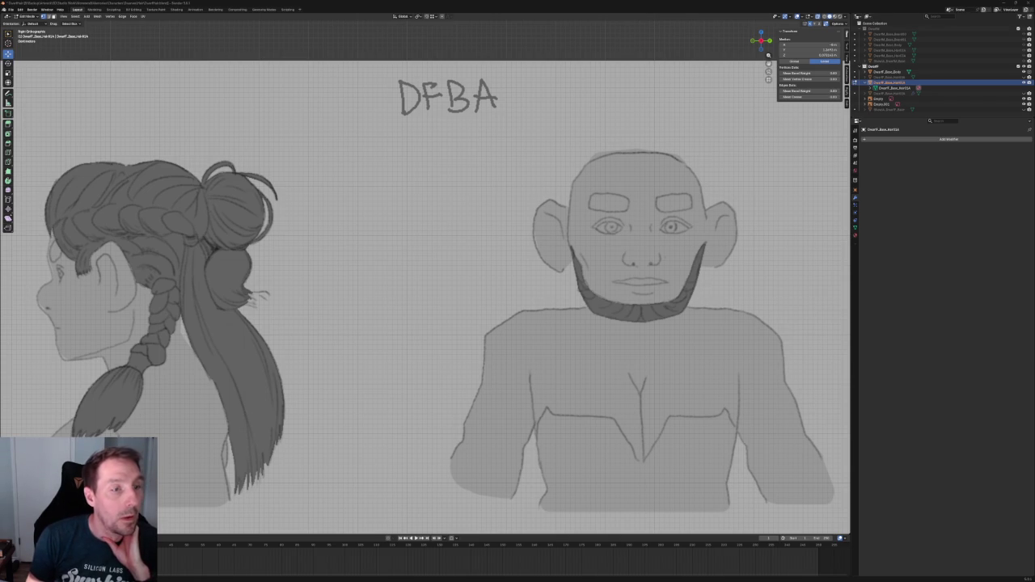
key("alt+Tab")
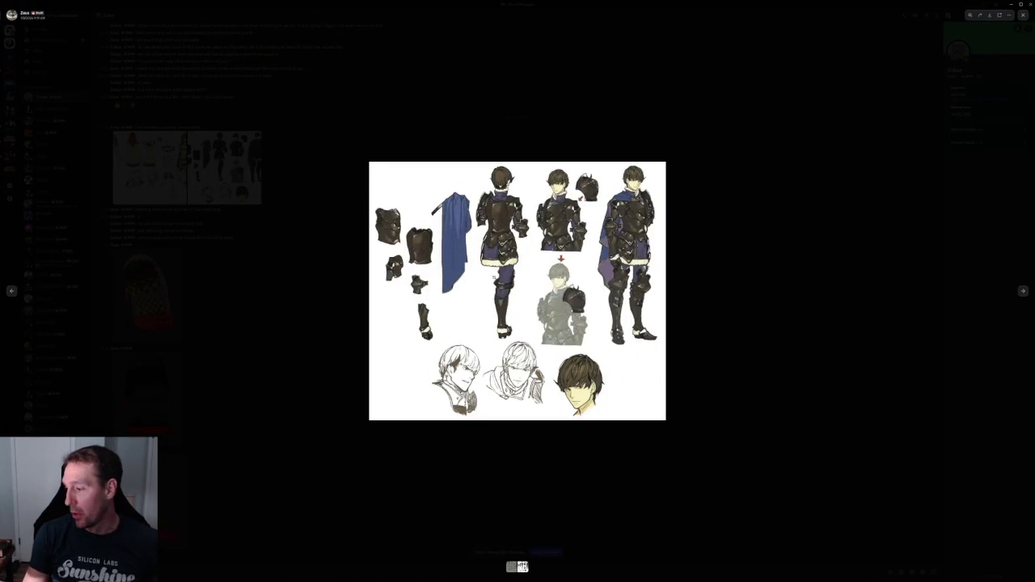
Toggle the armored-knight reference sheet between enlarged and fitted views to study it
left_click(495, 278)
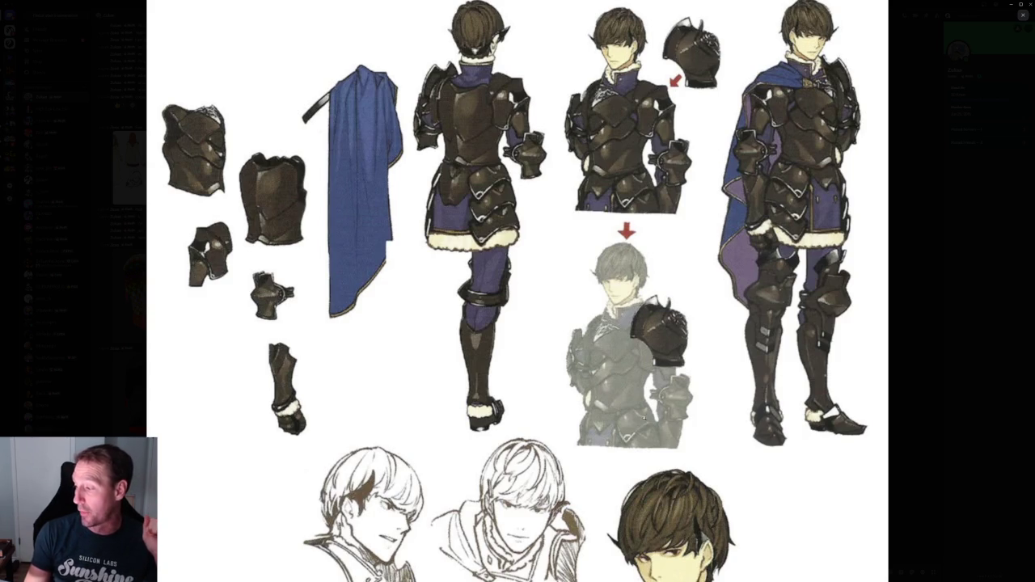
left_click(546, 435)
left_click(546, 436)
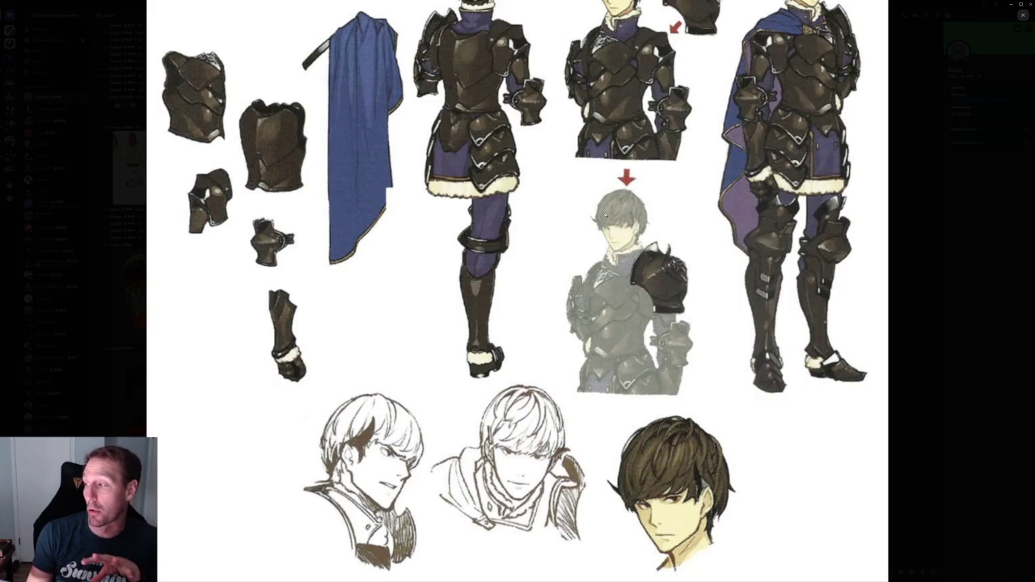
left_click(659, 195)
Enlarge the reference image, then shrink the viewer to a small top-left window over Blender
left_click(660, 196)
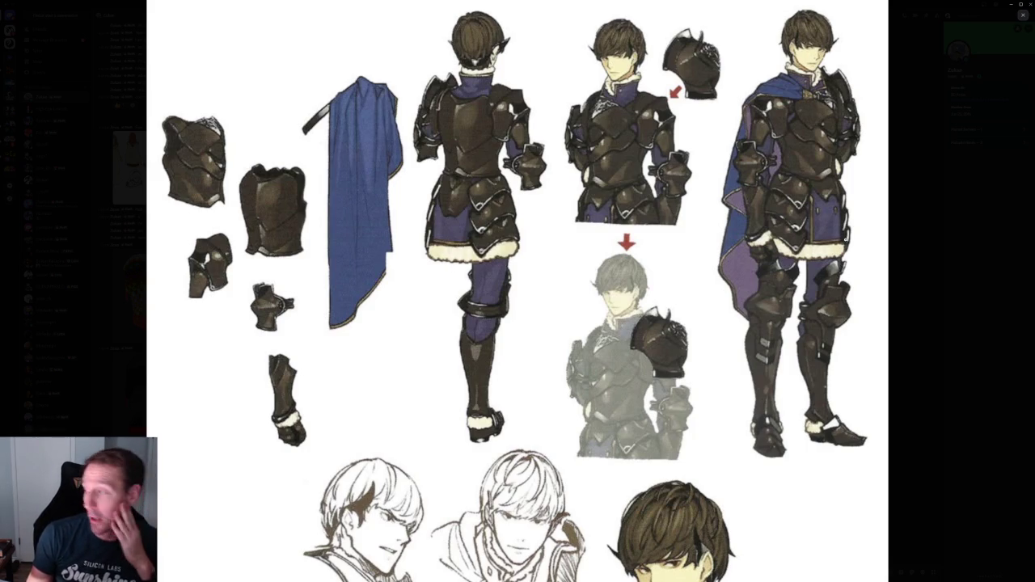
left_click(1020, 4)
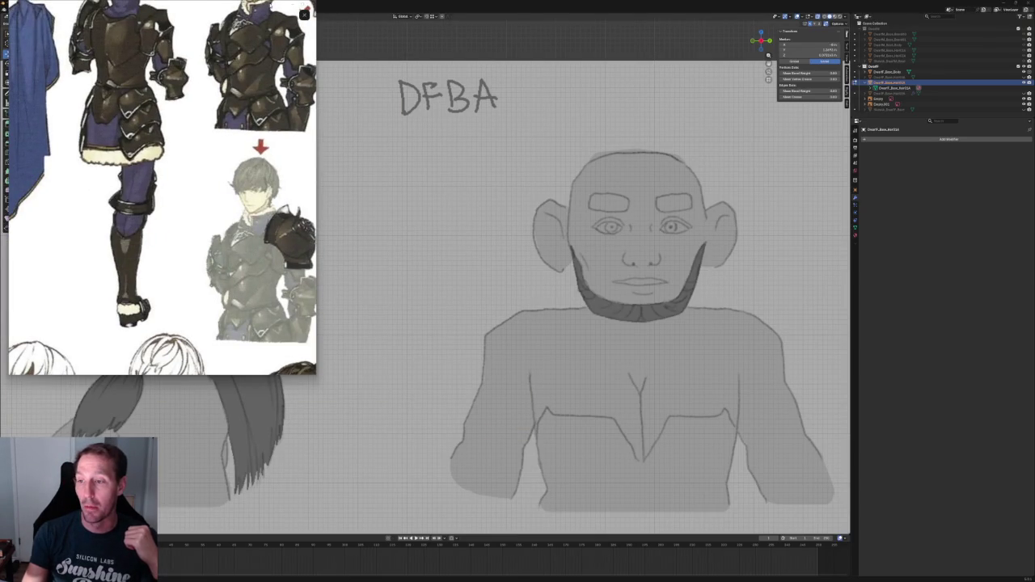
Briefly maximize and restore the reference viewer, then close it to reveal the DFBA sketches
scroll(194, 118, "up", 1)
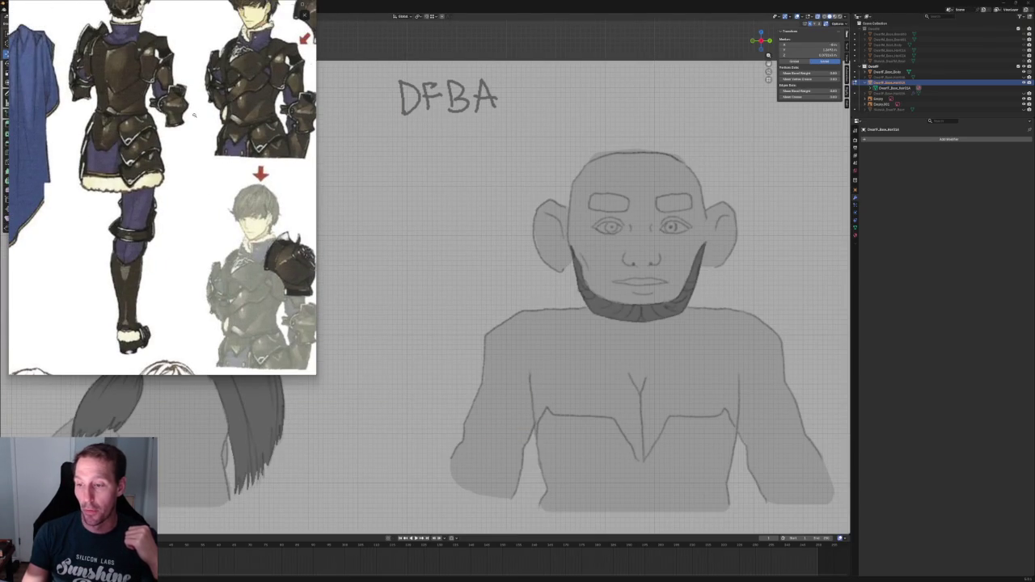
scroll(197, 116, "up", 1)
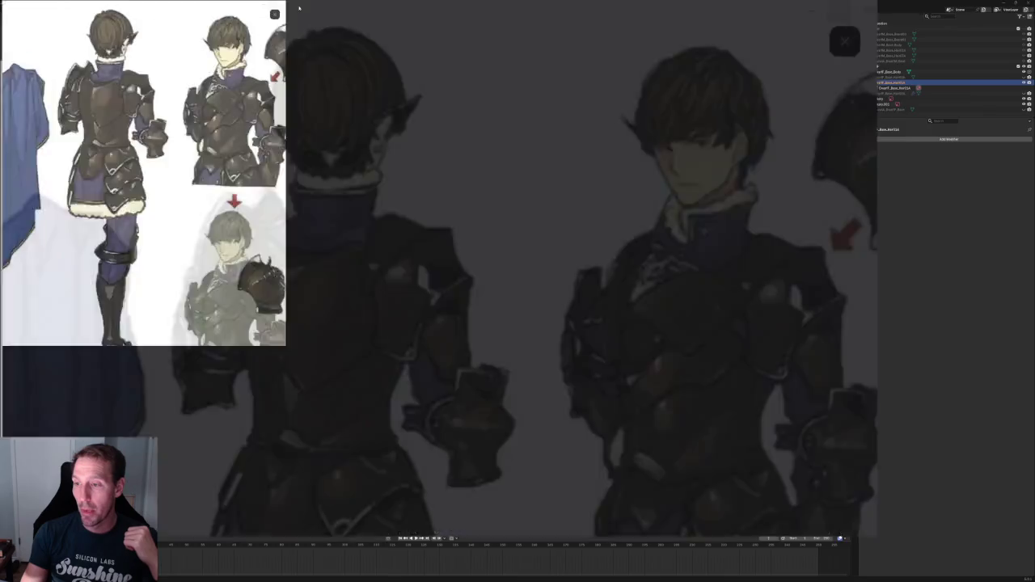
left_click(302, 8)
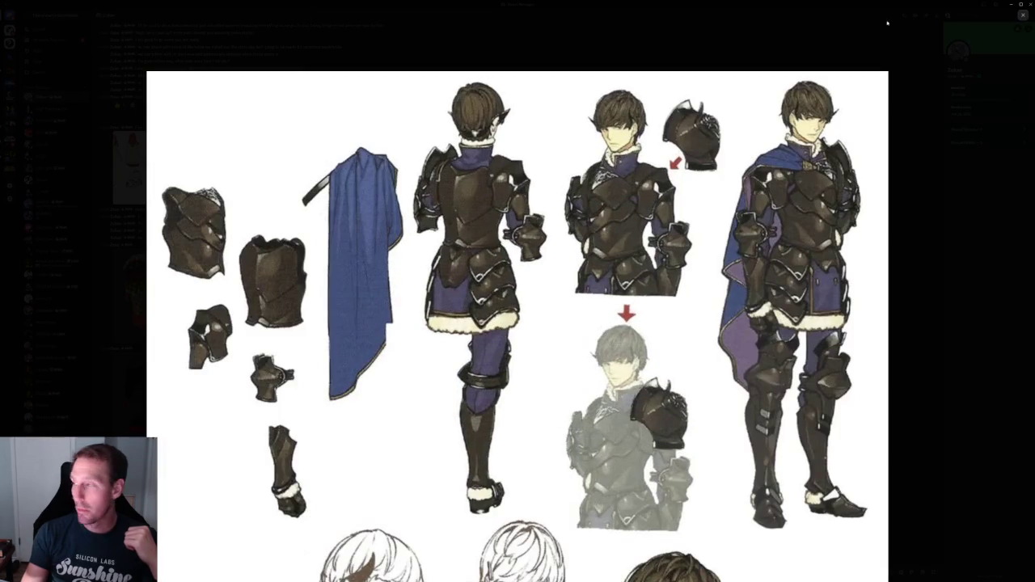
left_click(1020, 5)
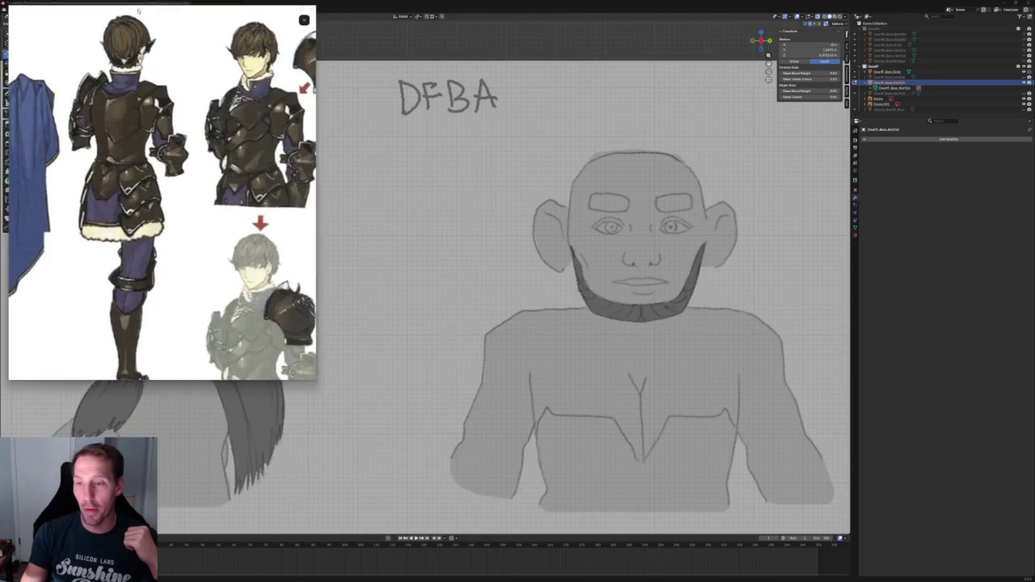
left_click(304, 17)
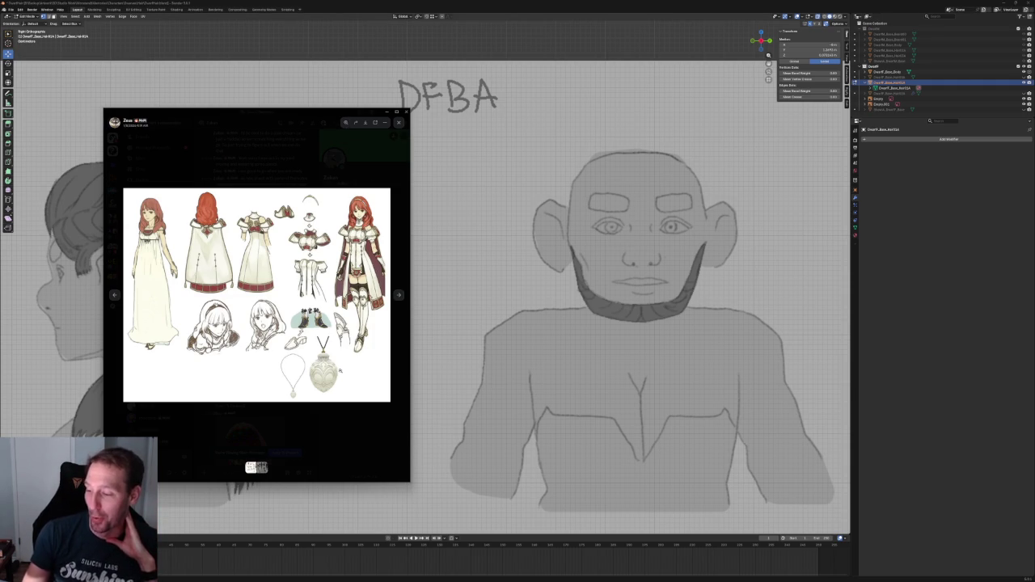
key("Escape")
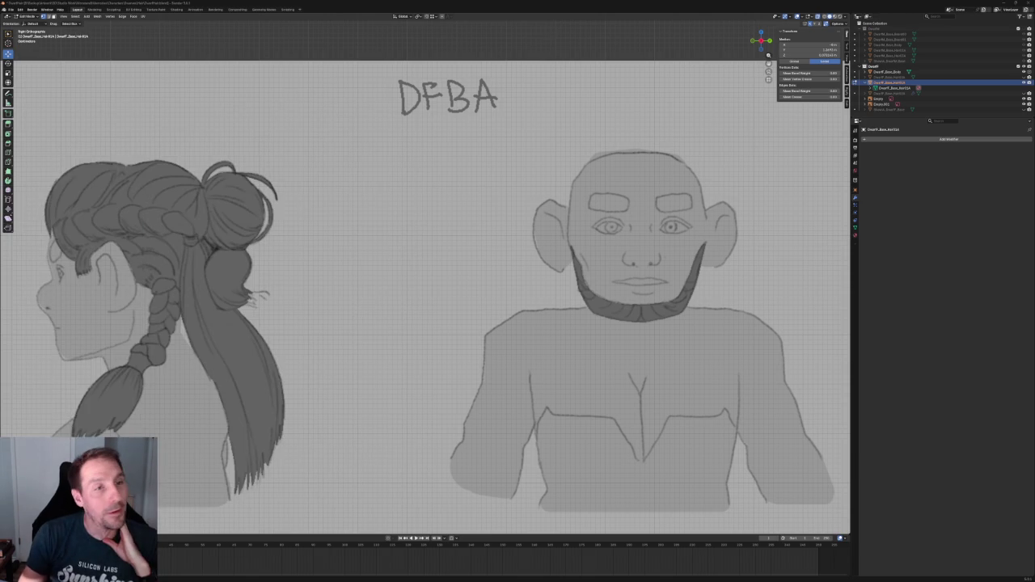
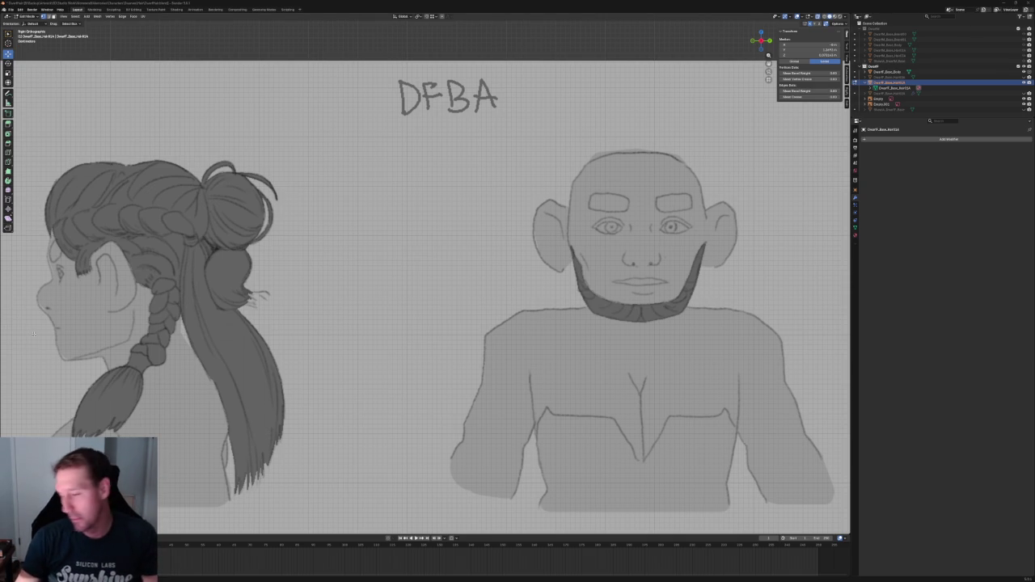
Pick a sideburn strand vertex and pull it up, then slide it sideways toward the ear
scroll(497, 201, "down", 3)
scroll(498, 201, "down", 7)
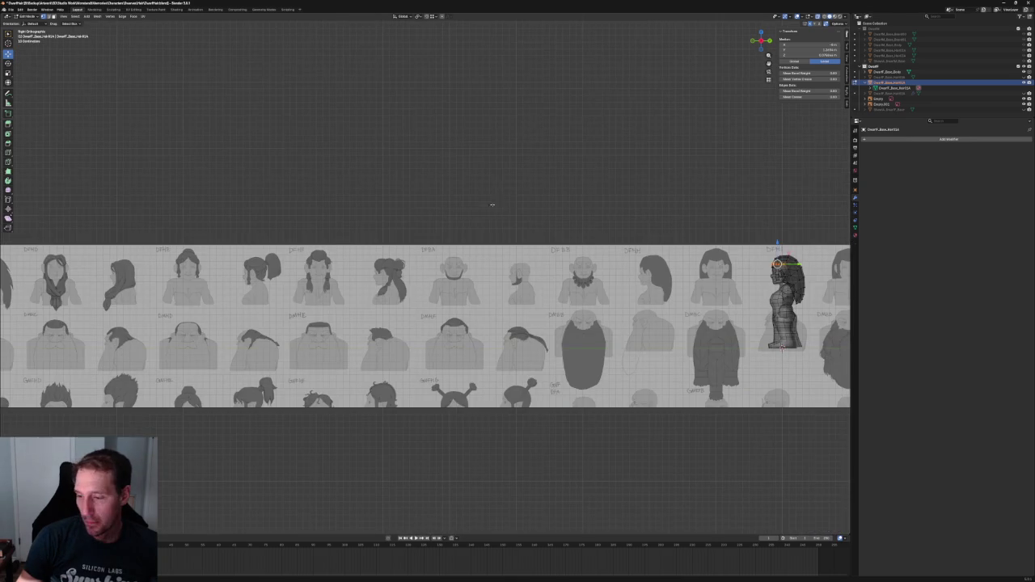
middle_click_drag(808, 243, 624, 243, "shift")
scroll(308, 287, "up", 5)
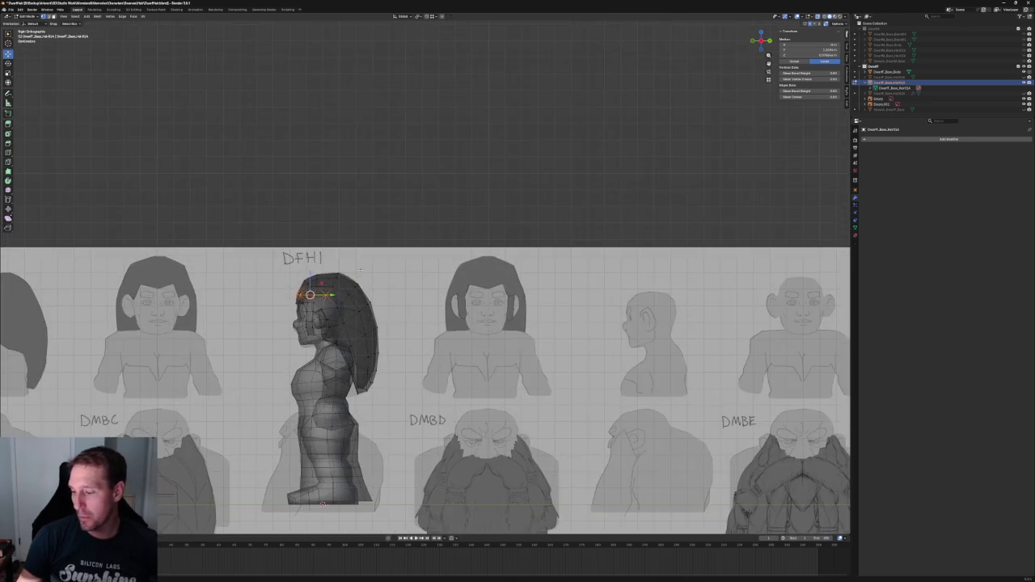
scroll(309, 286, "up", 2)
scroll(308, 286, "up", 4)
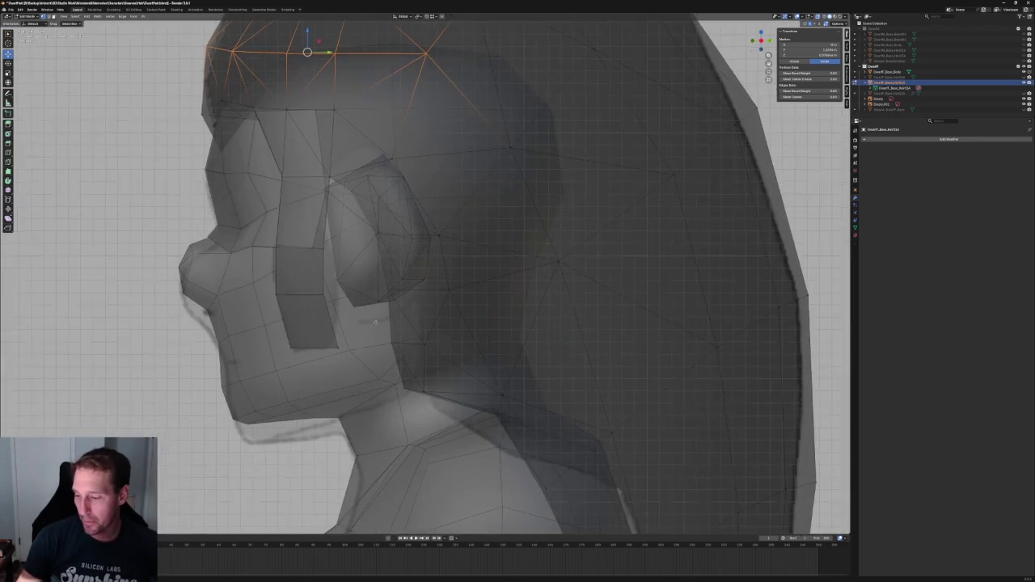
left_click(361, 368)
left_click_drag(360, 366, 354, 340)
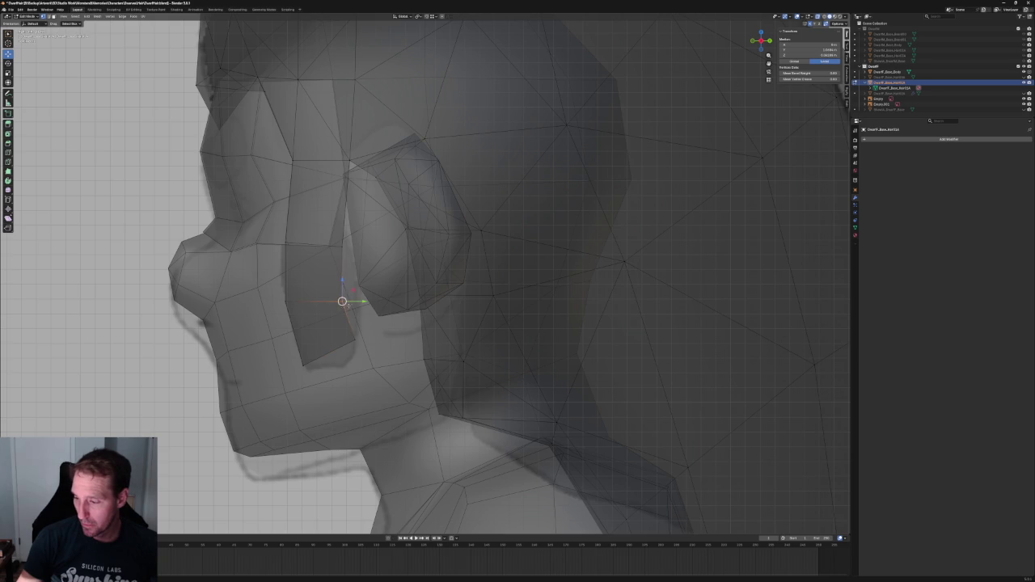
mouse_move(354, 340)
left_mouse_down()
mouse_move(341, 259)
mouse_move(353, 259)
left_mouse_up()
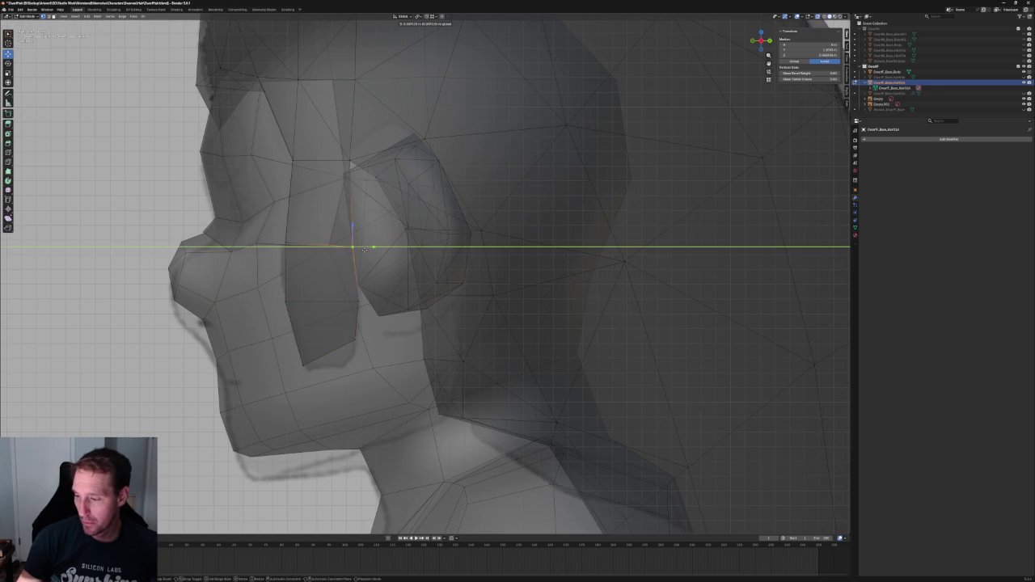
middle_click_drag(354, 259, 356, 333)
With X-ray on, move the vertex along the X axis toward the ear
key("alt+z")
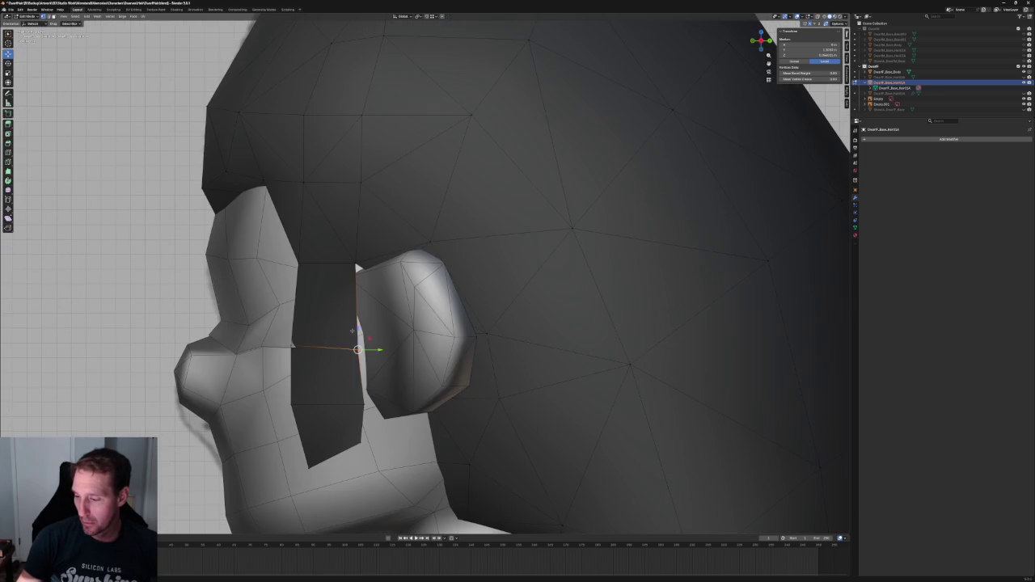
key("alt+z")
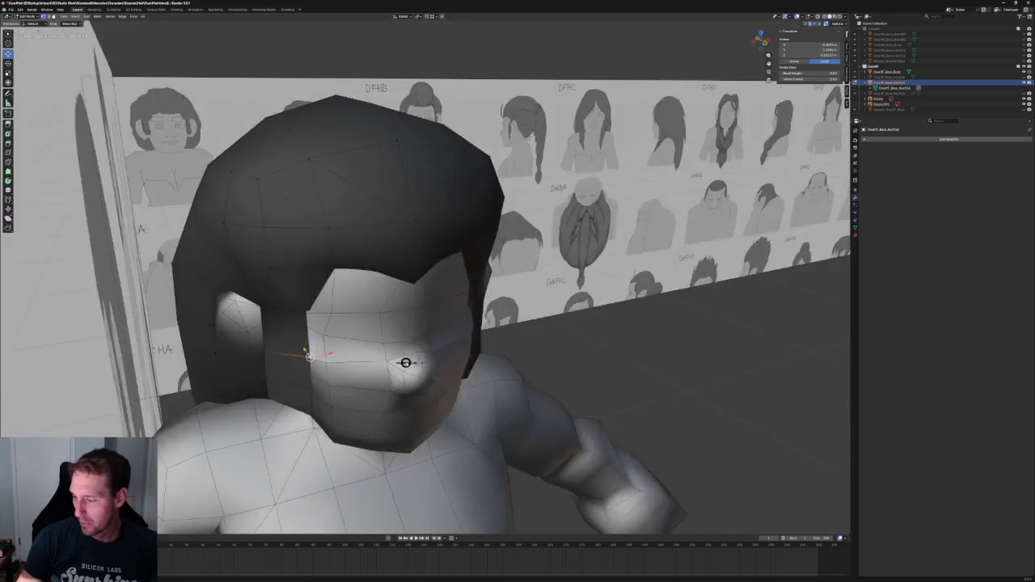
scroll(431, 334, "up", 4)
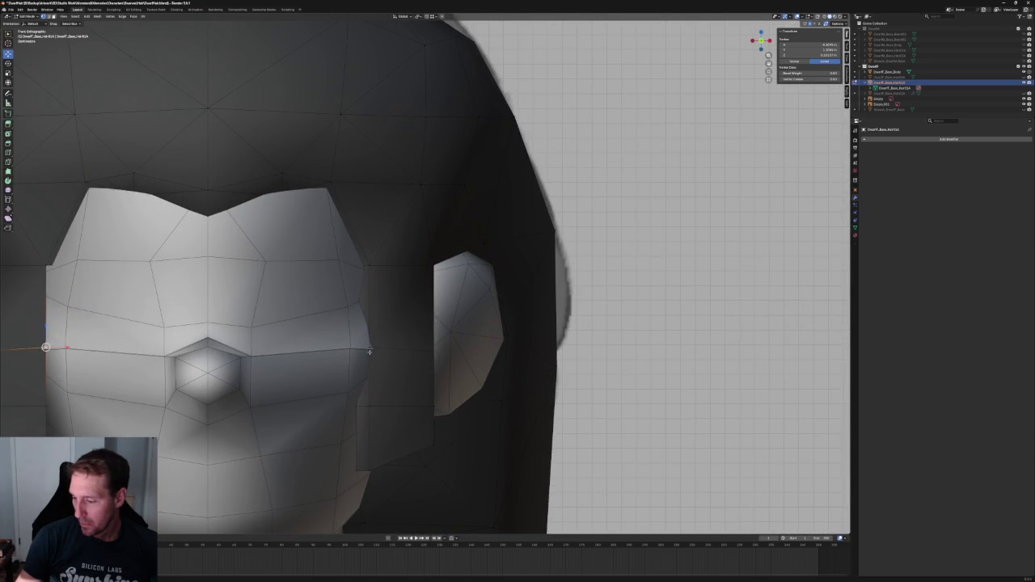
key("alt+z")
key("g")
key("x")
left_click(385, 338)
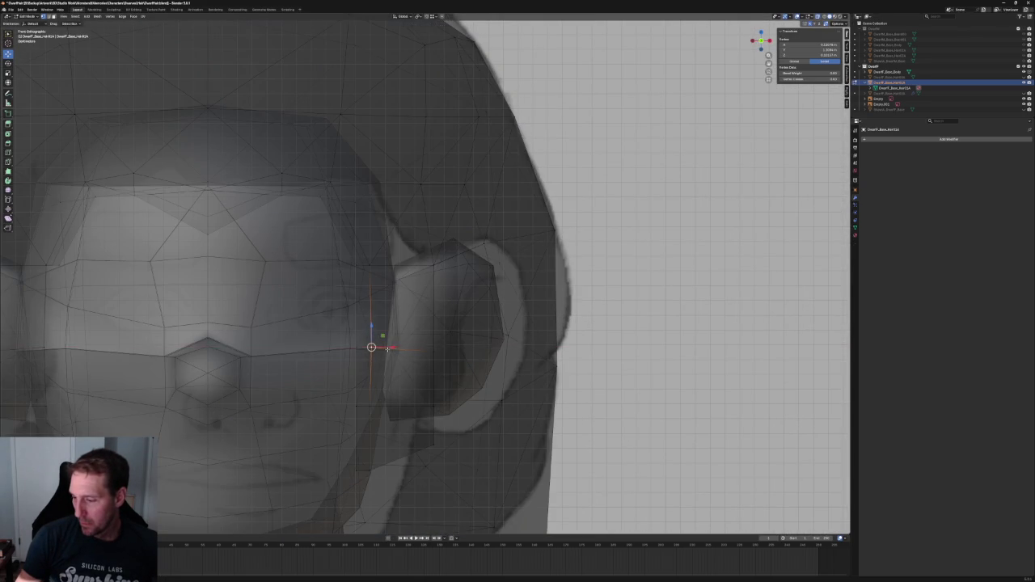
key("alt+z")
Check the reshaped sideburn in front and right-side views, toggling X-ray
scroll(383, 326, "down", 5)
middle_click_drag(383, 326, 386, 303)
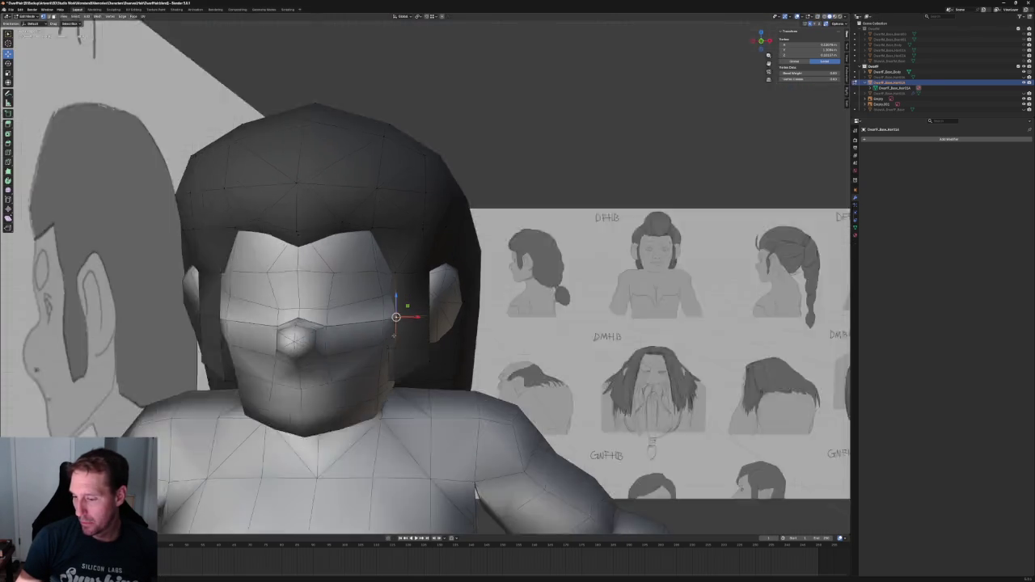
key("KP_1")
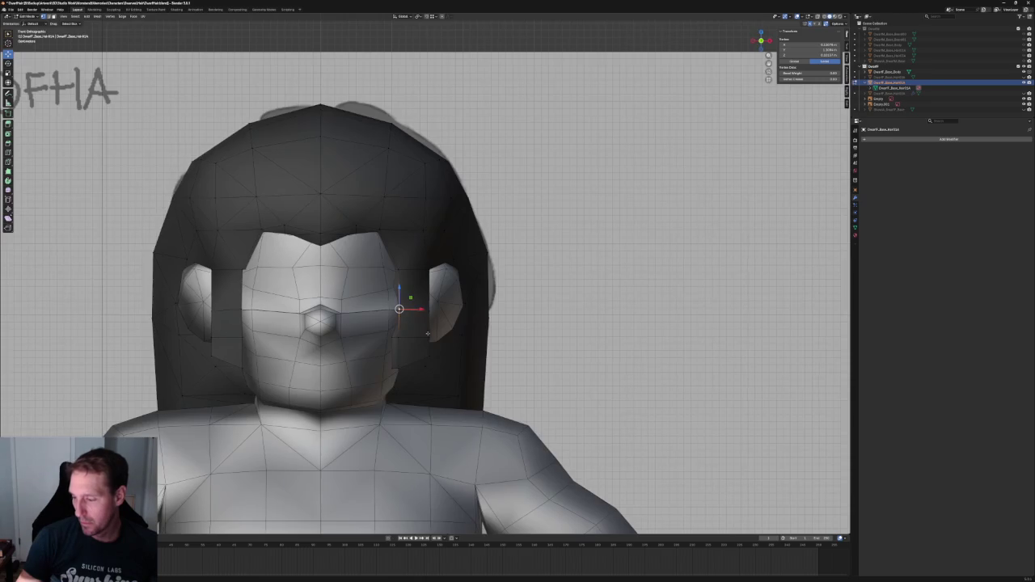
scroll(396, 331, "up", 6)
key("alt+z")
key("alt+z")
scroll(302, 313, "down", 3)
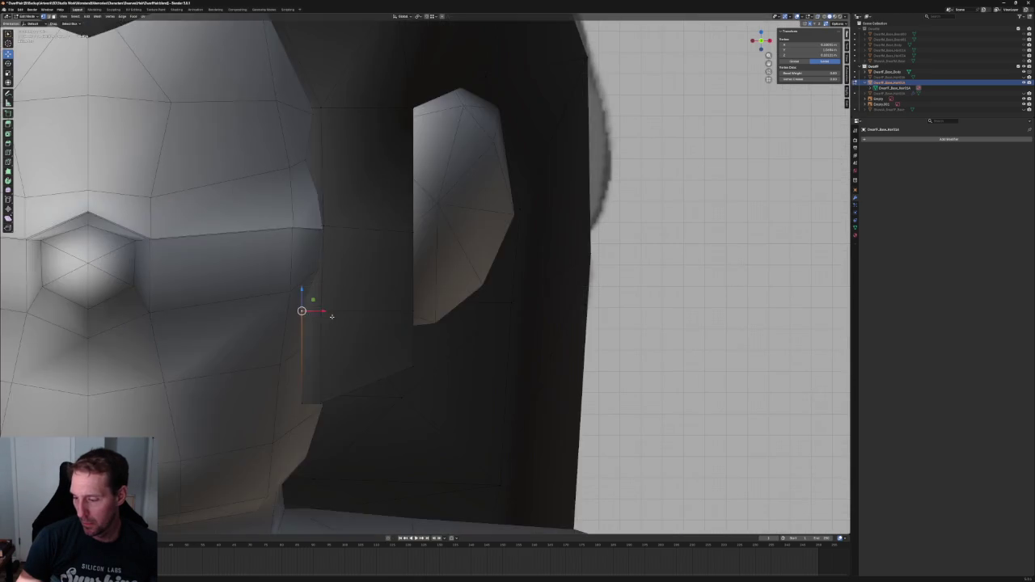
scroll(302, 313, "down", 2)
key("KP_3")
key("alt+z")
scroll(335, 305, "up", 3)
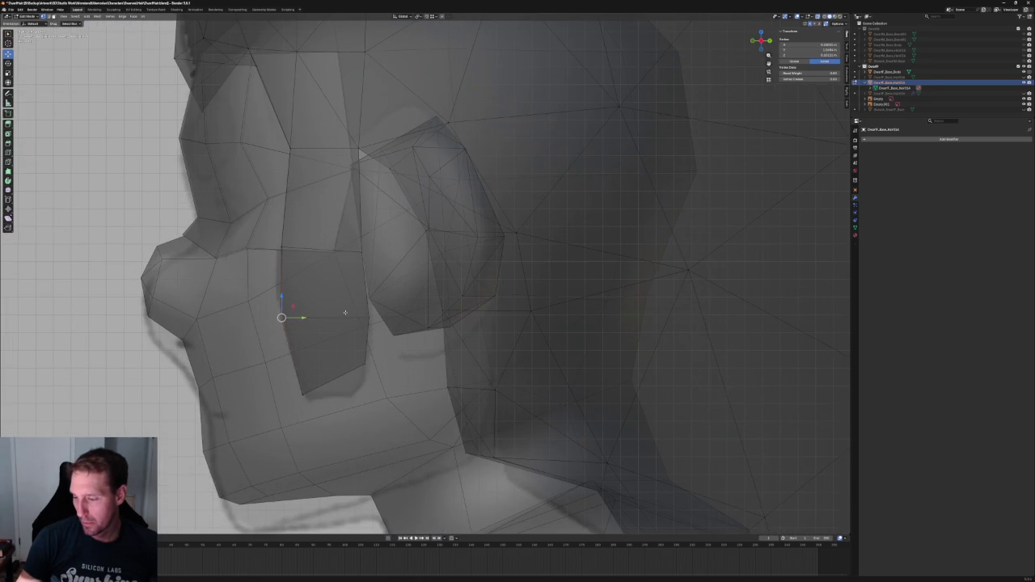
Try selecting the cheek strand's edge loop and a single vertex, cancelling each vertical move
left_click(282, 230, "alt")
key("g")
key("z")
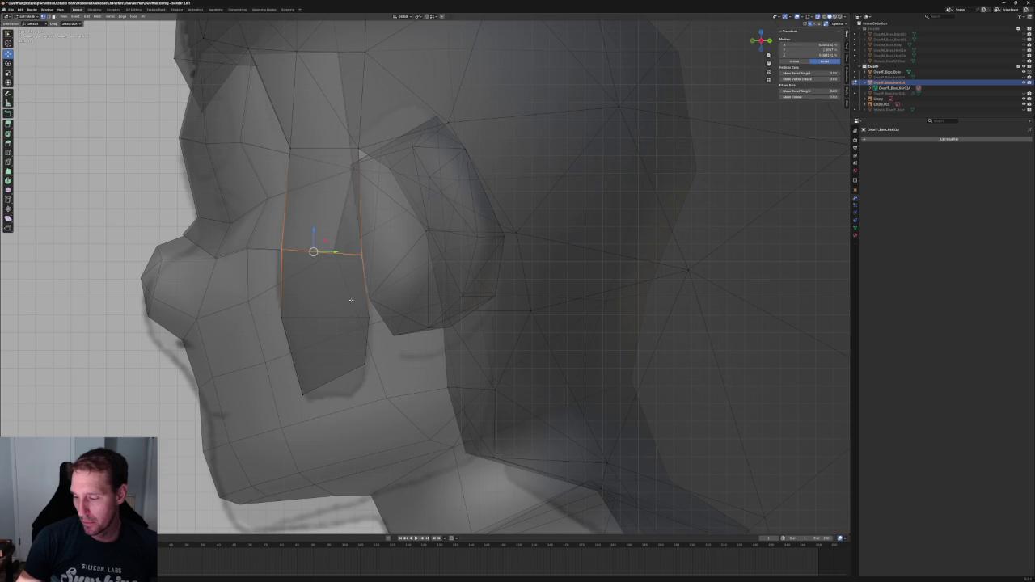
key("Escape")
key("alt+a")
left_click_drag(393, 353, 339, 378)
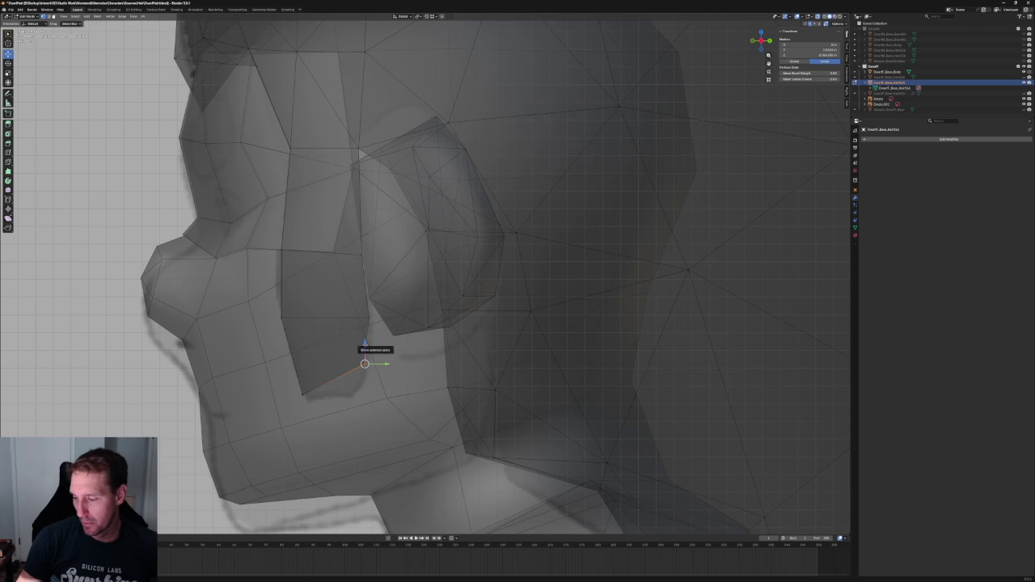
key("g")
key("z")
key("Escape")
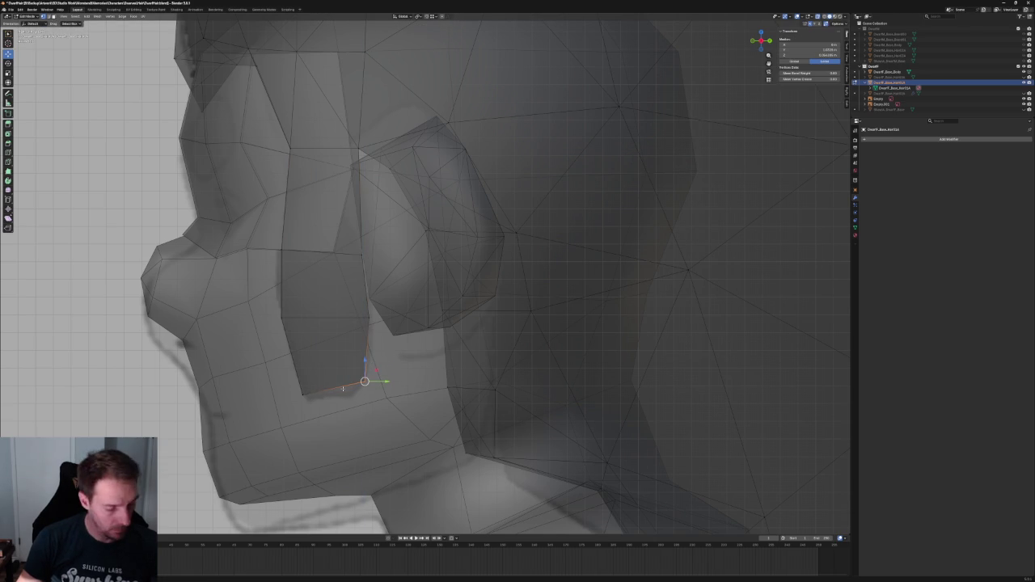
Select the sideburn's bottom corner vertex and move it along Y
left_click(303, 395, "shift")
left_click(336, 387)
left_click(336, 388, "alt")
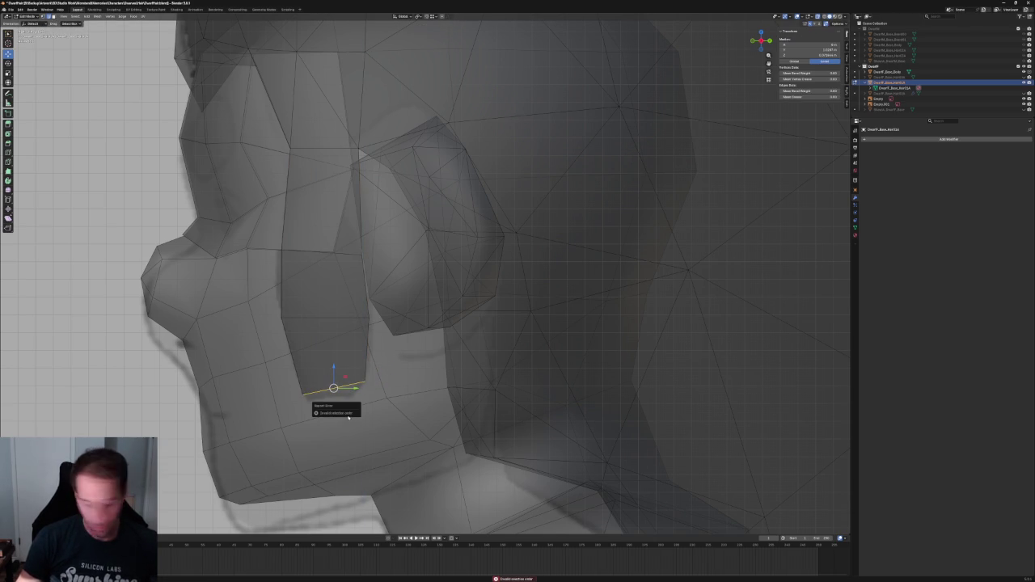
left_click(327, 375)
key("g")
key("z")
key("Escape")
key("g")
key("y")
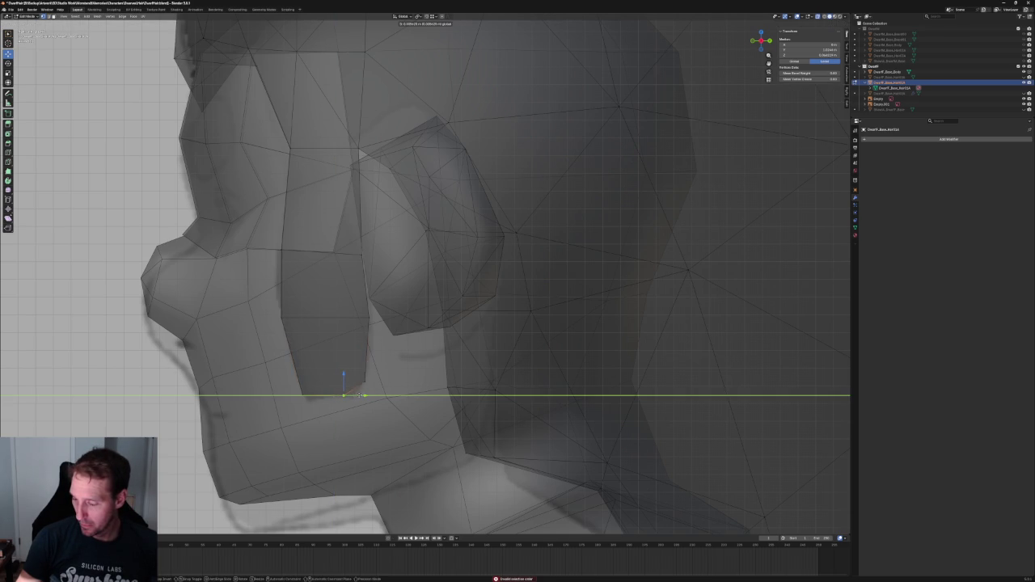
key("Escape")
key("alt+a")
Check the face from the front, return to Object Mode, and select the reference sheet empty
scroll(355, 397, "down", 5)
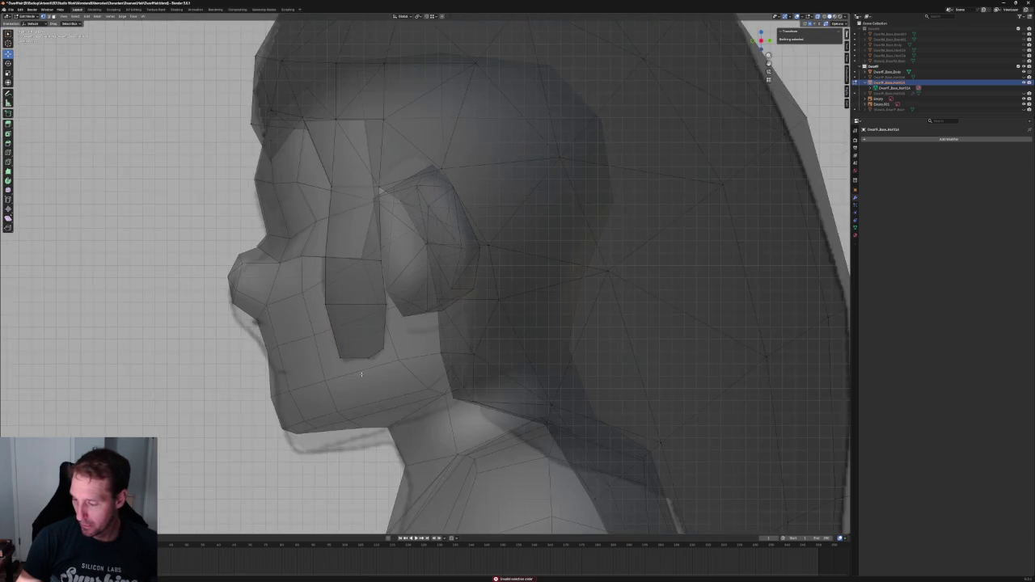
mouse_move(355, 397)
middle_mouse_down()
mouse_move(418, 372)
mouse_move(424, 380)
middle_mouse_up()
key("KP_1")
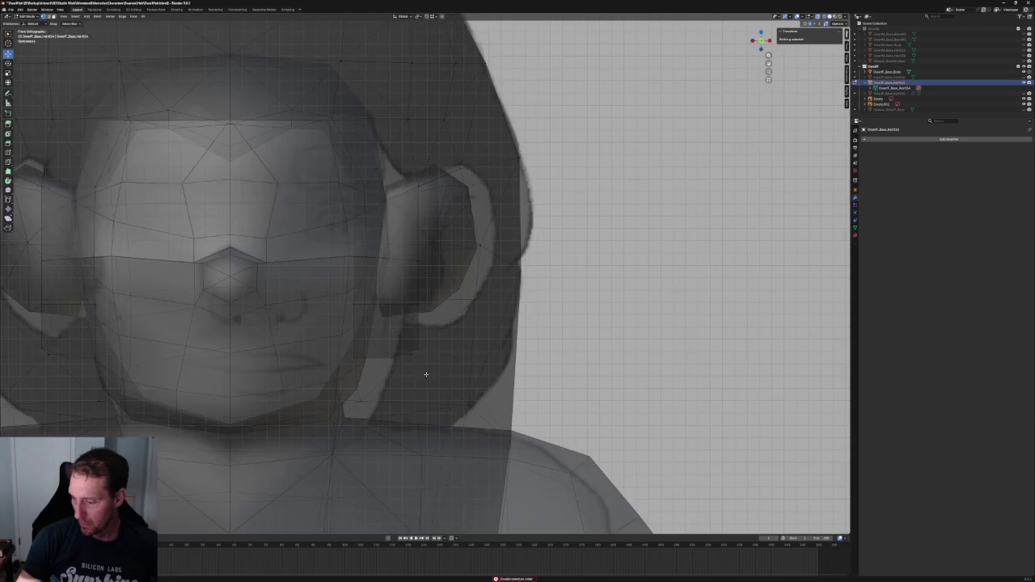
key("alt+z")
key("alt+z")
scroll(418, 351, "down", 2)
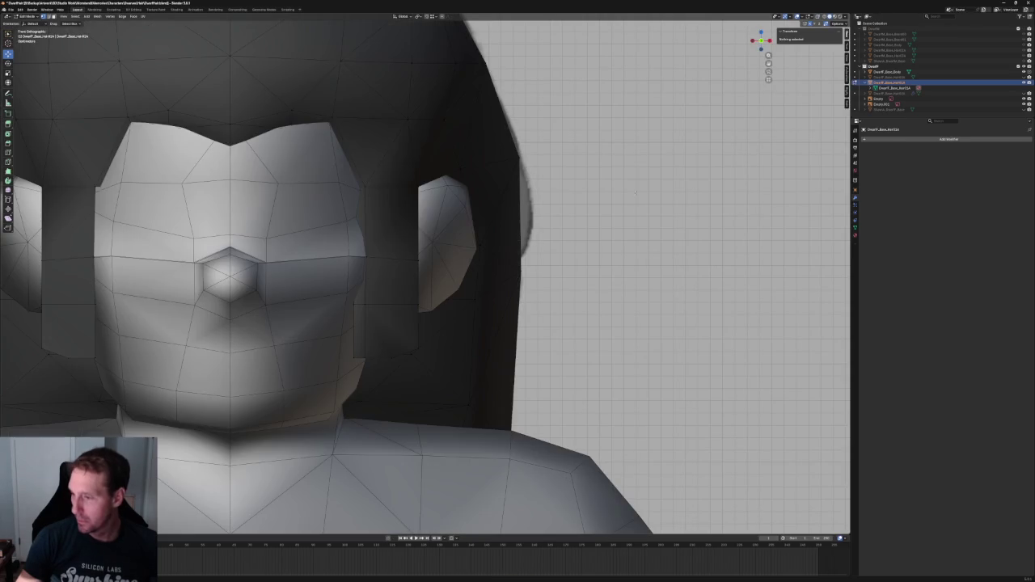
scroll(601, 175, "down", 4)
scroll(601, 175, "down", 3)
key("Tab")
scroll(599, 185, "down", 4)
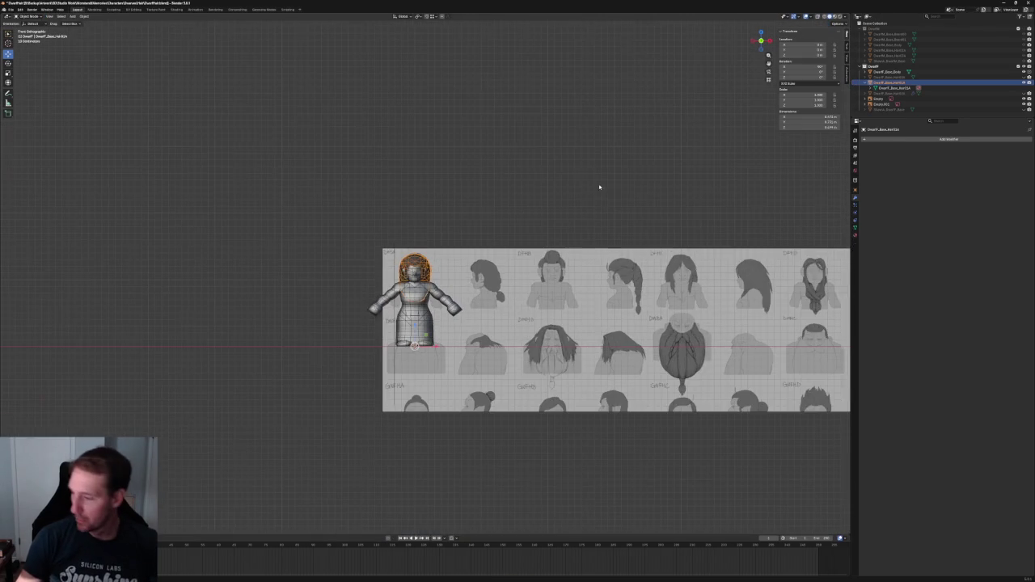
left_click(797, 285)
scroll(797, 284, "down", 5)
Move the reference sheet behind the model and switch to wireframe to line it up
key("g")
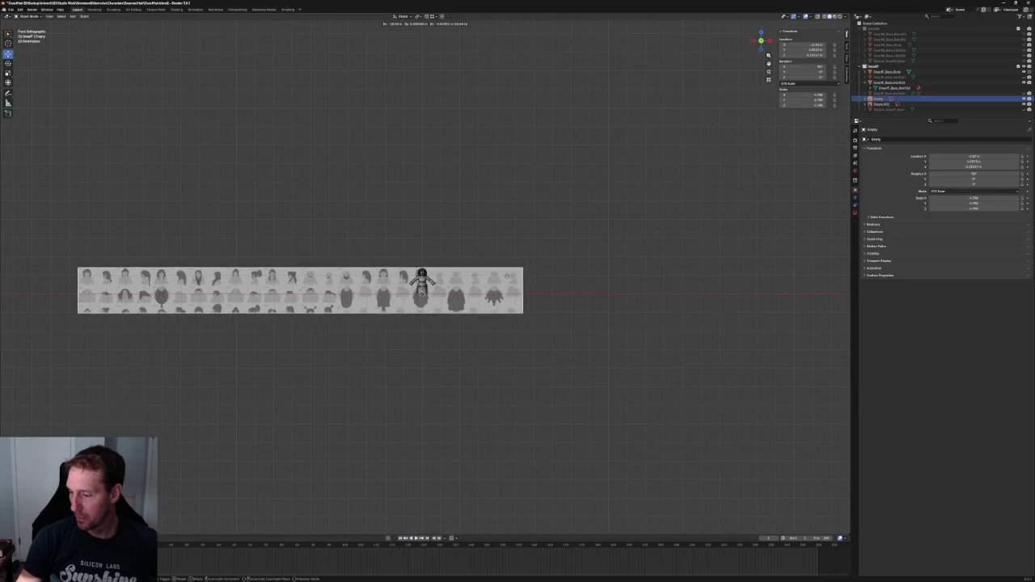
left_click(509, 275)
scroll(456, 277, "up", 7)
scroll(455, 276, "up", 5)
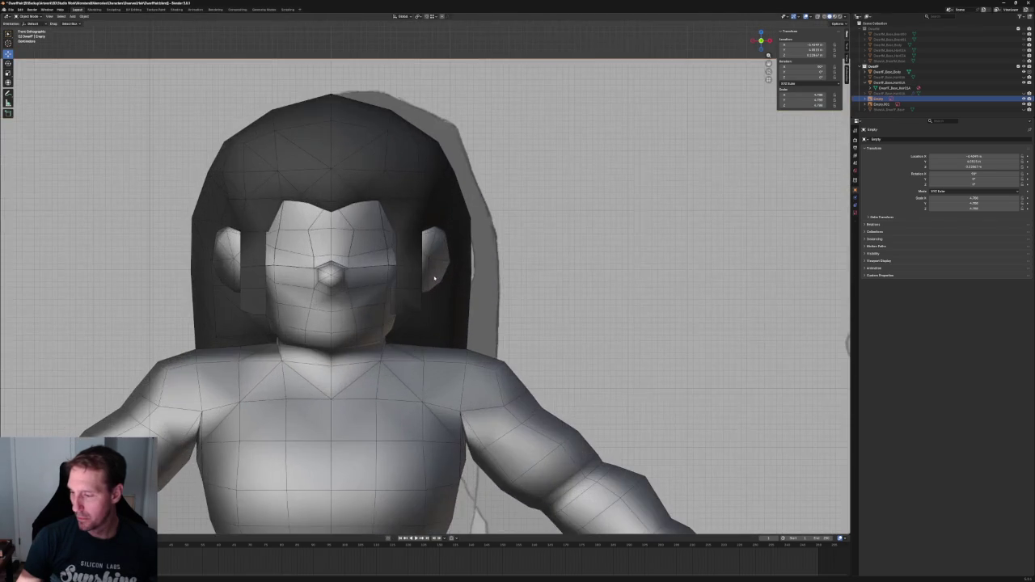
left_click(822, 17)
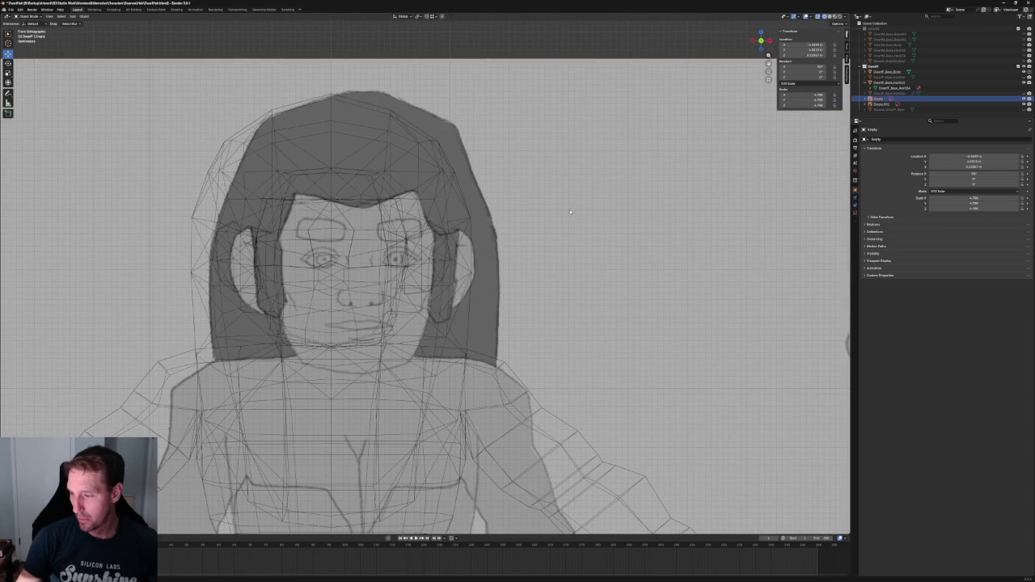
key("g")
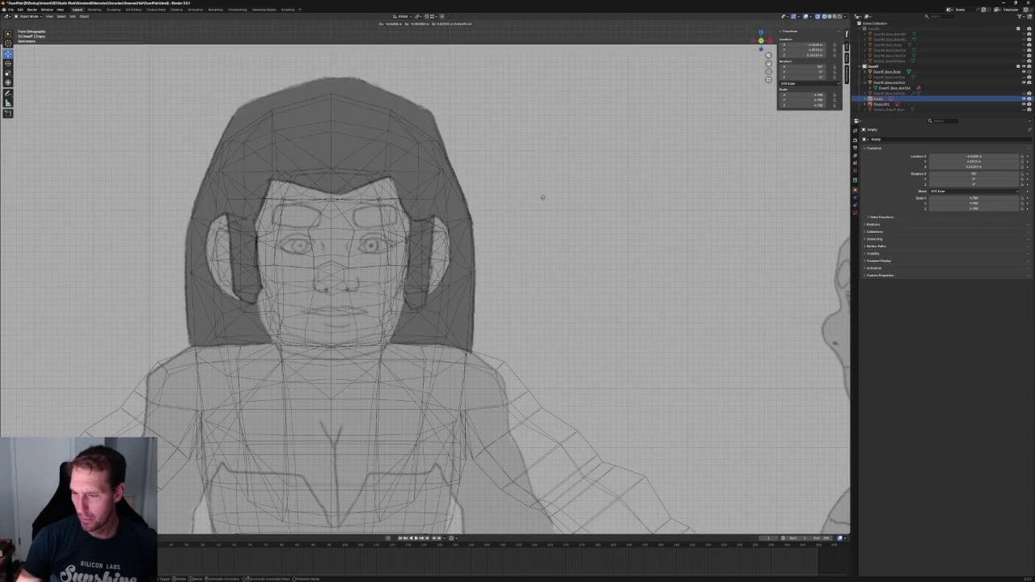
left_click(543, 198)
Bring the dwarf mesh and DFH1 sketch into view, then reposition the reference-image empty
scroll(543, 201, "down", 5)
scroll(543, 202, "down", 5)
mouse_move(275, 206)
middle_mouse_down("shift")
mouse_move(397, 233)
mouse_move(256, 210)
mouse_move(383, 183)
mouse_move(438, 226)
middle_mouse_up("shift")
scroll(397, 234, "up", 2)
scroll(439, 225, "up", 3)
mouse_move(151, 242)
middle_mouse_down("shift")
mouse_move(347, 247)
mouse_move(250, 253)
middle_mouse_up("shift")
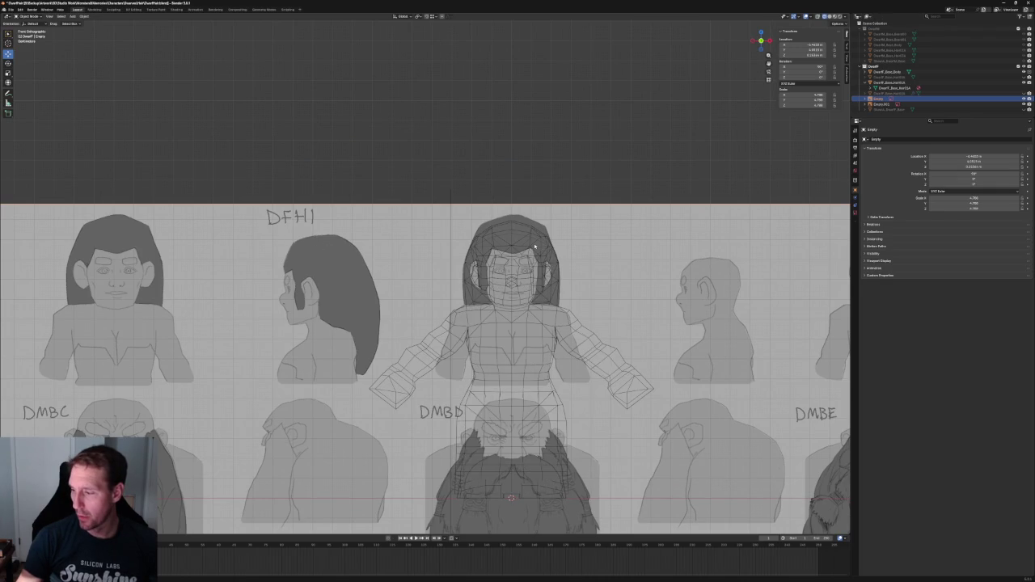
scroll(551, 254, "up", 4)
middle_click_drag(552, 252, 293, 275, "shift")
scroll(546, 262, "up", 2)
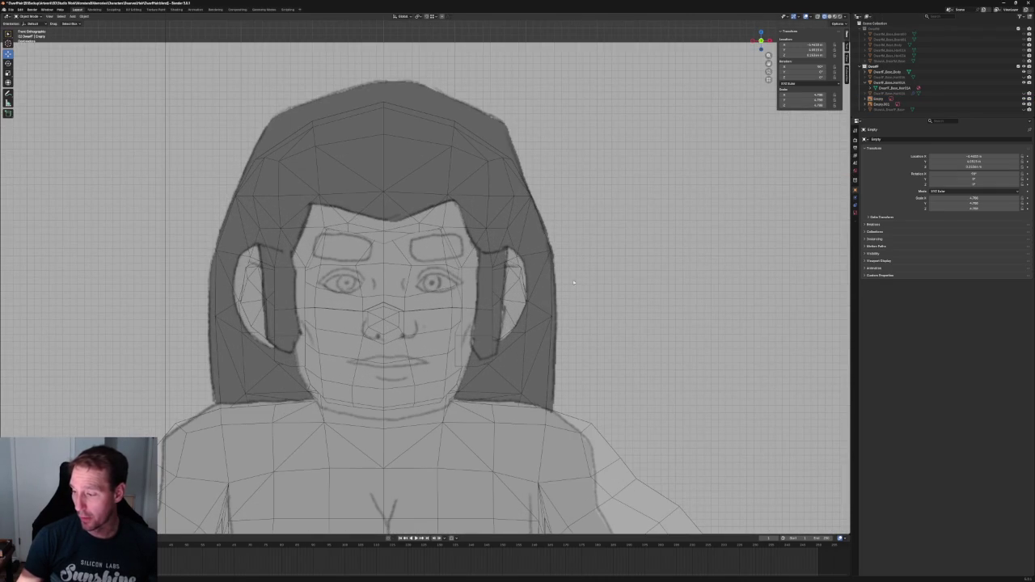
left_click(622, 289)
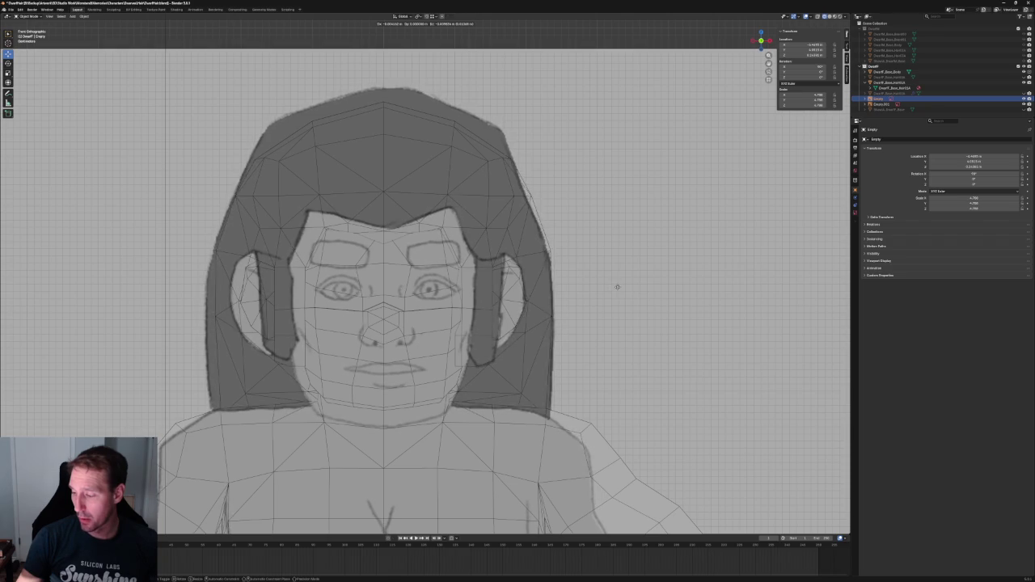
left_click(621, 288)
scroll(570, 271, "down", 8)
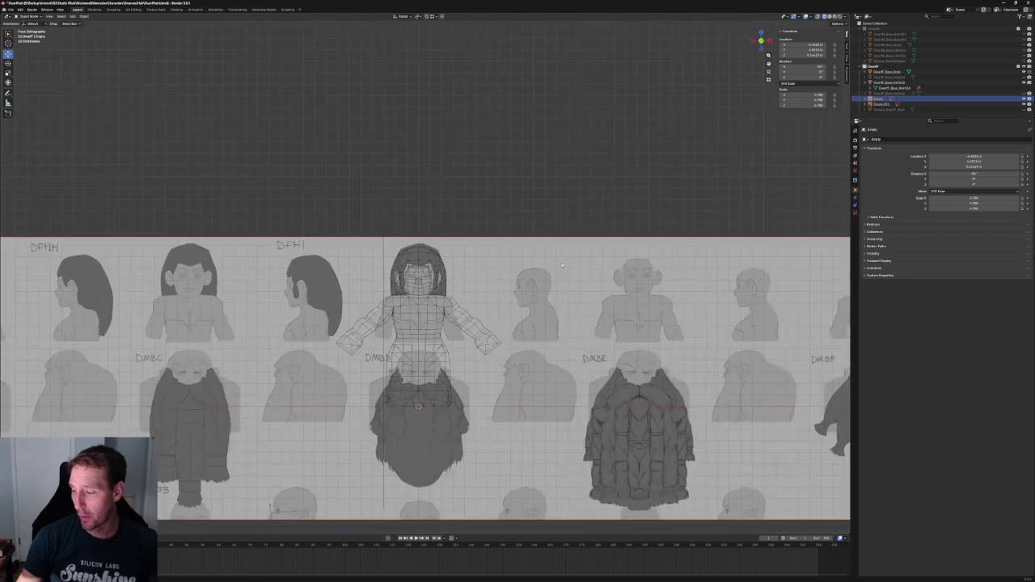
Scale the reference image slightly smaller
scroll(570, 272, "down", 3)
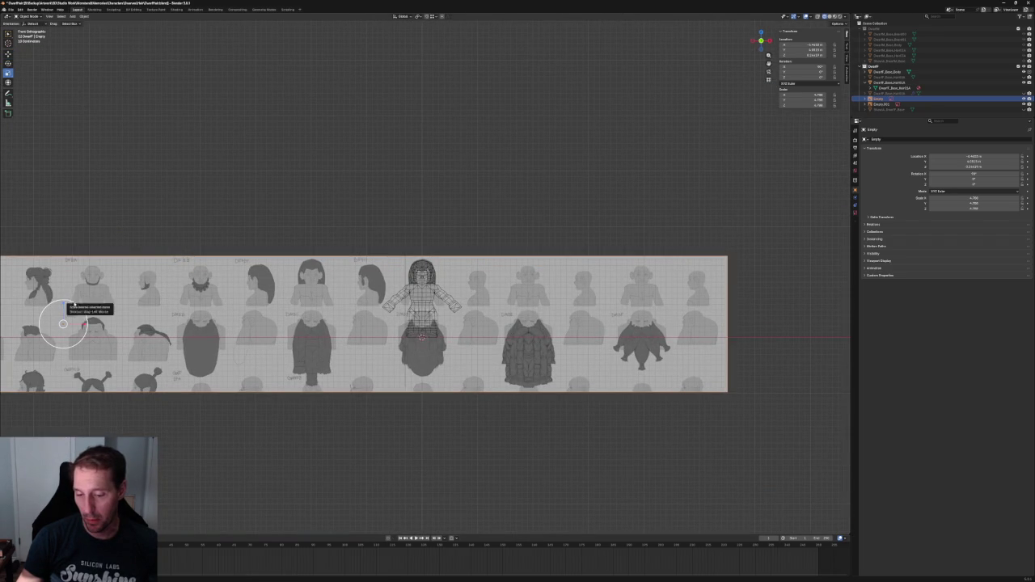
key("s")
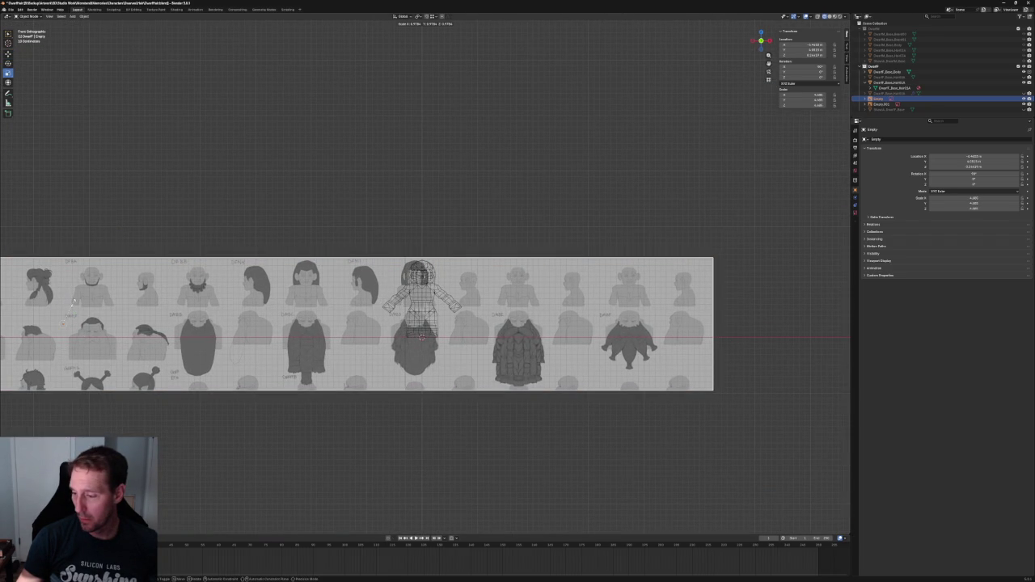
scroll(266, 301, "up", 1)
scroll(265, 301, "up", 7)
scroll(265, 301, "up", 2)
scroll(265, 301, "up", 1)
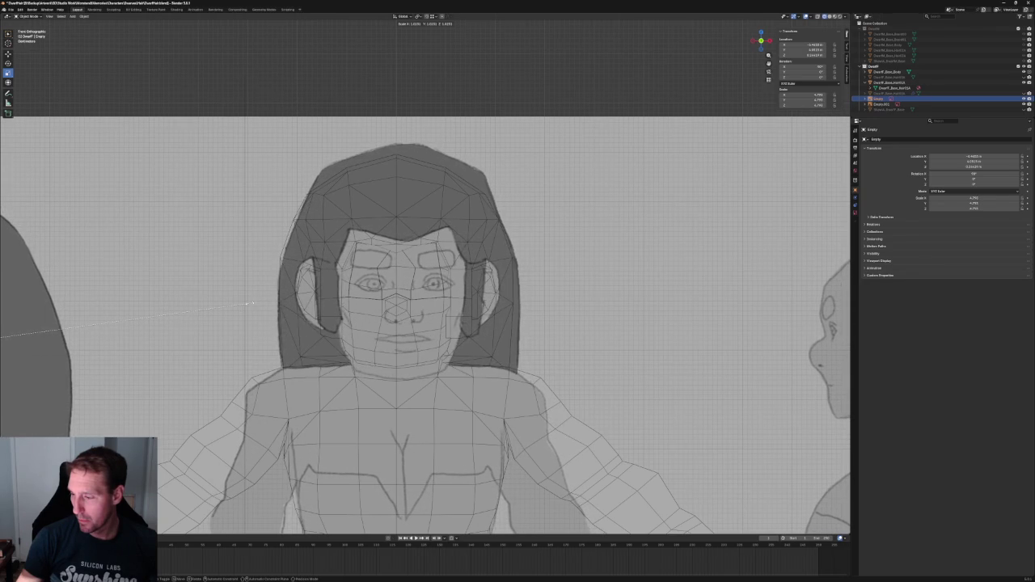
left_click(243, 304)
scroll(243, 304, "down", 10)
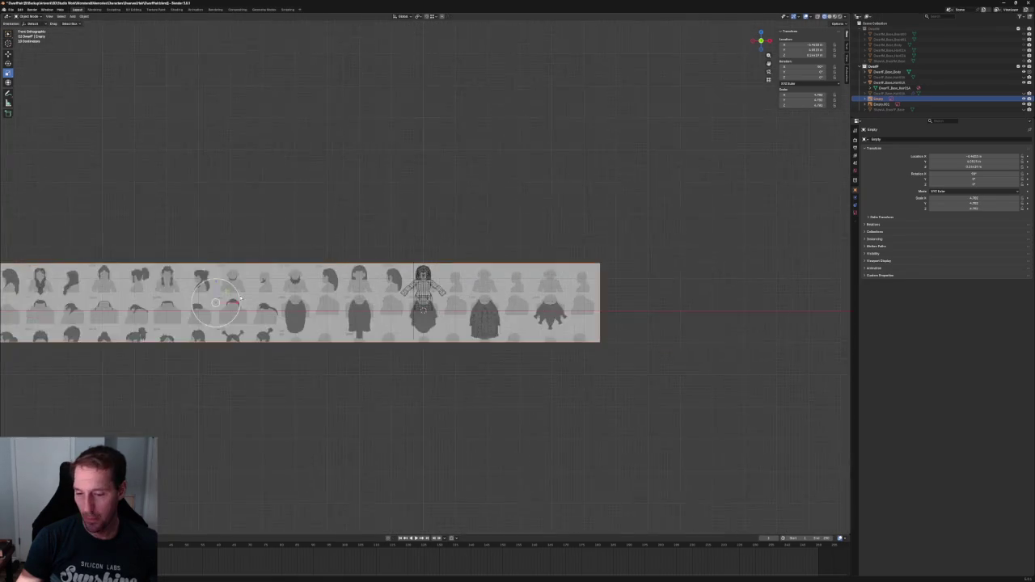
scroll(150, 304, "up", 1)
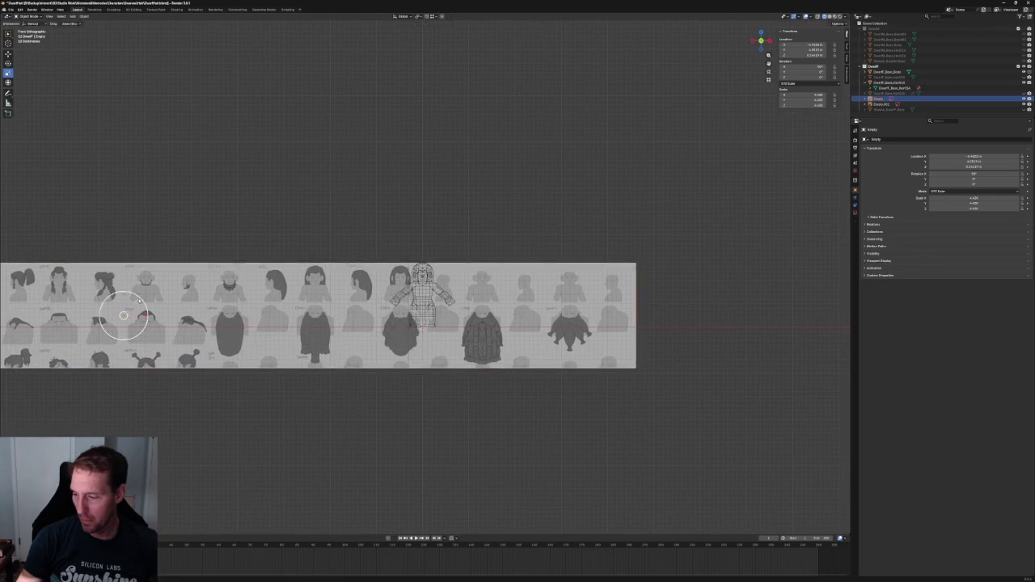
scroll(242, 298, "up", 7)
scroll(336, 297, "up", 5)
Move the reference face behind the mesh in several small nudges, then deselect it
key("g")
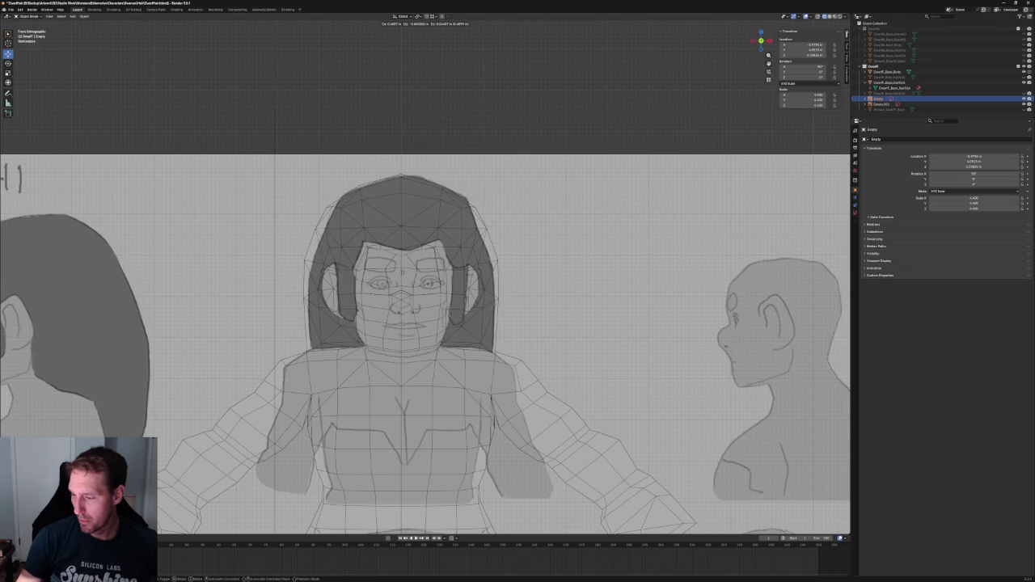
left_click(427, 271)
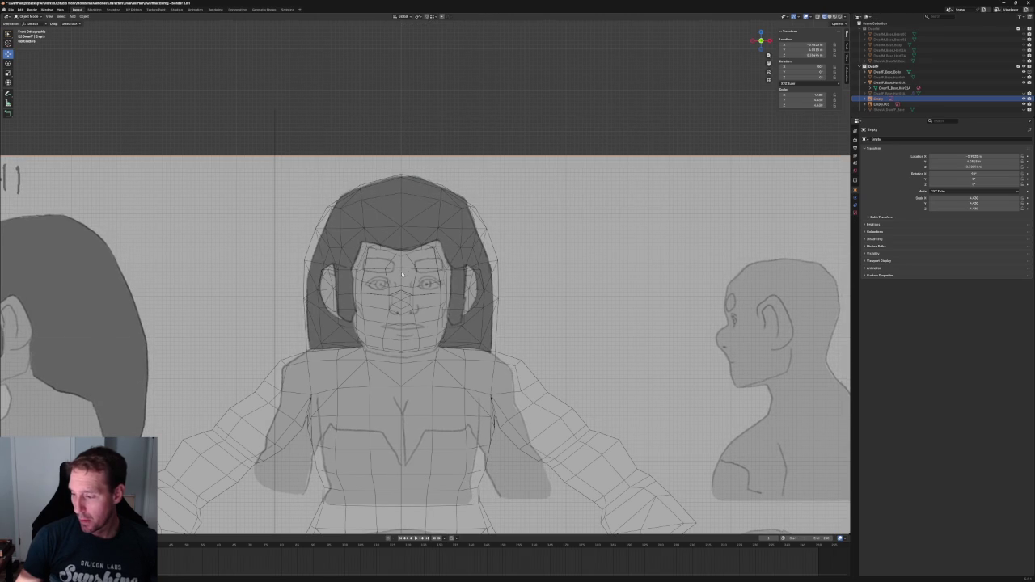
scroll(428, 271, "up", 4)
key("g")
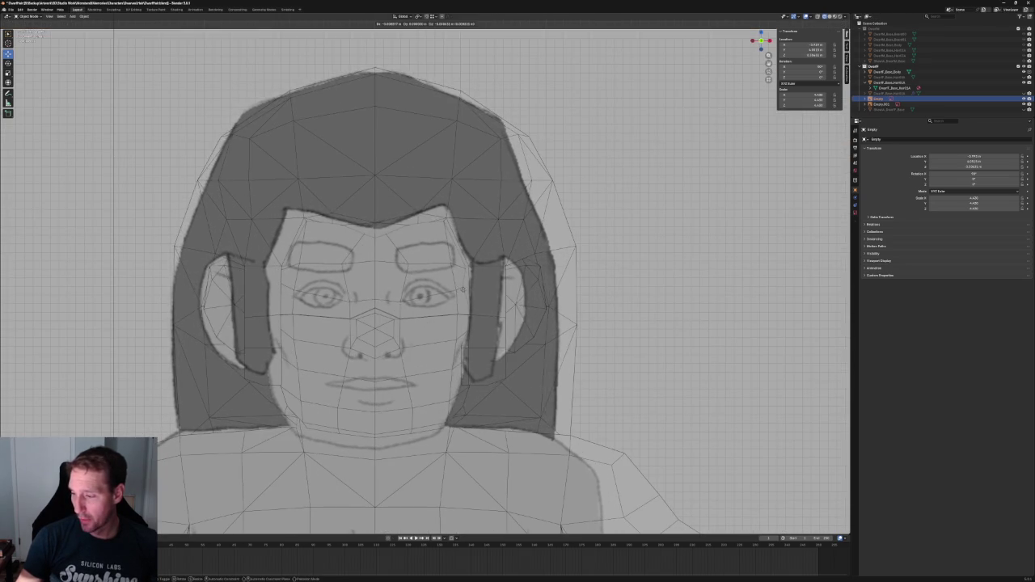
left_click(465, 293)
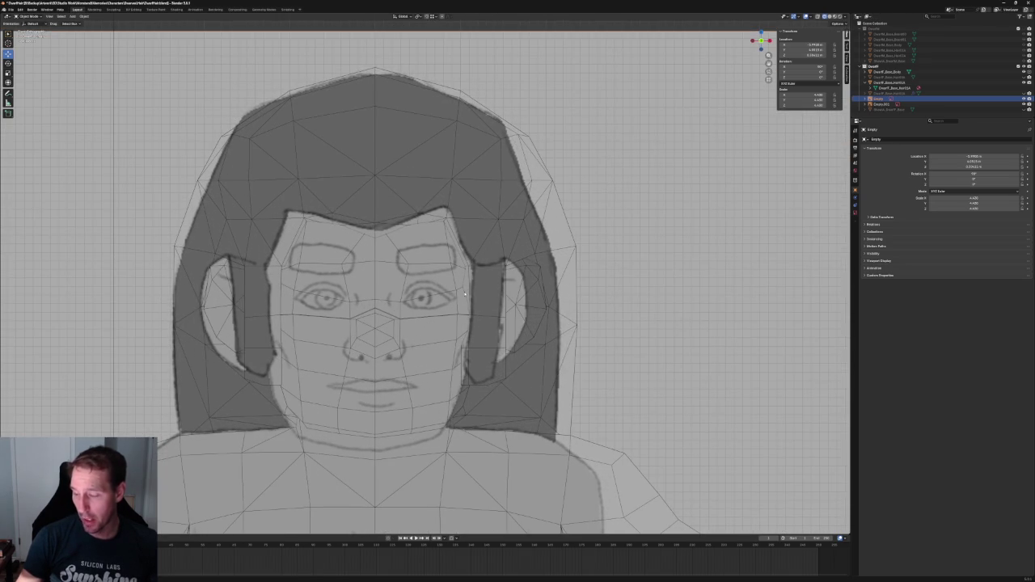
key("g")
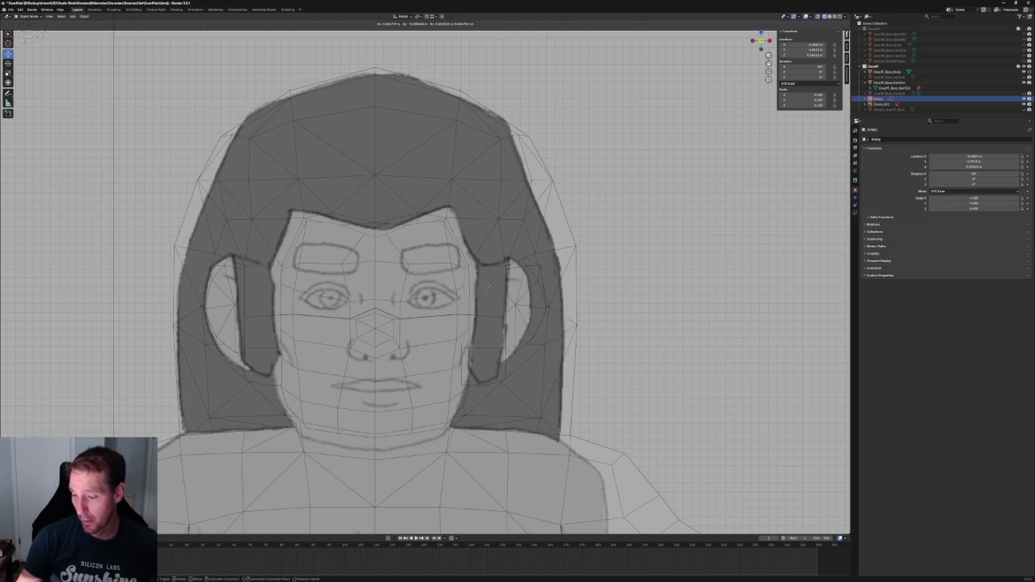
left_click(486, 292)
scroll(486, 292, "down", 4)
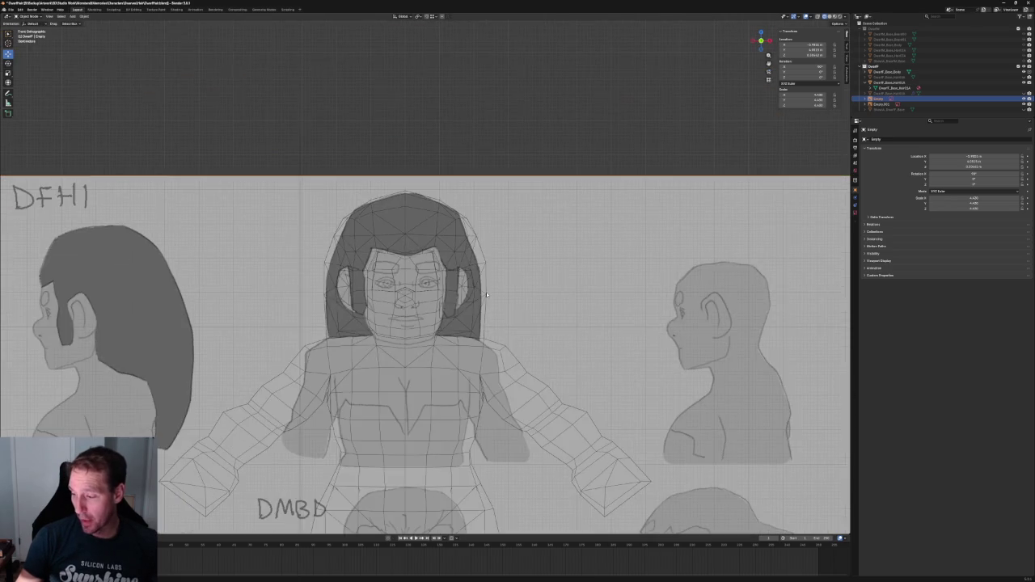
key("g")
left_click(514, 261)
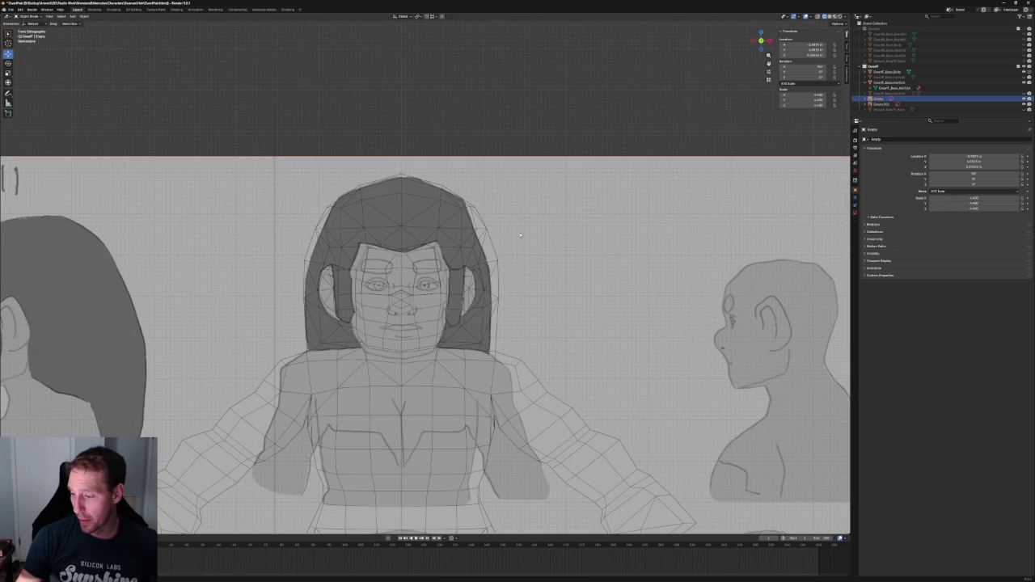
left_click(472, 137)
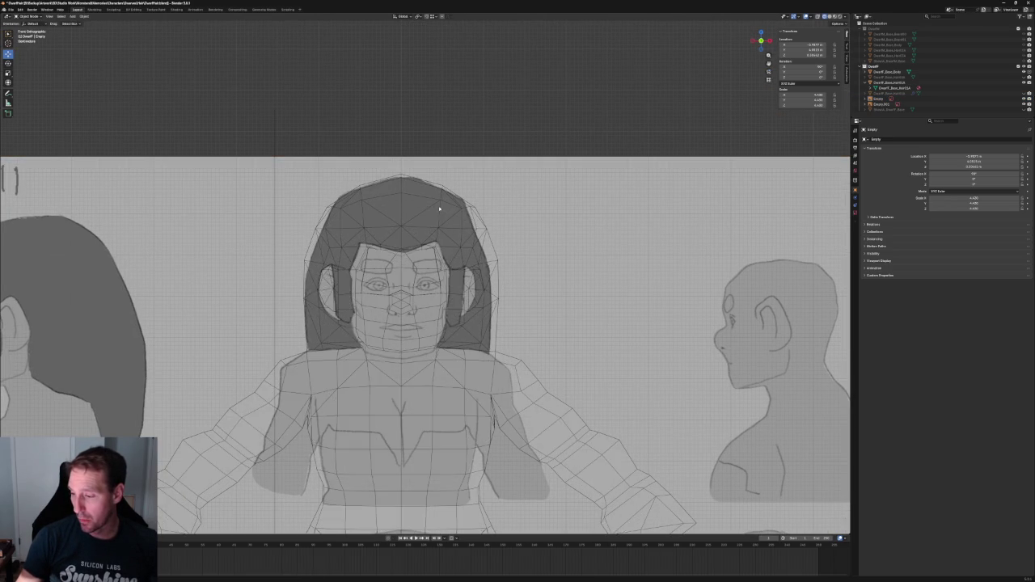
Reselect the reference sheet and fine-tune its position until face and hair align with the mesh
scroll(439, 218, "down", 4)
scroll(439, 223, "down", 3)
scroll(214, 324, "down", 2)
scroll(214, 325, "up", 1)
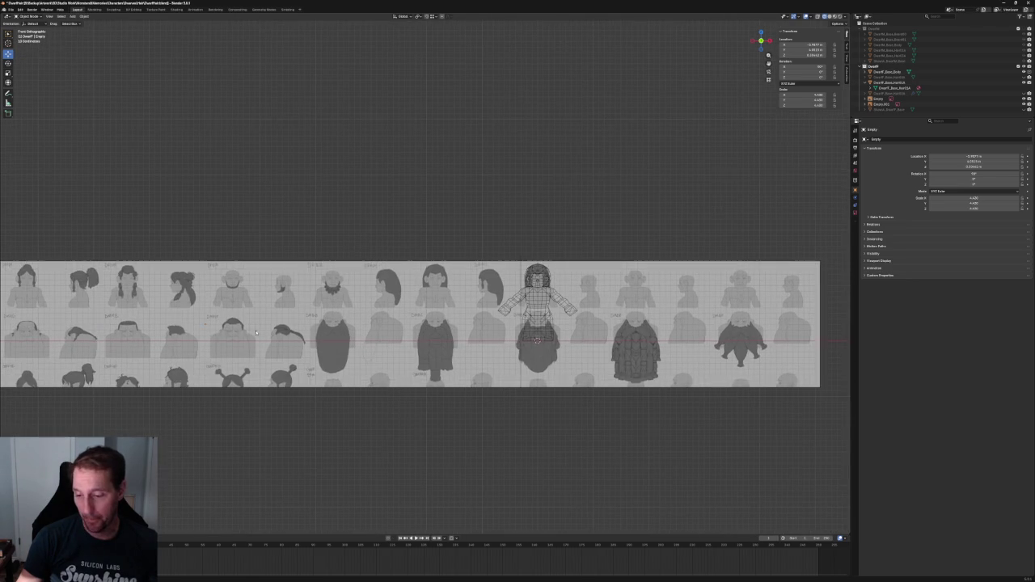
scroll(373, 304, "down", 2)
left_click(109, 347)
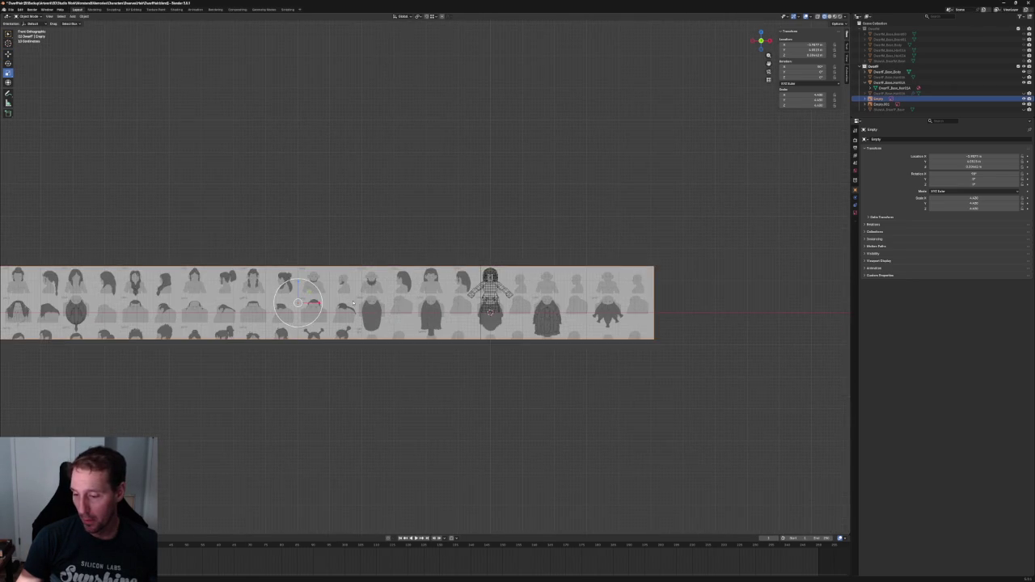
scroll(108, 346, "up", 4)
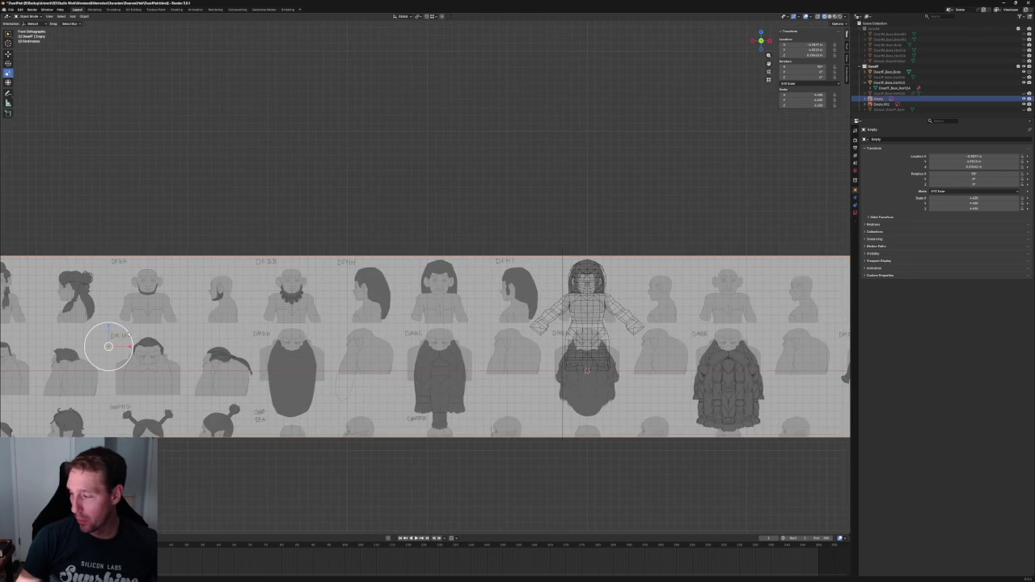
scroll(328, 266, "up", 5)
scroll(404, 283, "up", 1)
scroll(452, 295, "up", 2)
key("s")
key("g")
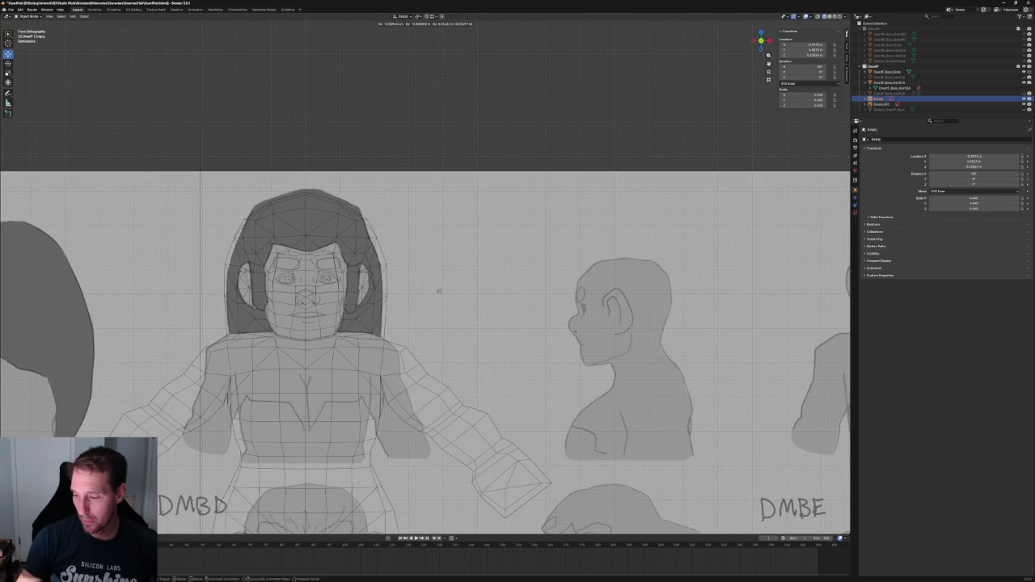
left_click(439, 291)
key("g")
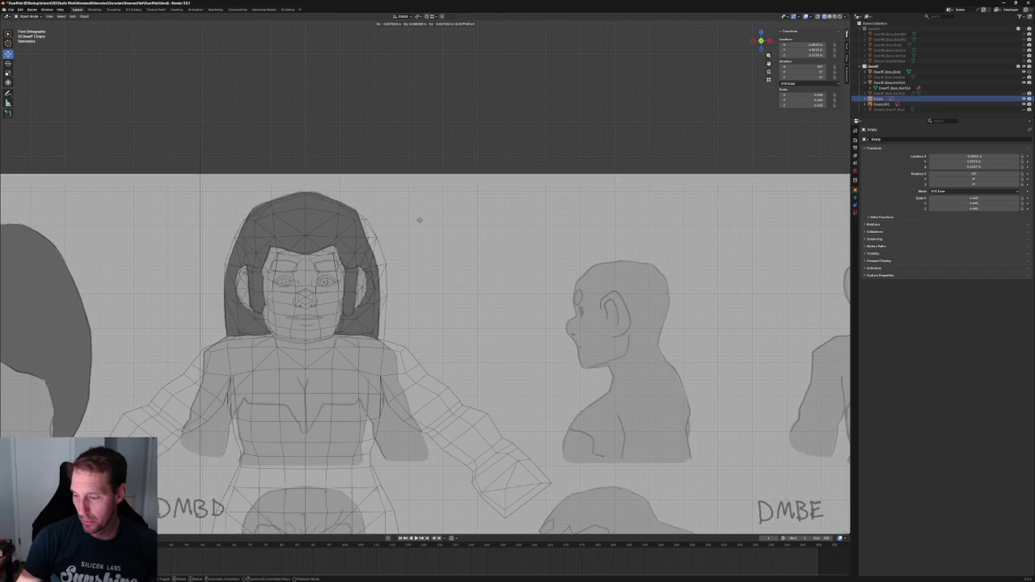
left_click(441, 252)
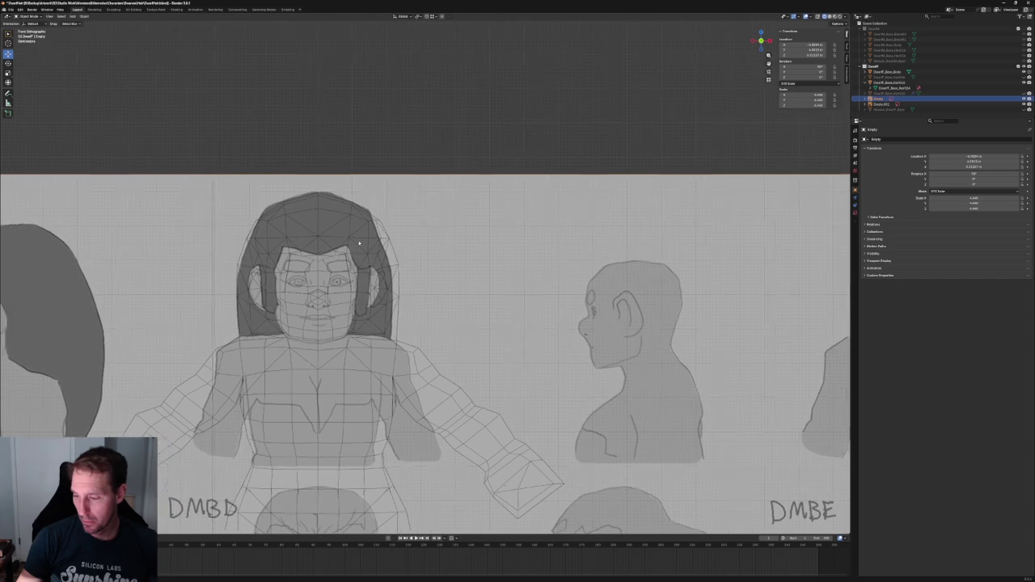
scroll(367, 251, "up", 4)
key("g")
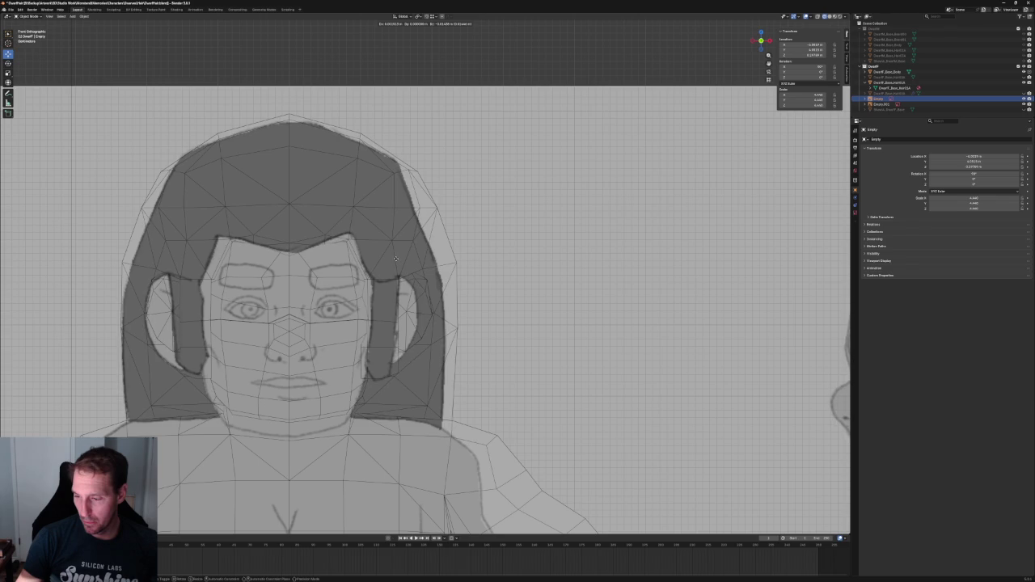
left_click(396, 259)
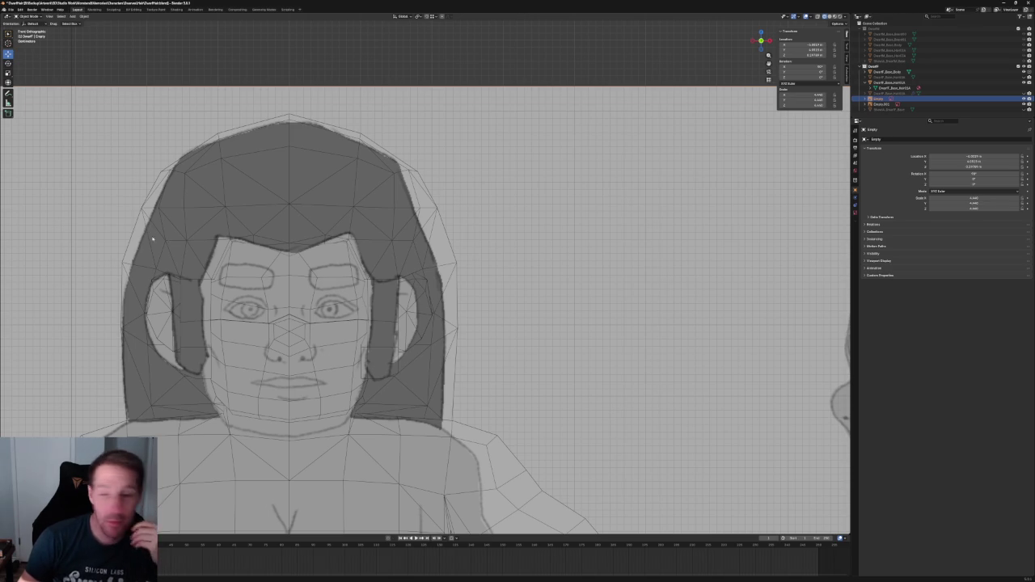
Turn off X-ray to hide back wireframe edges and select the hair mesh
scroll(364, 267, "down", 3)
scroll(396, 259, "up", 5)
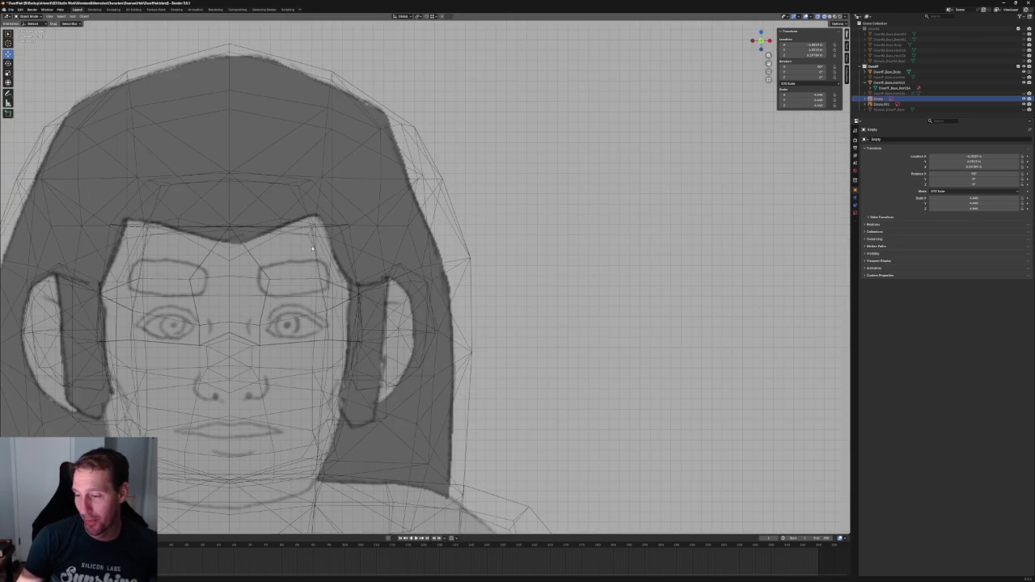
scroll(317, 247, "up", 4)
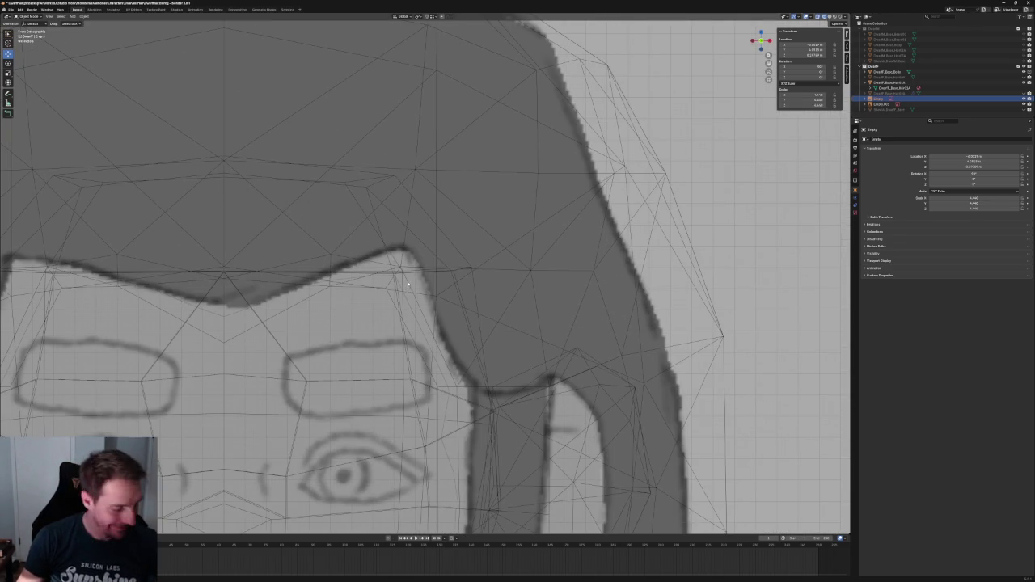
key("alt+z")
key("alt+z")
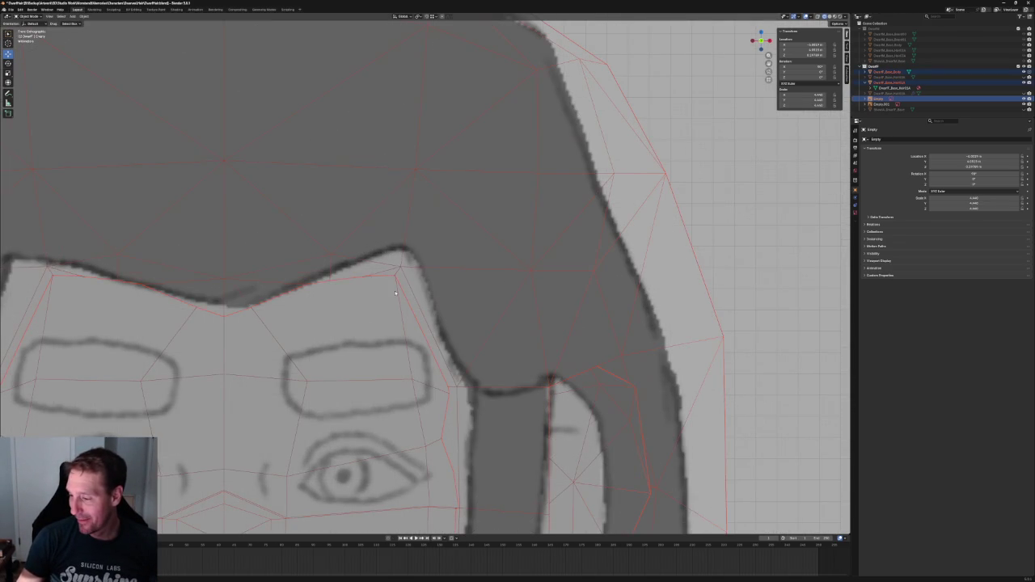
left_click(499, 243)
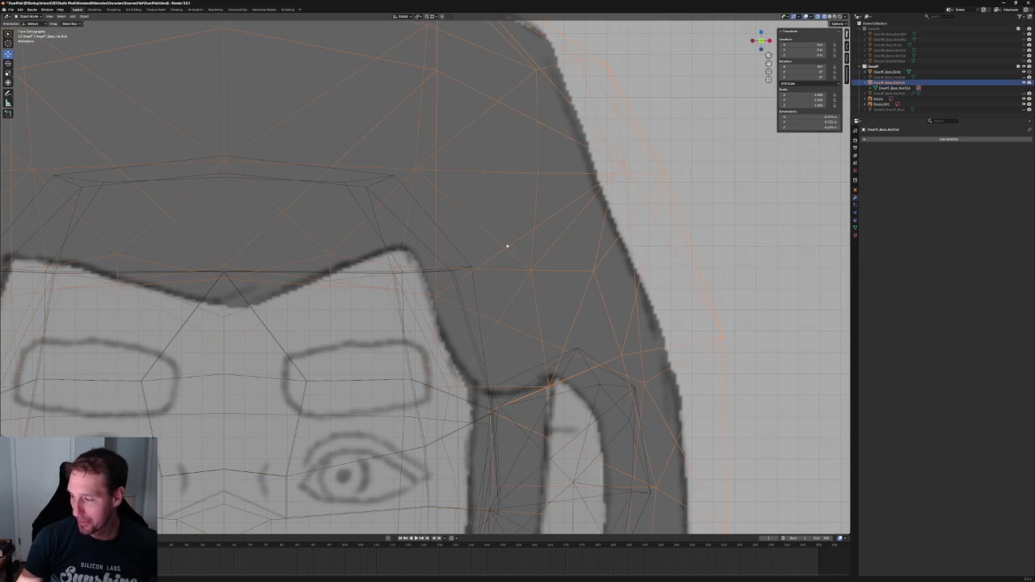
In Edit Mode, nudge the hair-tip vertex vertically twice and then sideways along X
key("Tab")
left_click_drag(382, 300, 395, 289)
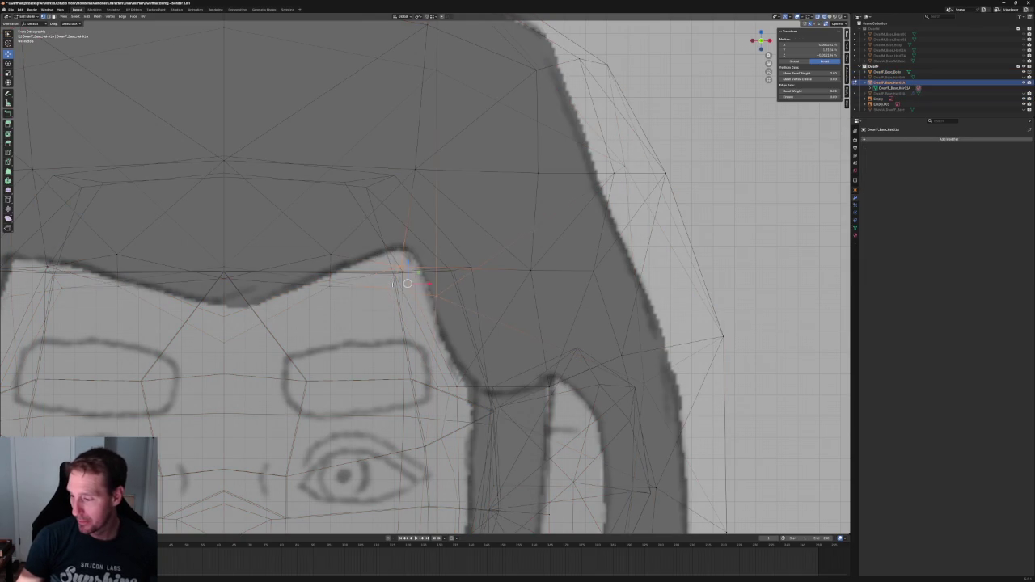
scroll(412, 280, "down", 2)
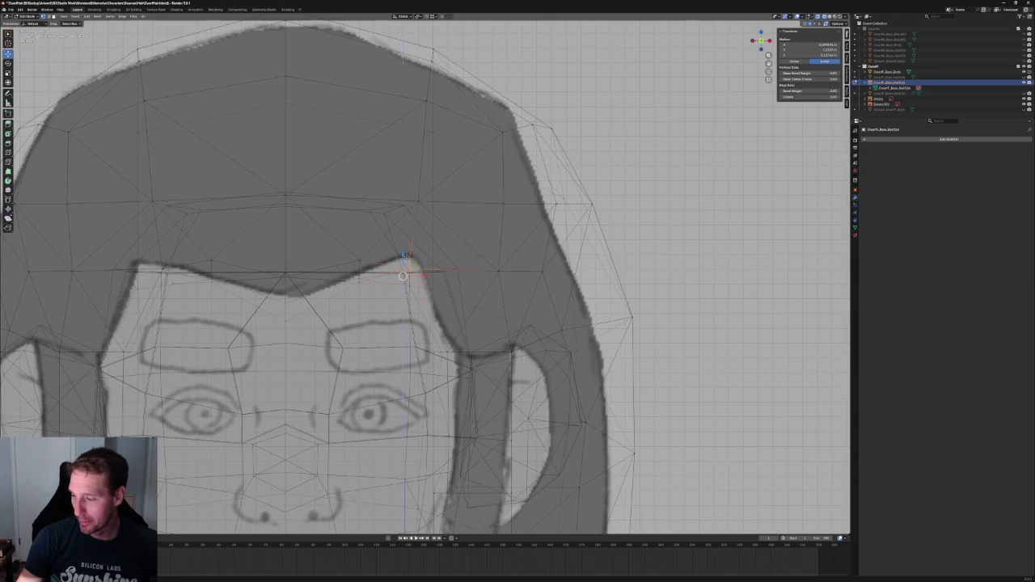
key("g")
key("z")
left_click(411, 243)
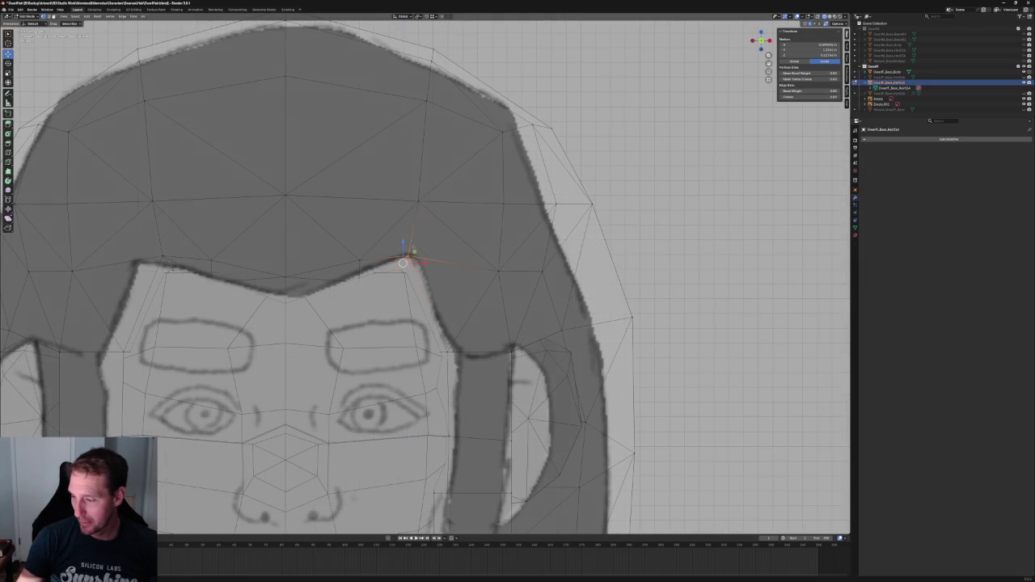
key("g")
key("z")
left_click(409, 257)
key("g")
key("x")
left_click(421, 267)
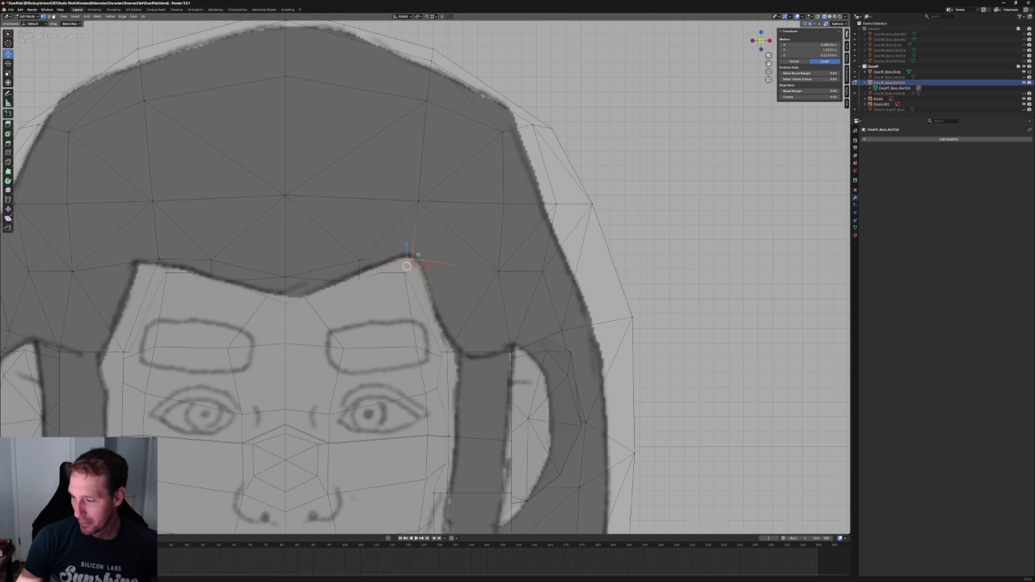
Shift the hair-tip and forehead vertices in front-back depth along Y, checking angled and front views
mouse_move(397, 270)
middle_mouse_down()
mouse_move(408, 318)
mouse_move(323, 312)
mouse_move(355, 304)
mouse_move(320, 289)
middle_mouse_up()
scroll(288, 300, "up", 3)
key("g")
key("y")
left_click(301, 300)
key("KP_1")
scroll(368, 290, "up", 3)
key("g")
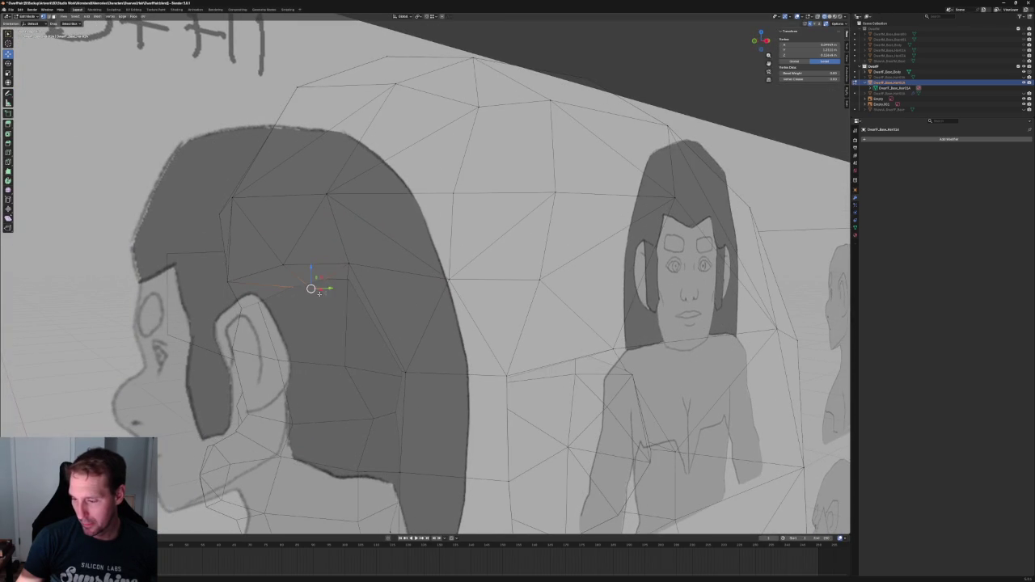
key("y")
left_click(321, 291)
Move the vertex near the ear in depth, then raise a vertex beside the face
key("alt+z")
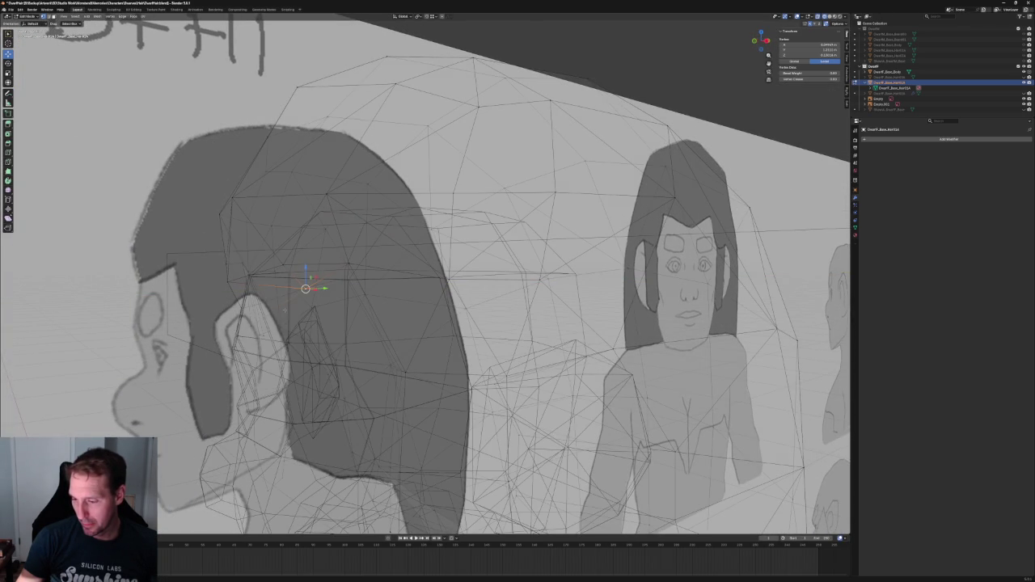
key("alt+z")
scroll(250, 326, "up", 3)
scroll(321, 344, "up", 3)
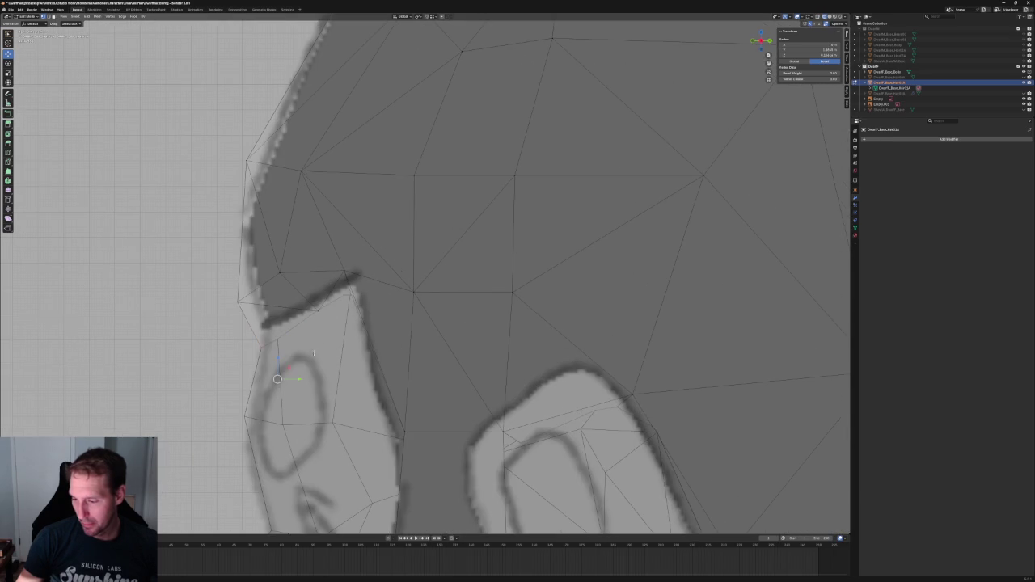
key("g")
key("y")
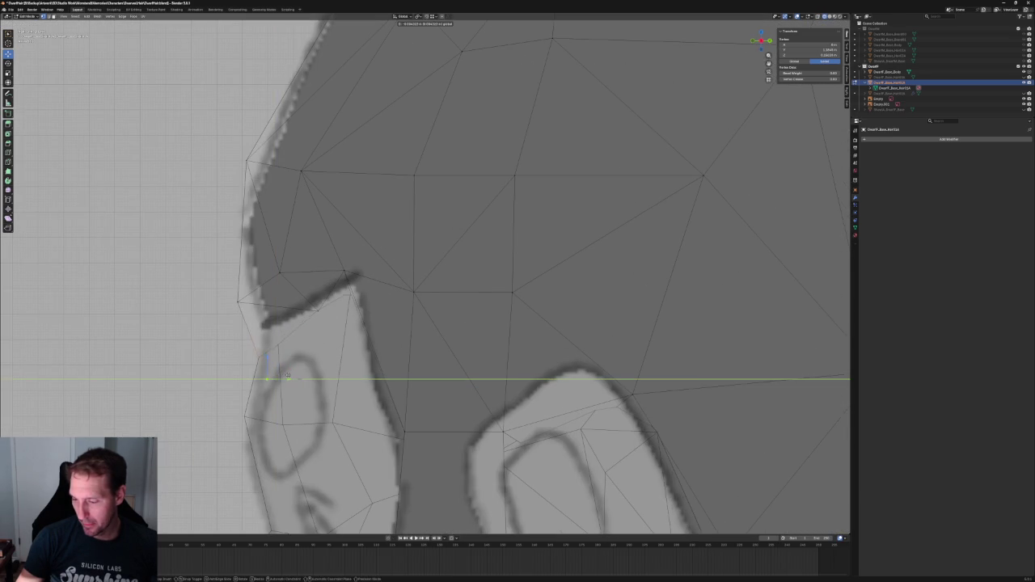
left_click(276, 377)
middle_click_drag(276, 376, 728, 364, "shift")
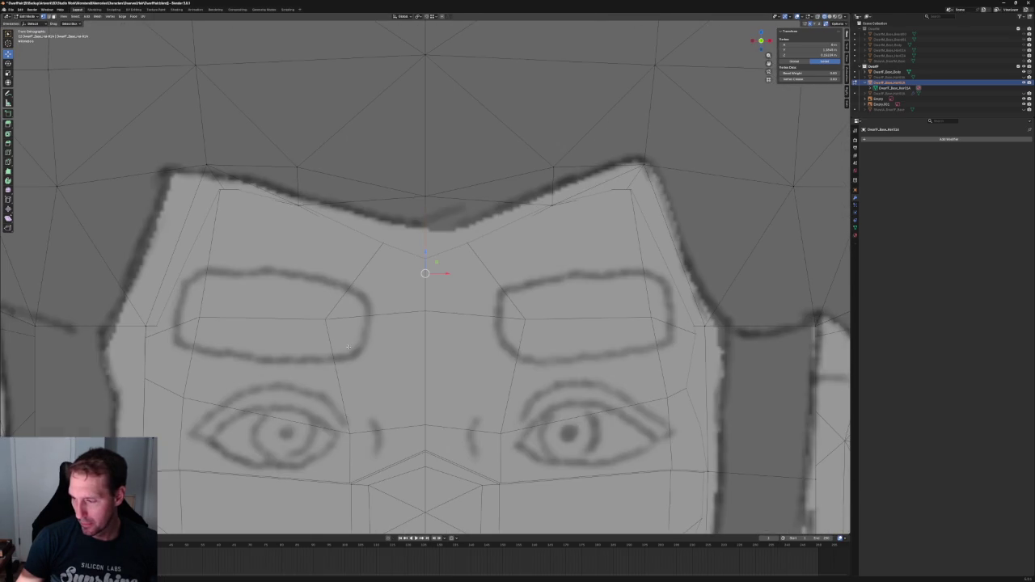
key("g")
key("z")
left_click(428, 216)
Adjust the height of the hairline vertex above the right eyebrow along Z
scroll(429, 216, "down", 5)
scroll(485, 243, "down", 1)
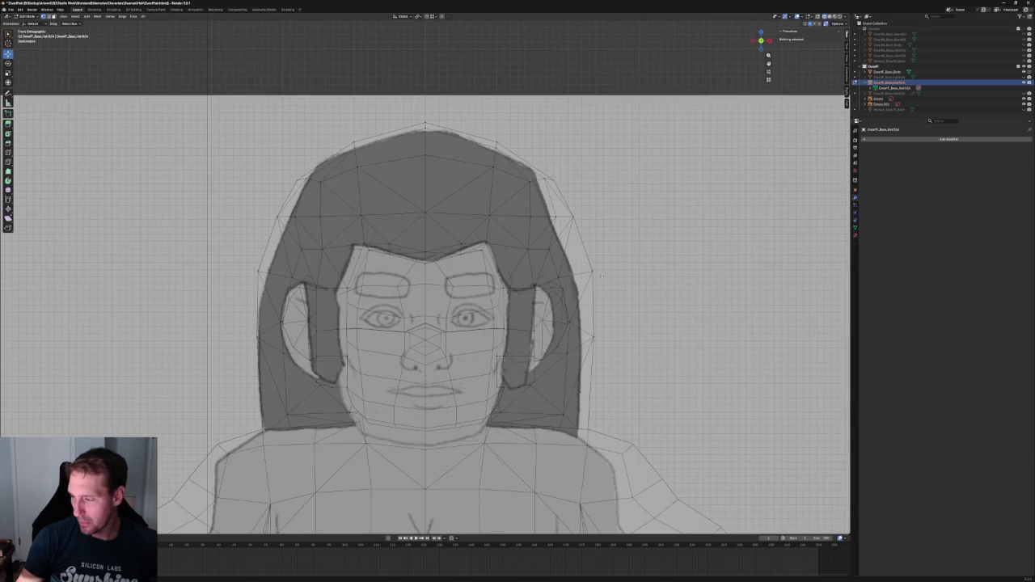
scroll(501, 238, "up", 4)
left_click(461, 259)
key("g")
key("z")
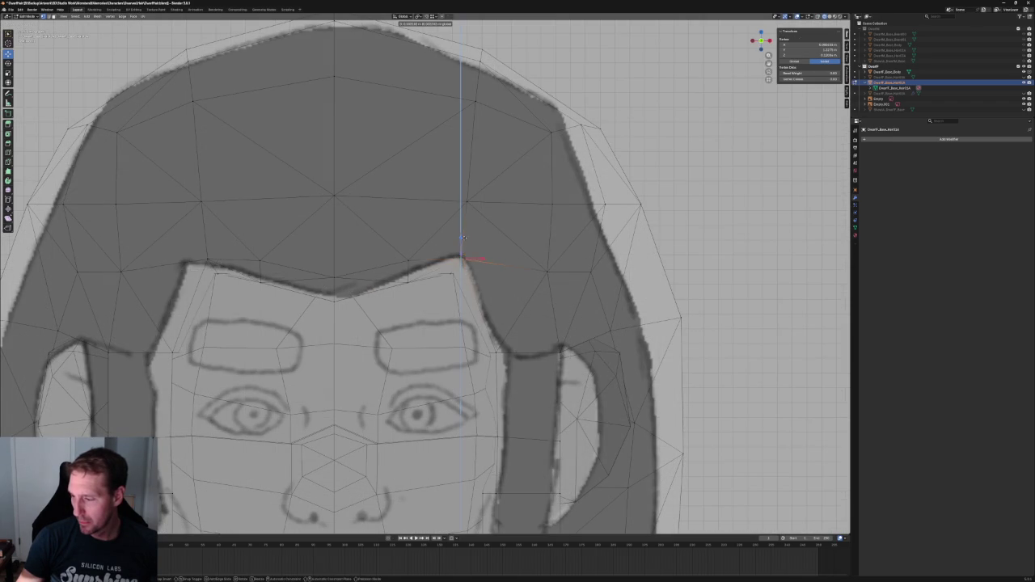
left_click(462, 257)
left_click(522, 372)
With X-ray on, select the hair edge beside the right temple and adjust its height
key("alt+z")
left_click(511, 350)
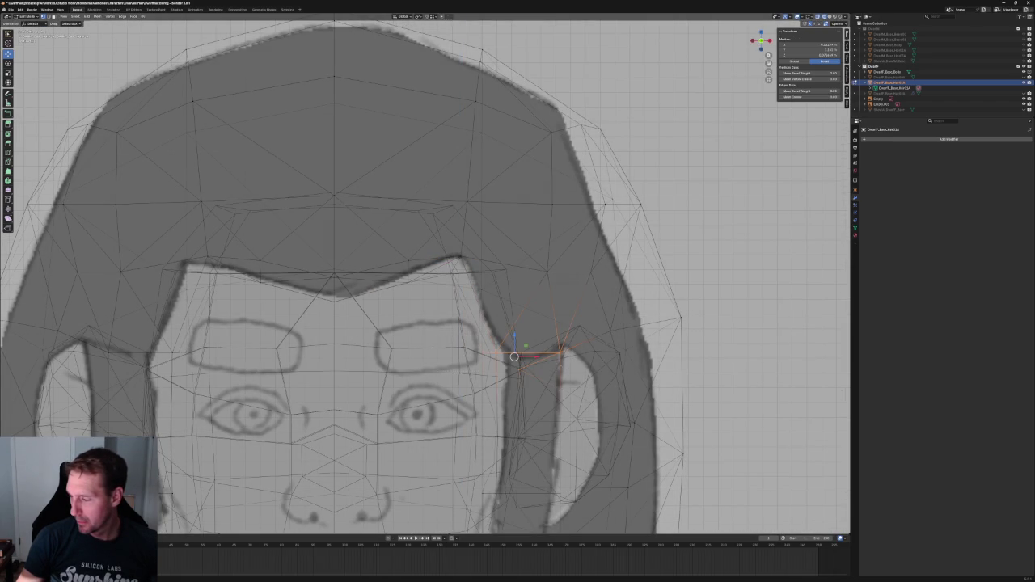
key("alt+z")
key("g")
key("z")
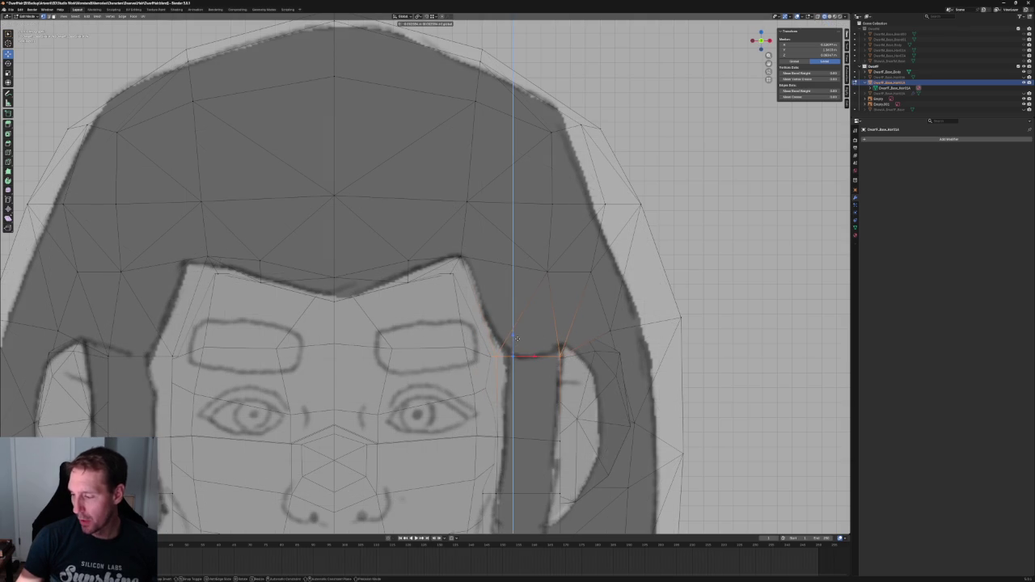
left_click(517, 338)
Shift a vertex on the hair's right outline sideways along X to trace the reference
scroll(517, 338, "down", 1)
scroll(516, 338, "down", 5)
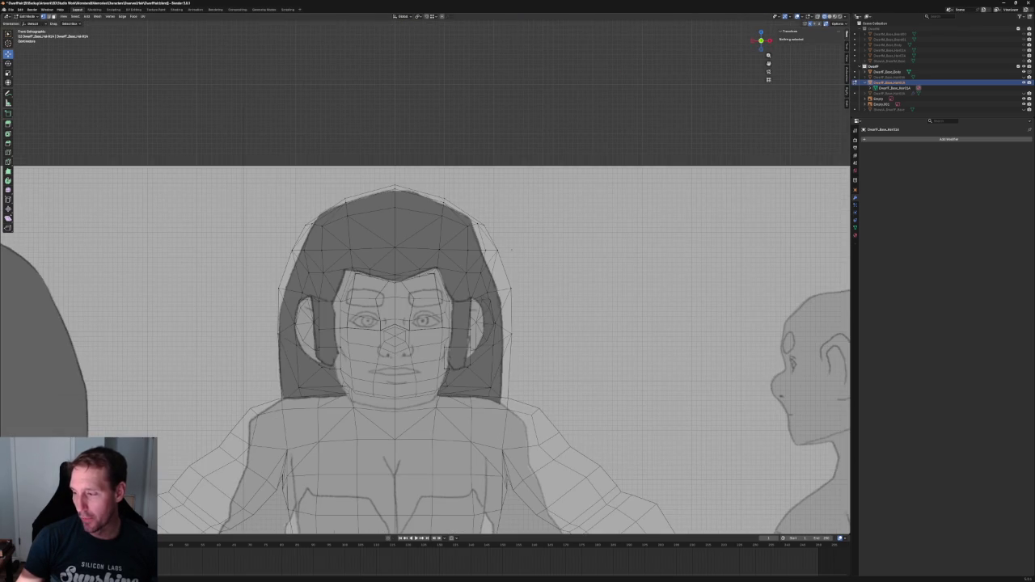
scroll(520, 255, "up", 2)
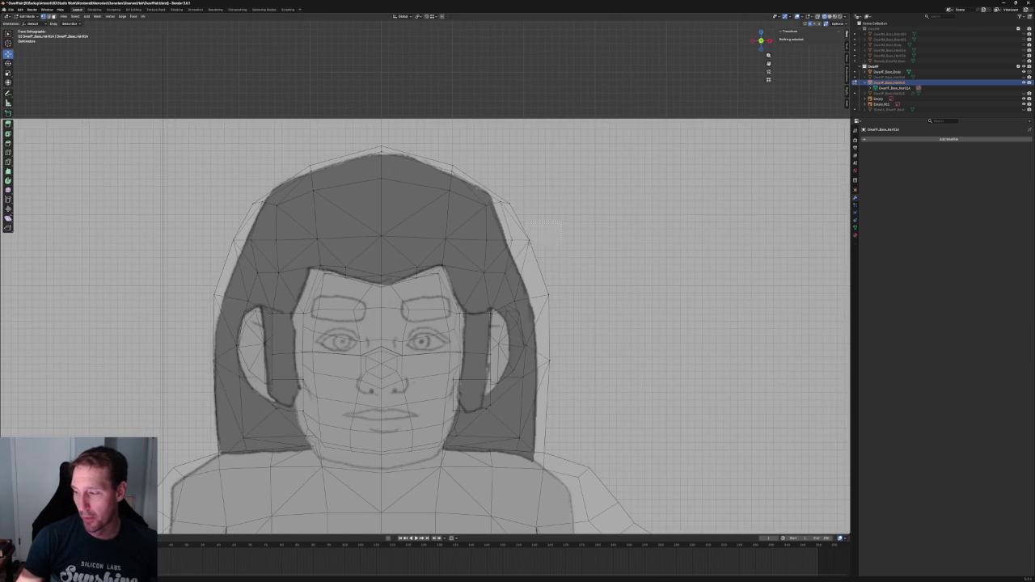
left_click_drag(561, 256, 546, 239)
key("g")
key("x")
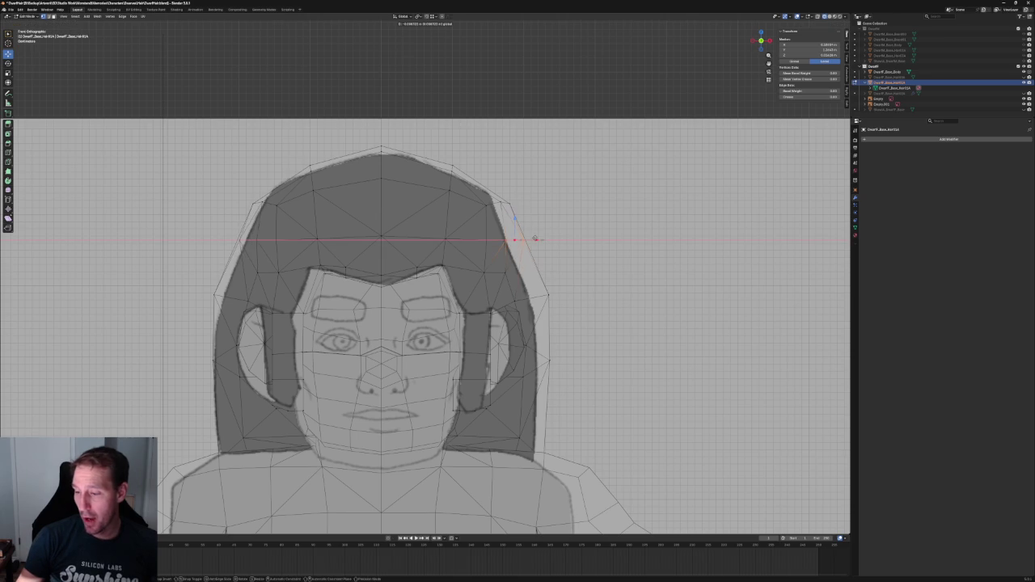
left_click(536, 238)
key("alt+z")
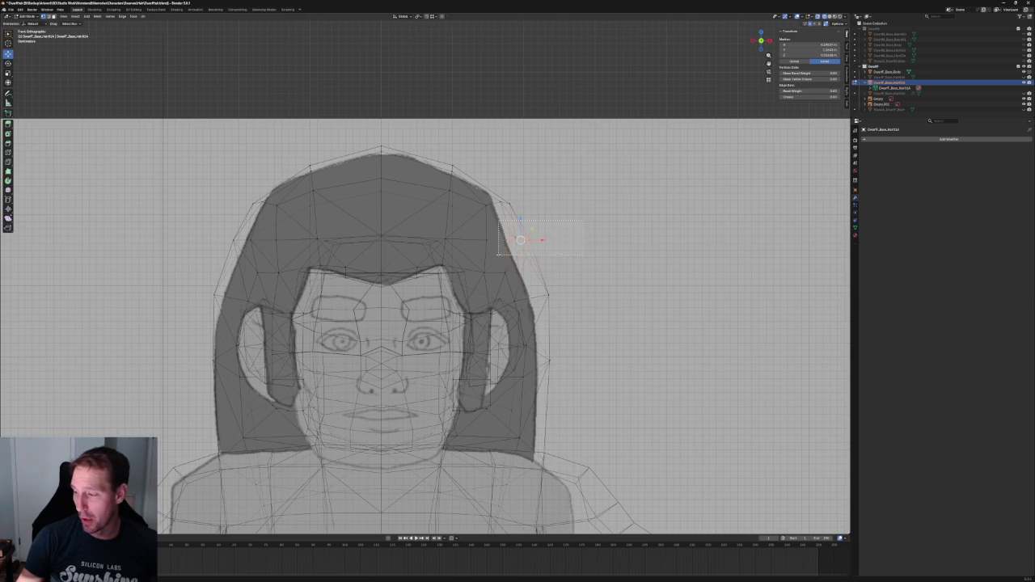
key("g")
key("x")
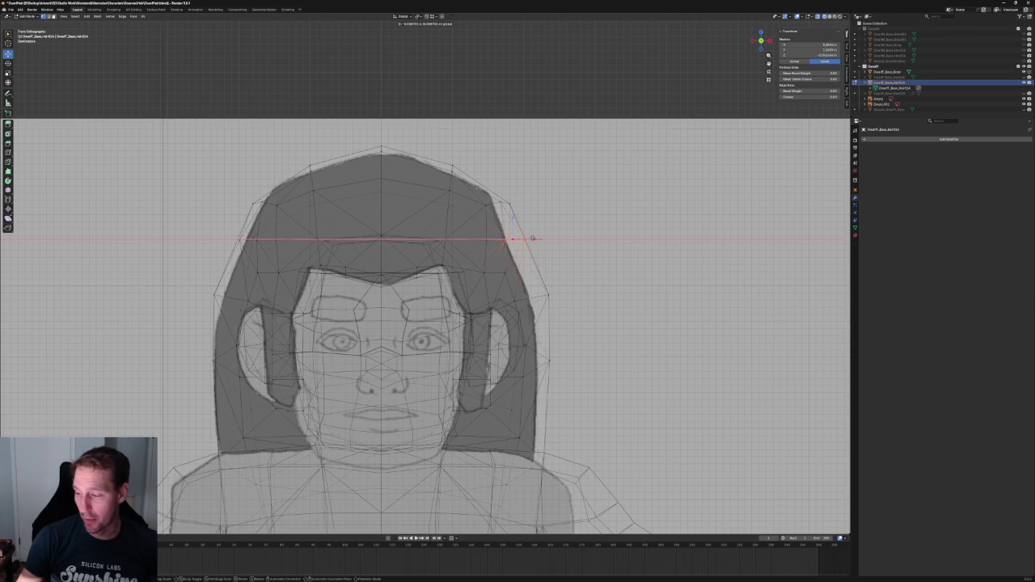
left_click(533, 238)
Move the lower right-side hair vertices sideways along X onto the bob outline
left_click(548, 294)
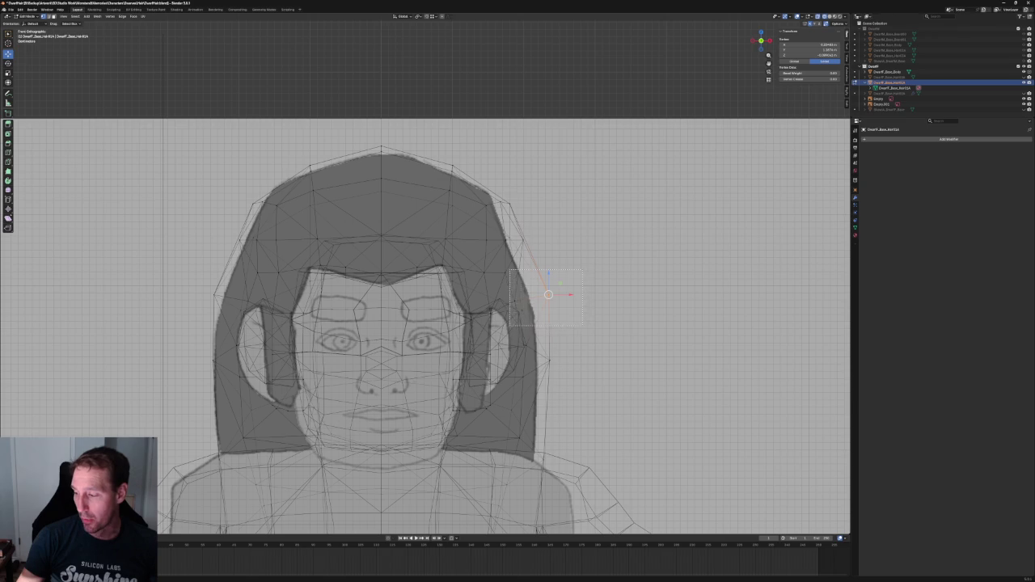
left_click_drag(509, 325, 509, 325)
key("alt+z")
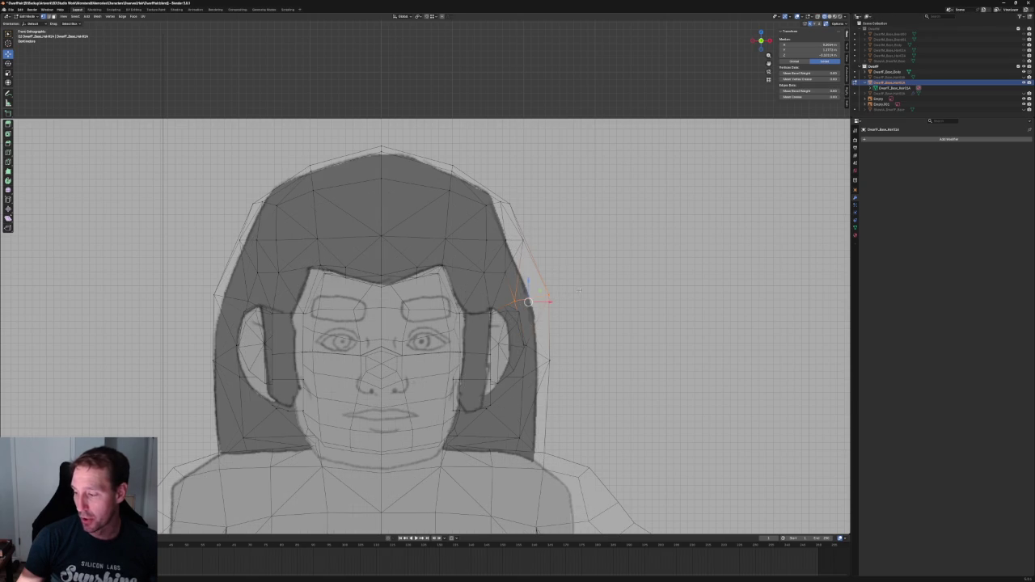
key("alt+a")
key("alt+z")
left_click_drag(522, 327, 522, 325)
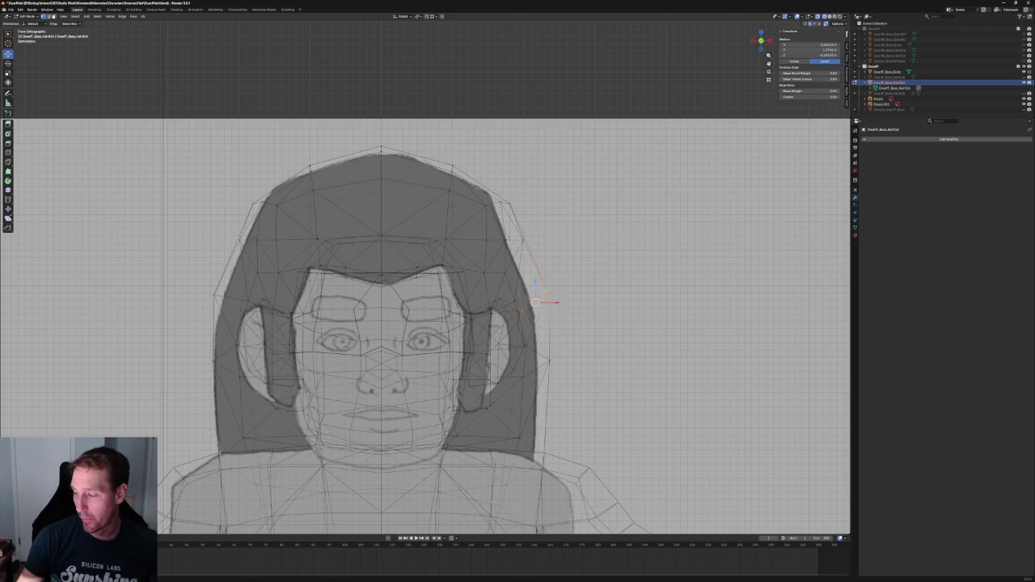
key("g")
key("x")
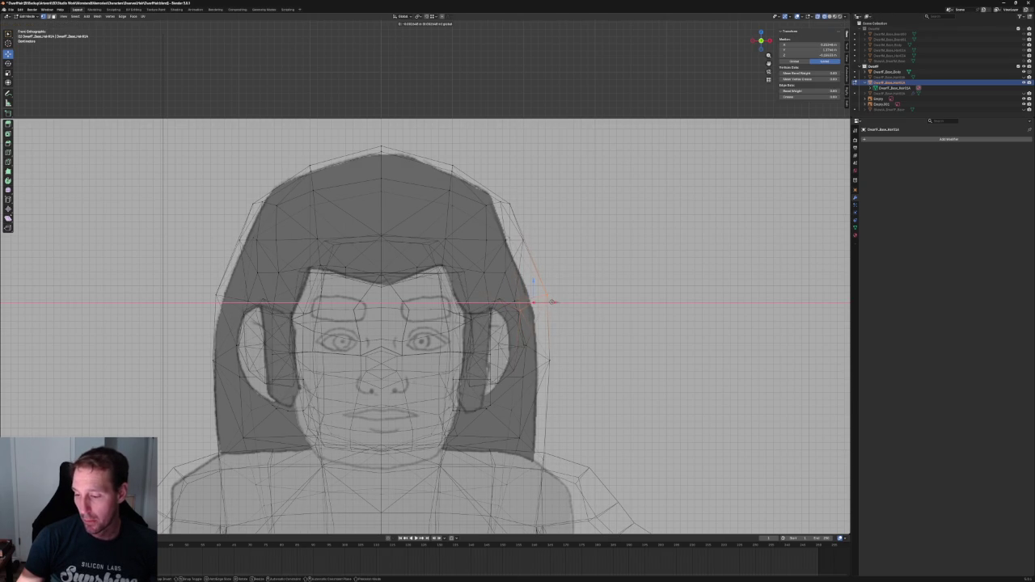
left_click(551, 302)
left_click(541, 295)
key("g")
key("x")
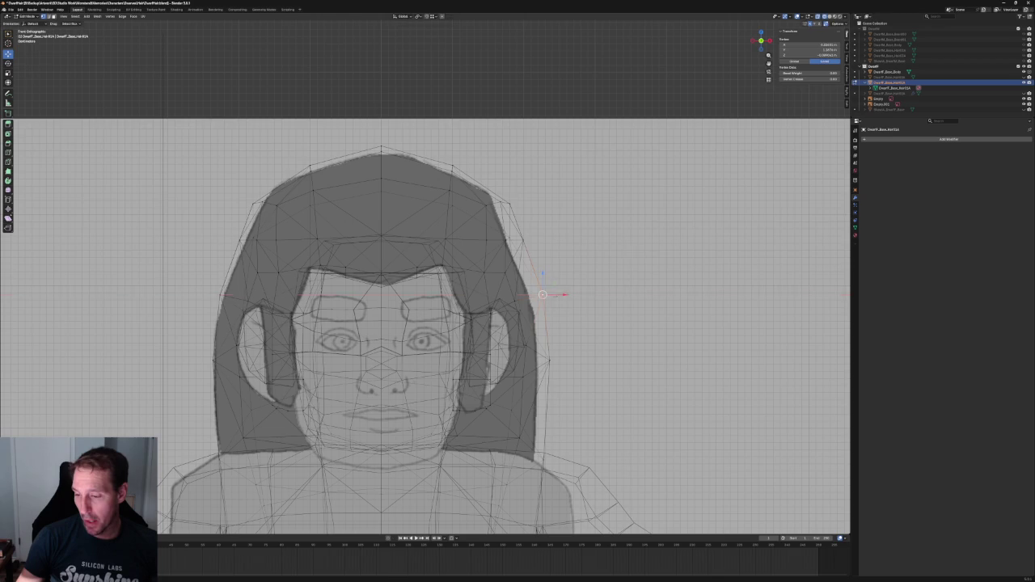
left_click(555, 296)
Push the upper right hair-outline vertex outward along X, then view the head from the side
scroll(614, 195, "down", 3)
scroll(615, 195, "up", 4)
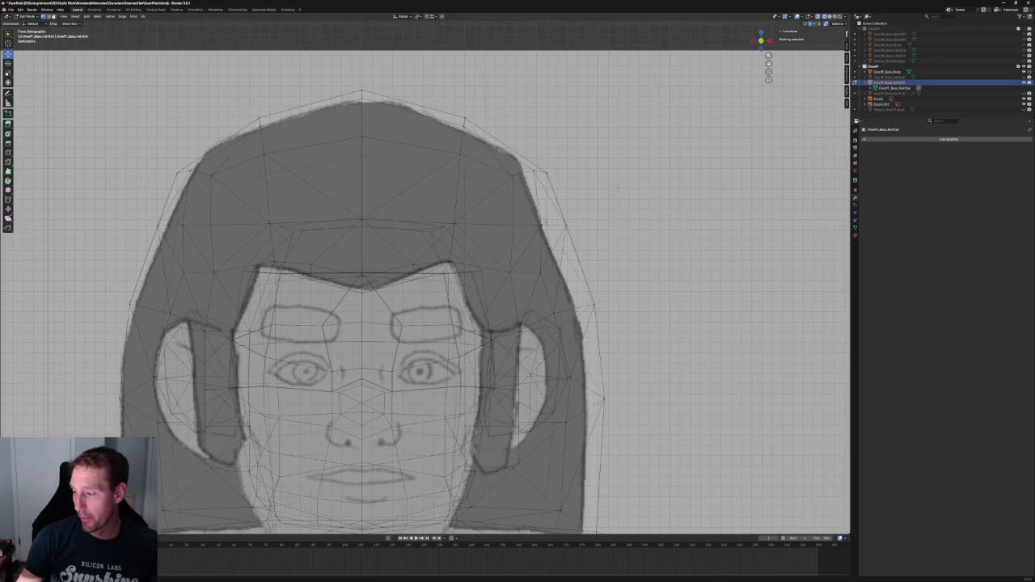
left_click(543, 223)
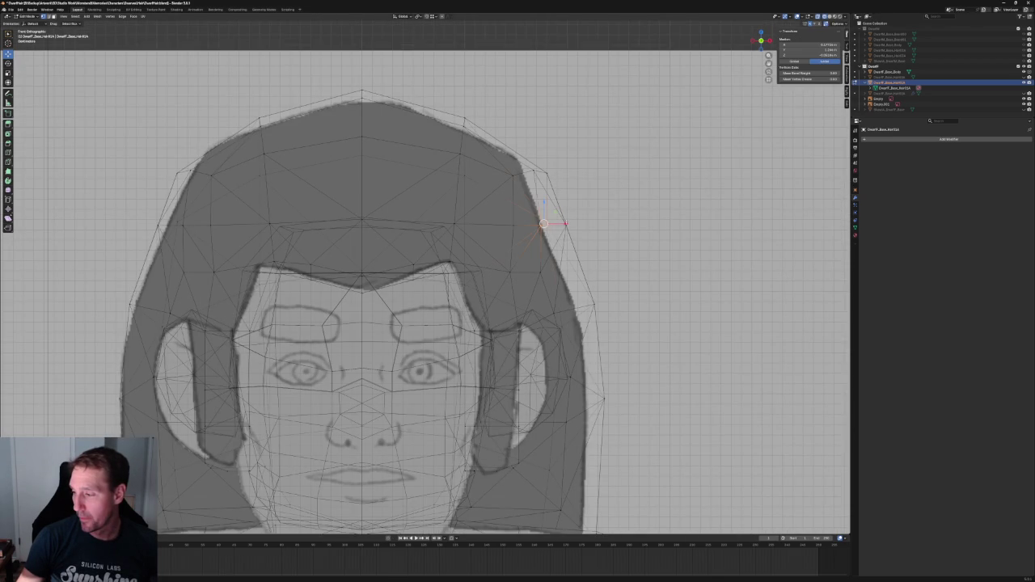
key("g")
key("x")
left_click(560, 219)
key("KP_3")
scroll(560, 219, "down", 3)
mouse_move(560, 219)
middle_mouse_down("shift")
mouse_move(453, 203)
mouse_move(482, 247)
mouse_move(574, 237)
middle_mouse_up("shift")
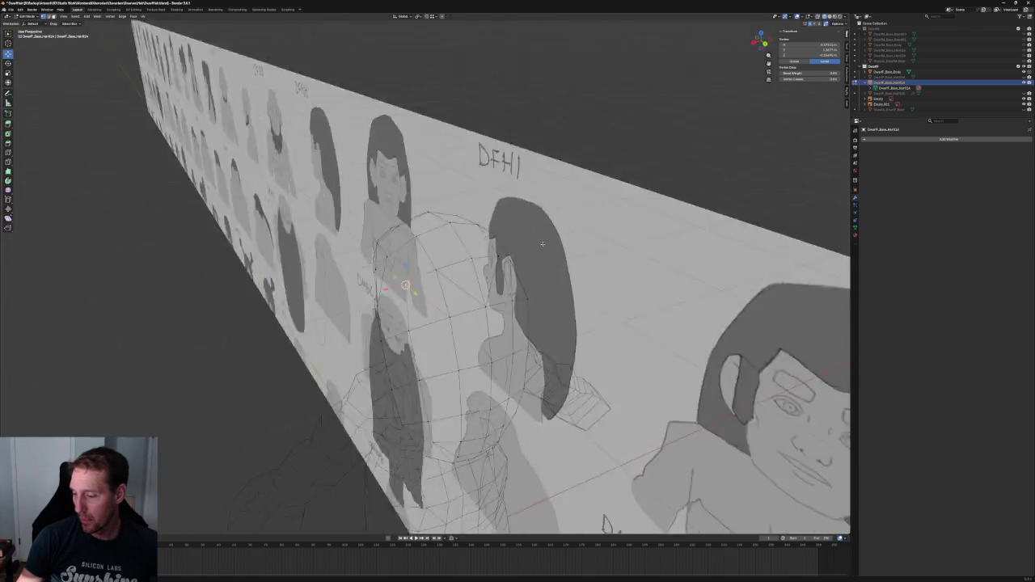
In side view, select the hair's back-edge vertex and try moving it front-to-back
key("grave")
left_click(612, 238)
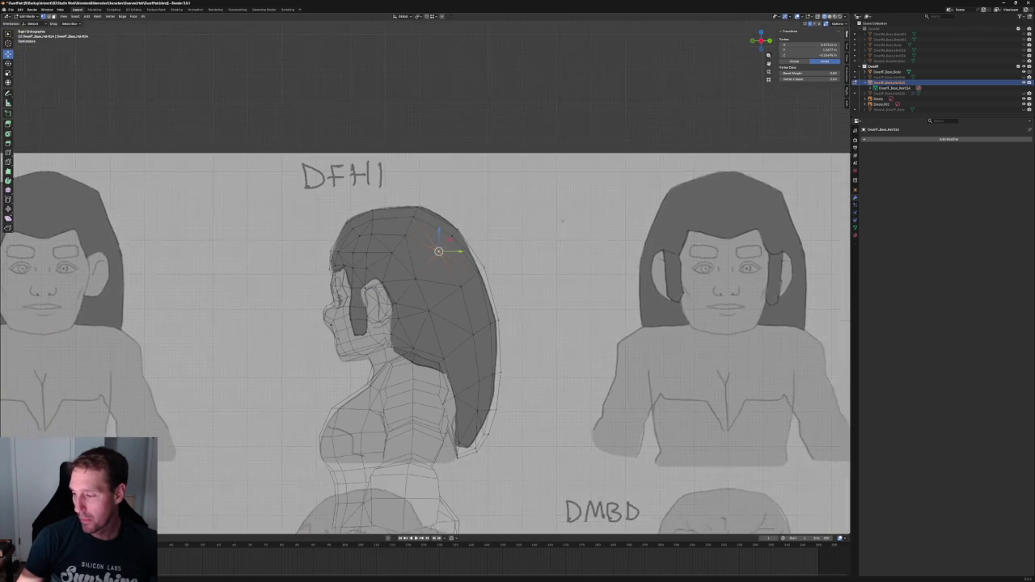
scroll(453, 243, "up", 5)
left_click_drag(643, 235, 644, 235)
left_click(592, 243)
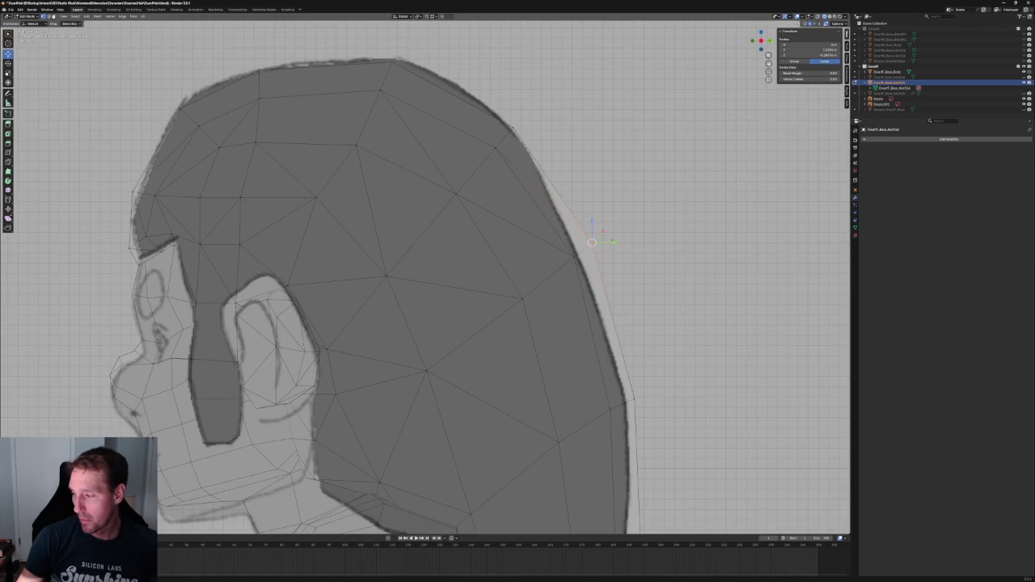
key("g")
left_click(597, 235)
scroll(598, 235, "down", 4)
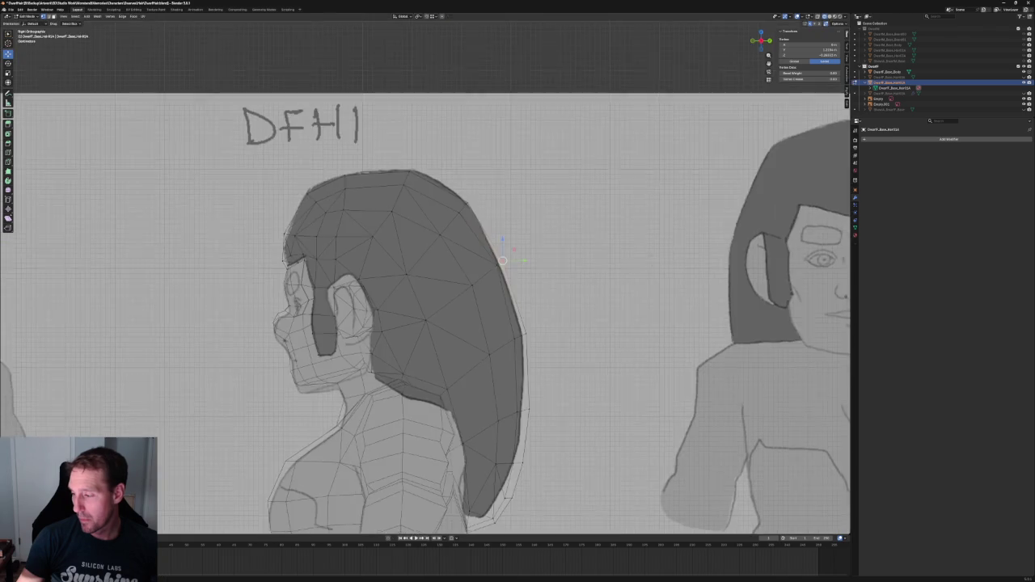
scroll(558, 251, "up", 4)
key("g")
key("y")
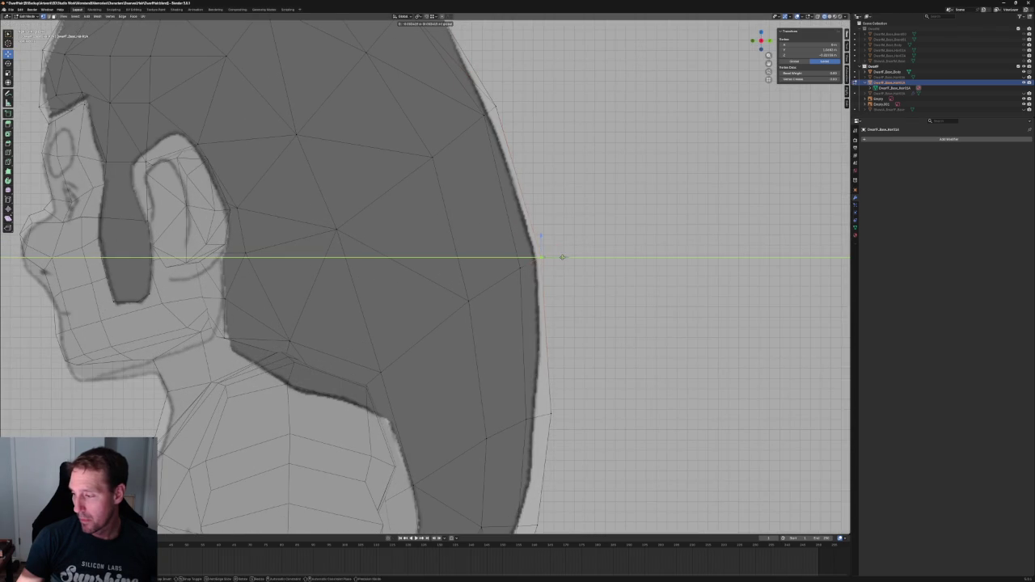
scroll(535, 263, "down", 4)
scroll(535, 263, "up", 4)
left_click(536, 263)
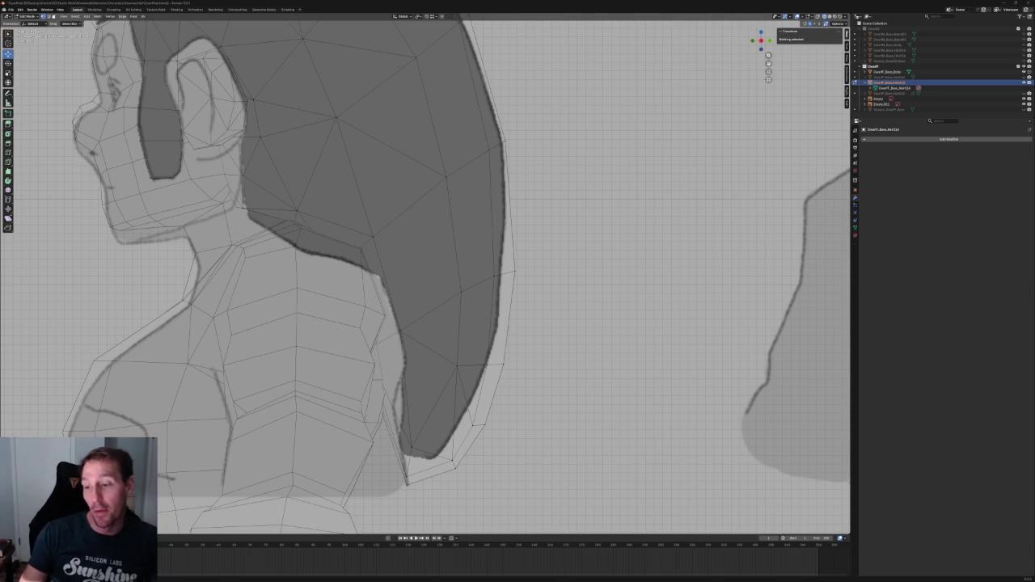
Box-select the hair vertices near the neck, deselect them, and save the Blender file
scroll(190, 264, "up", 3)
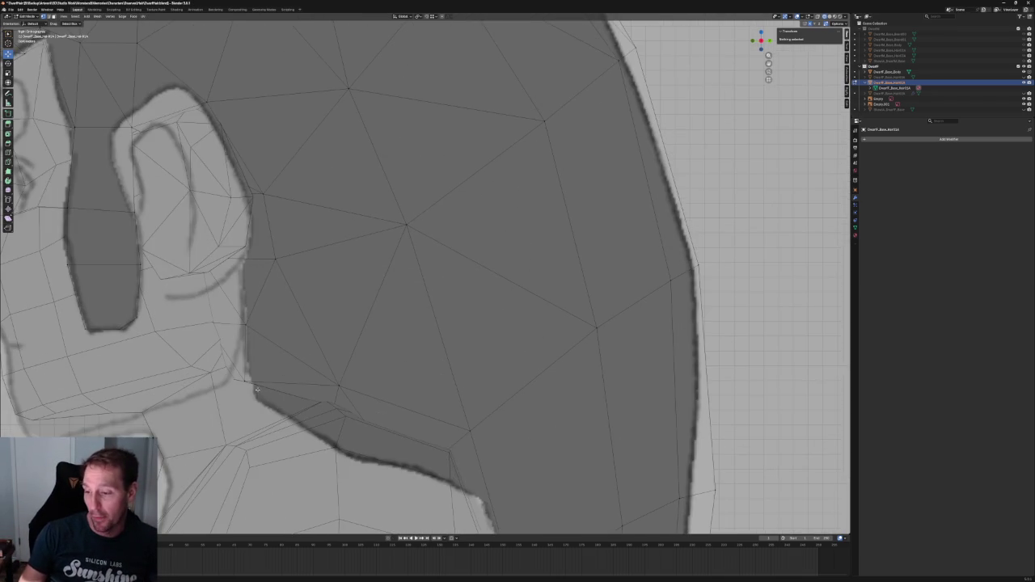
scroll(190, 356, "up", 1)
left_click_drag(161, 349, 266, 394)
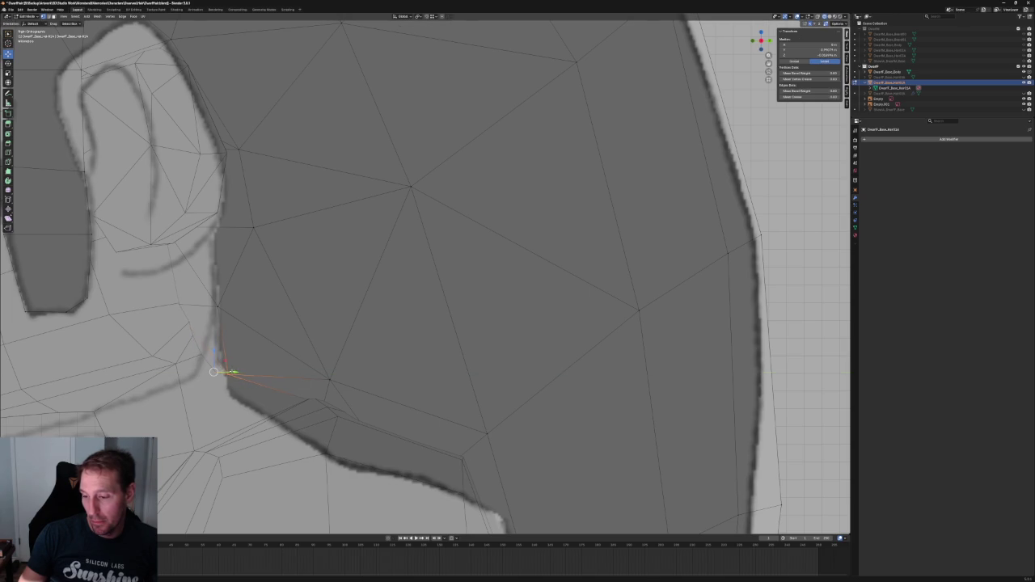
key("alt+z")
key("alt+a")
scroll(424, 275, "down", 3)
scroll(425, 274, "down", 4)
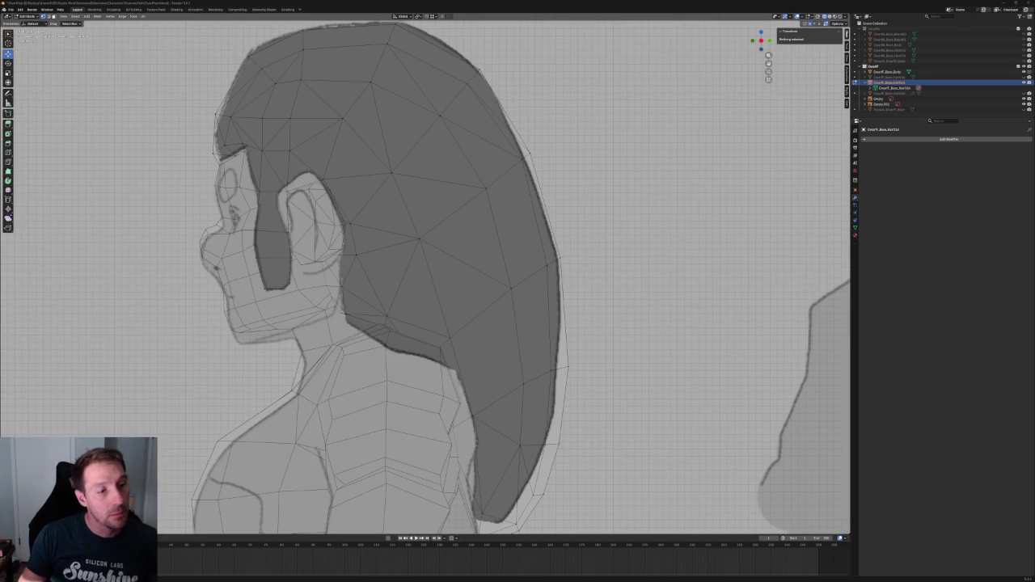
key("ctrl+s")
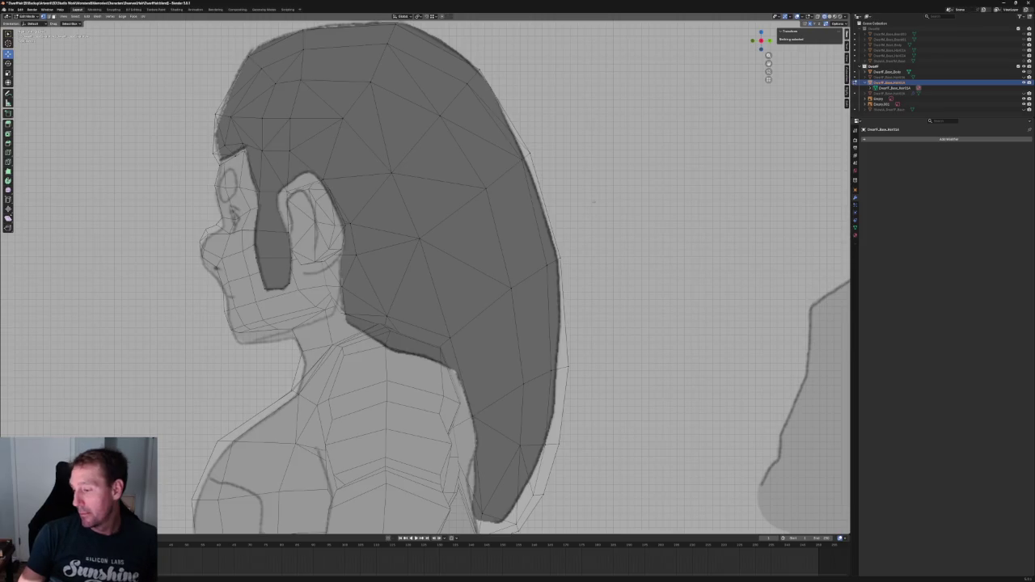
Select the hair vertex above the neck and move it vertically along Z
scroll(485, 281, "down", 2)
scroll(485, 282, "up", 4)
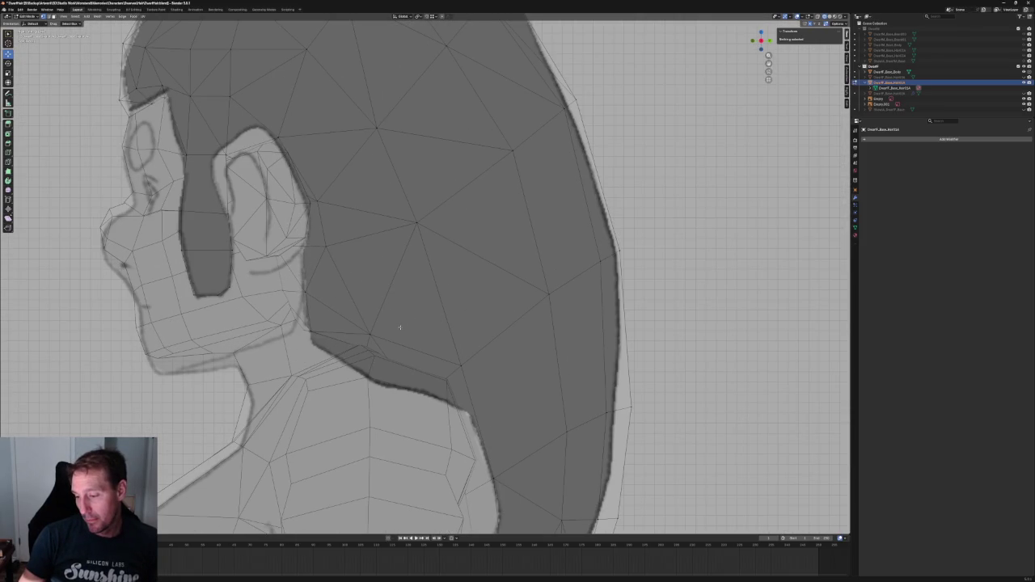
scroll(397, 299, "up", 3)
left_click(339, 318)
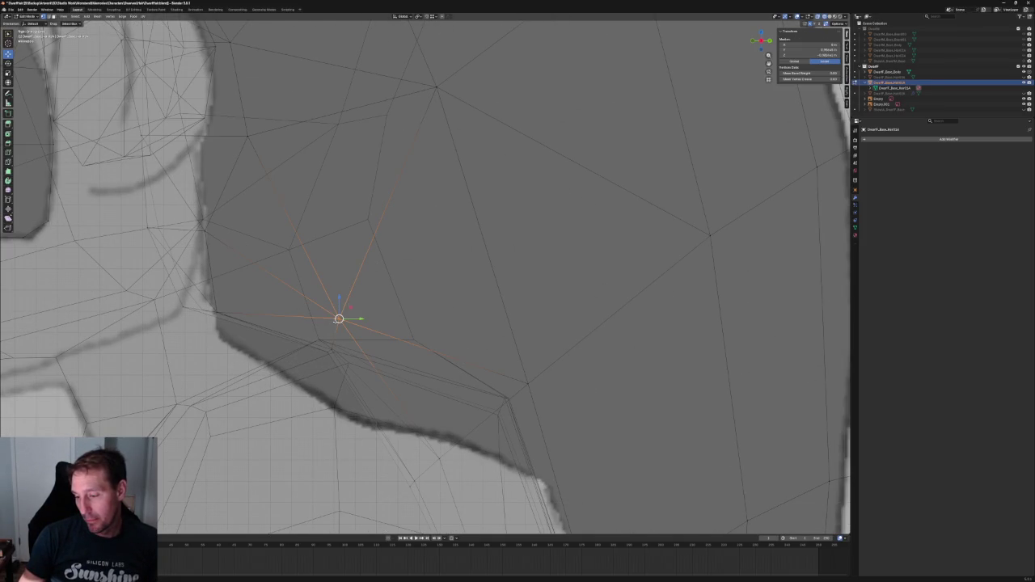
key("g")
key("z")
key("Escape")
scroll(359, 315, "down", 3)
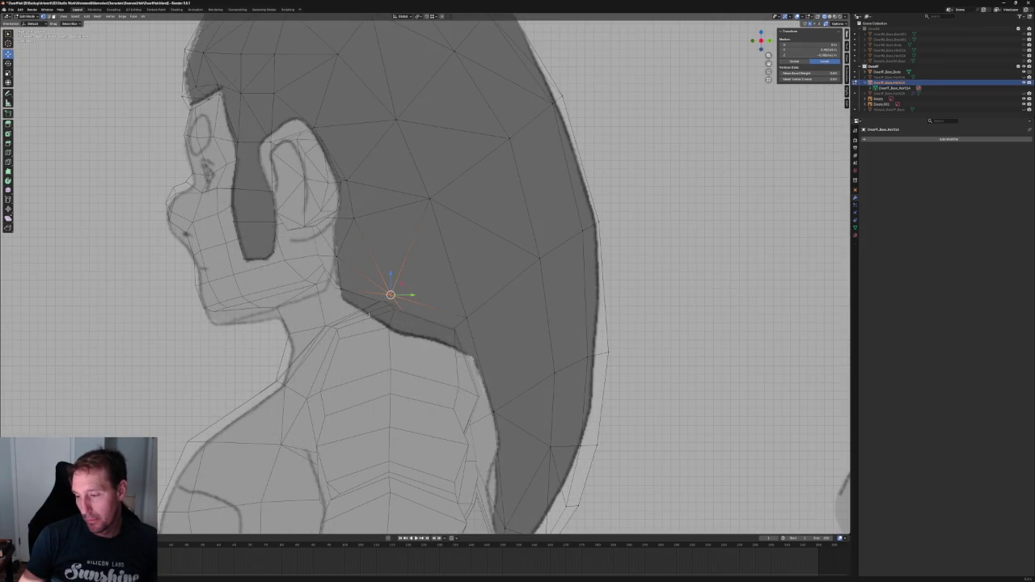
left_click(666, 273)
Inspect the head in perspective, return to front view, and box-select the hair's left-half faces
scroll(666, 274, "down", 5)
middle_click_drag(666, 274, 490, 319)
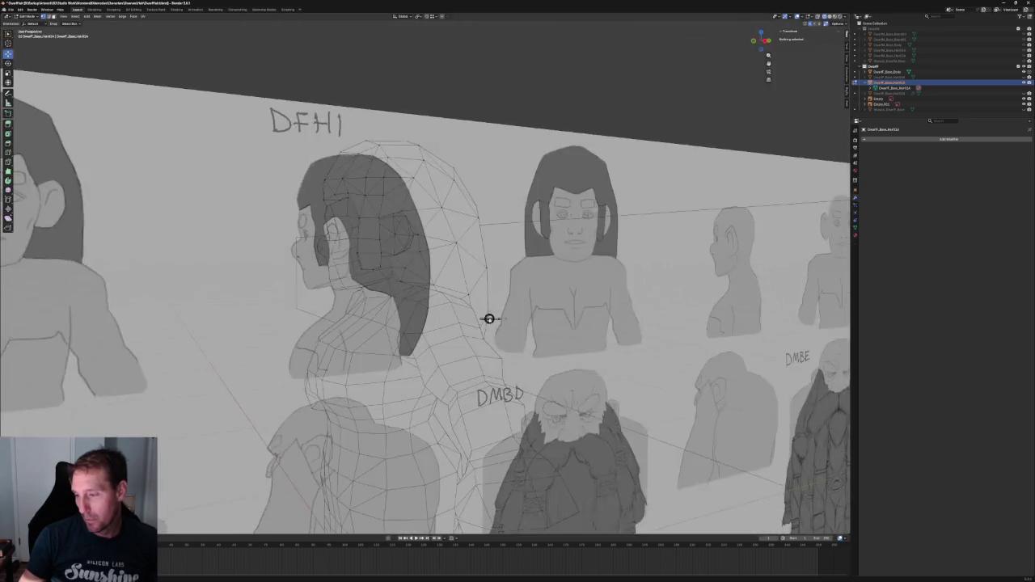
left_click(489, 319)
key("KP_Decimal")
mouse_move(670, 286)
middle_mouse_down()
mouse_move(613, 329)
mouse_move(623, 300)
mouse_move(564, 304)
mouse_move(421, 227)
middle_mouse_up()
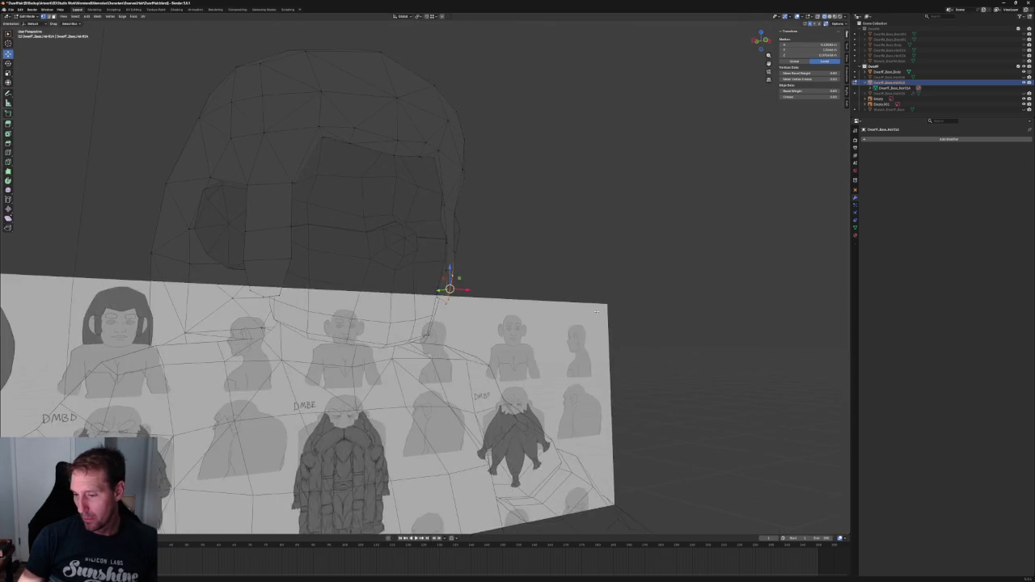
key("KP_1")
scroll(278, 150, "down", 2)
left_click_drag(216, 134, 386, 486)
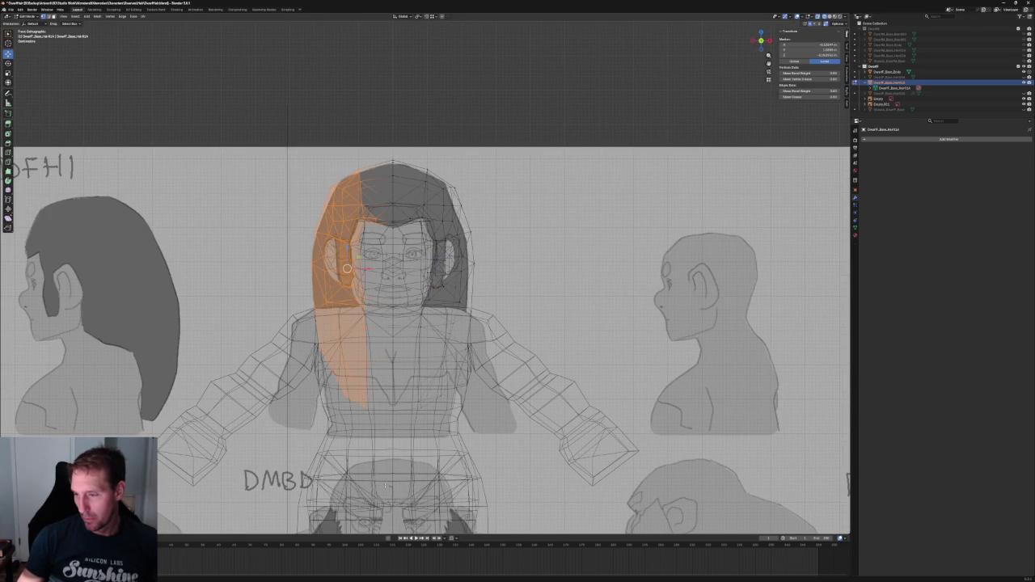
Delete the selected left-half hair faces and add a Mirror modifier to the hair
key("x")
left_click(387, 488)
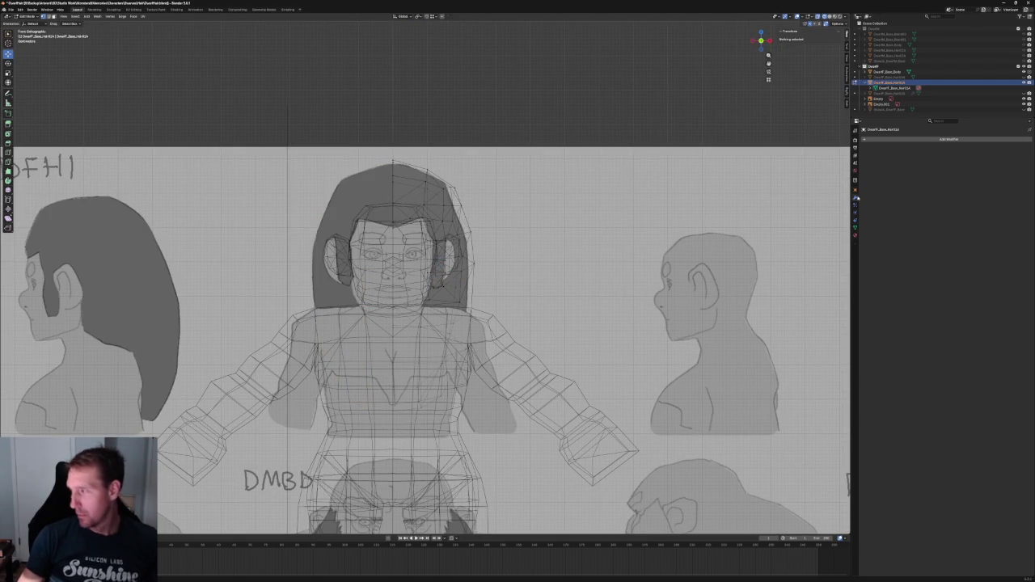
left_click(886, 141)
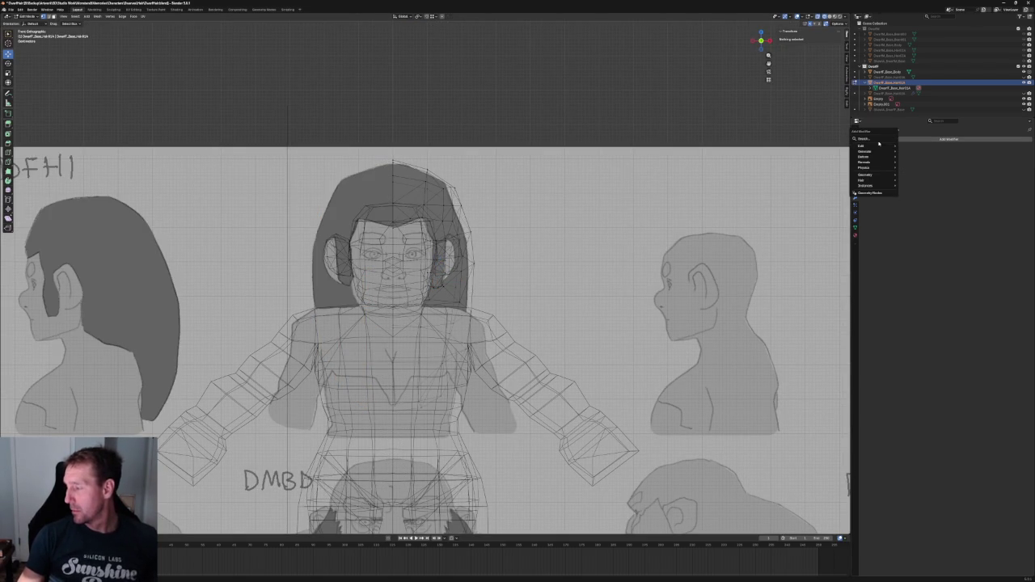
left_click(870, 138)
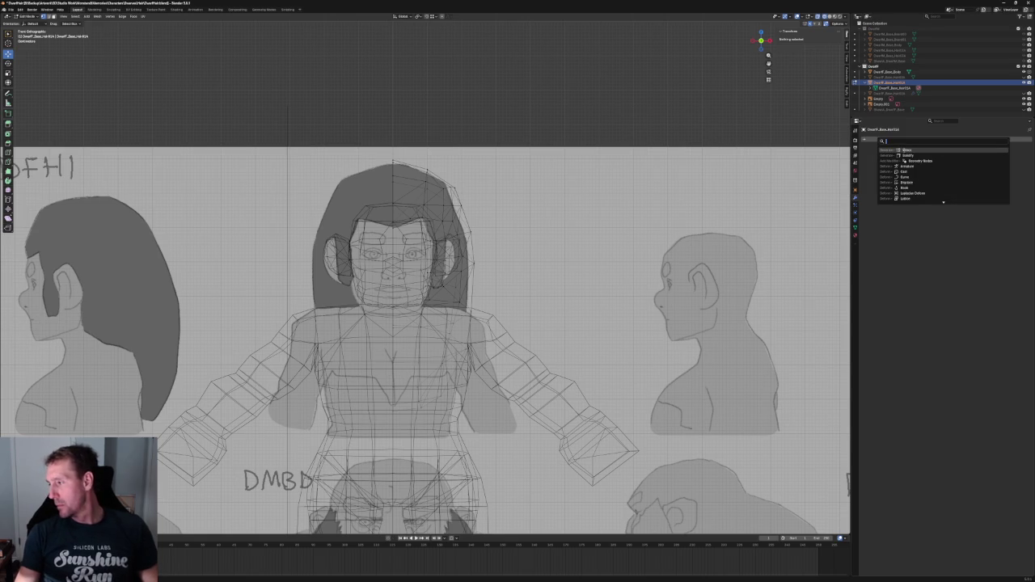
key("Return")
middle_click_drag(551, 100, 478, 263)
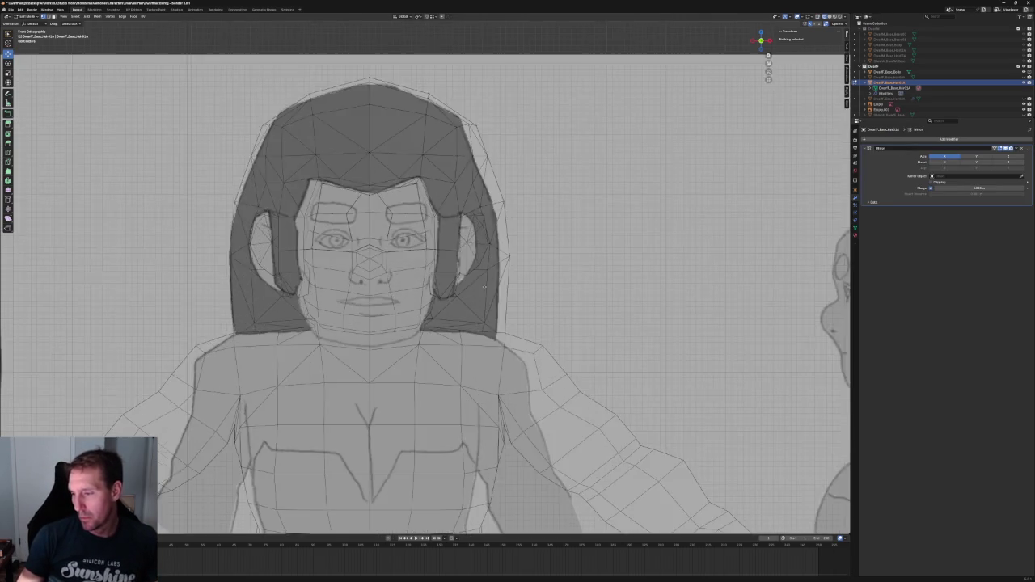
In front view, move the fringe's centre point above the brows vertically along Z
scroll(478, 263, "down", 5)
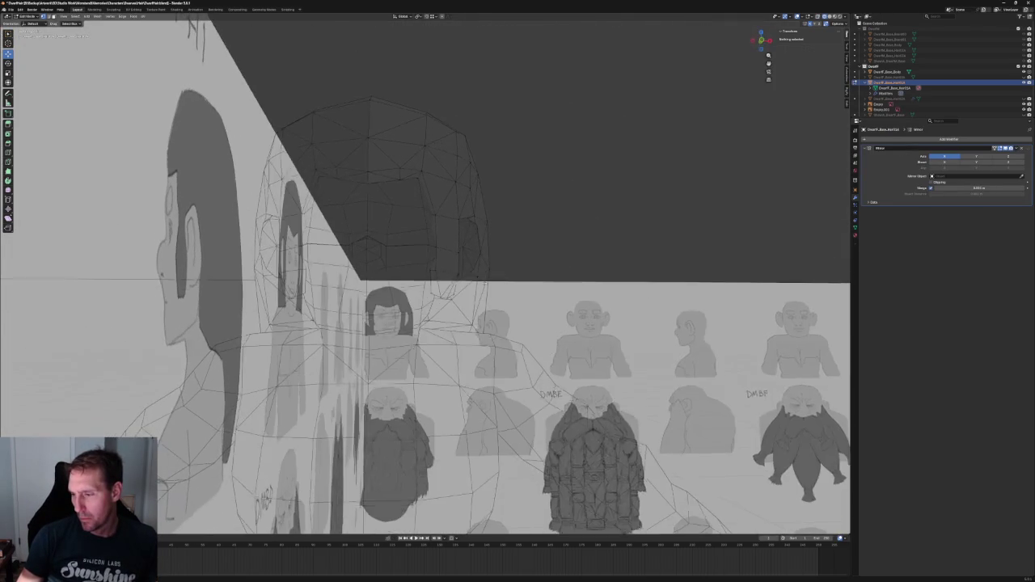
mouse_move(481, 275)
middle_mouse_down()
mouse_move(490, 295)
mouse_move(453, 297)
middle_mouse_up()
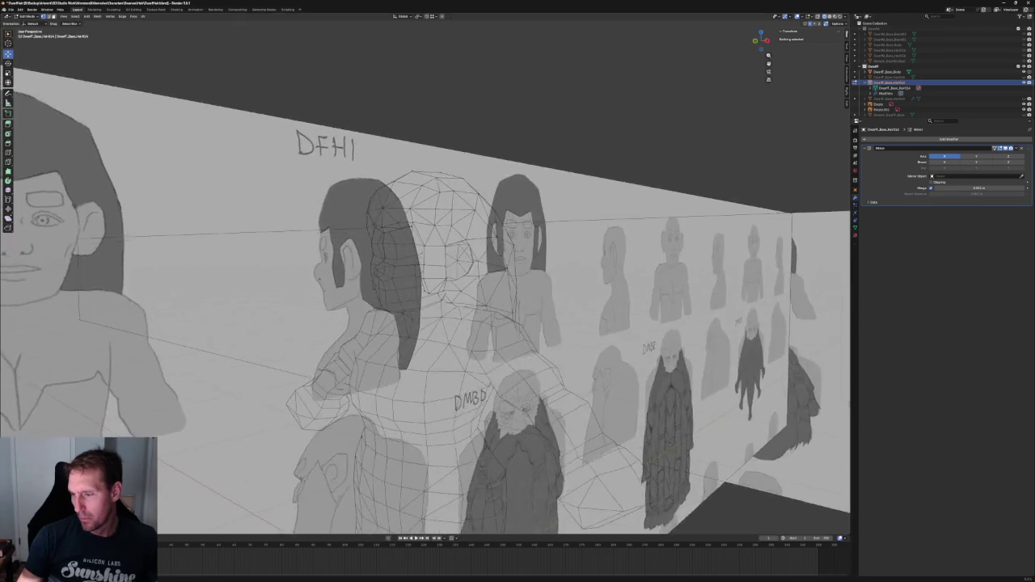
scroll(453, 297, "up", 3)
scroll(441, 299, "up", 3)
key("KP_1")
scroll(432, 300, "up", 1)
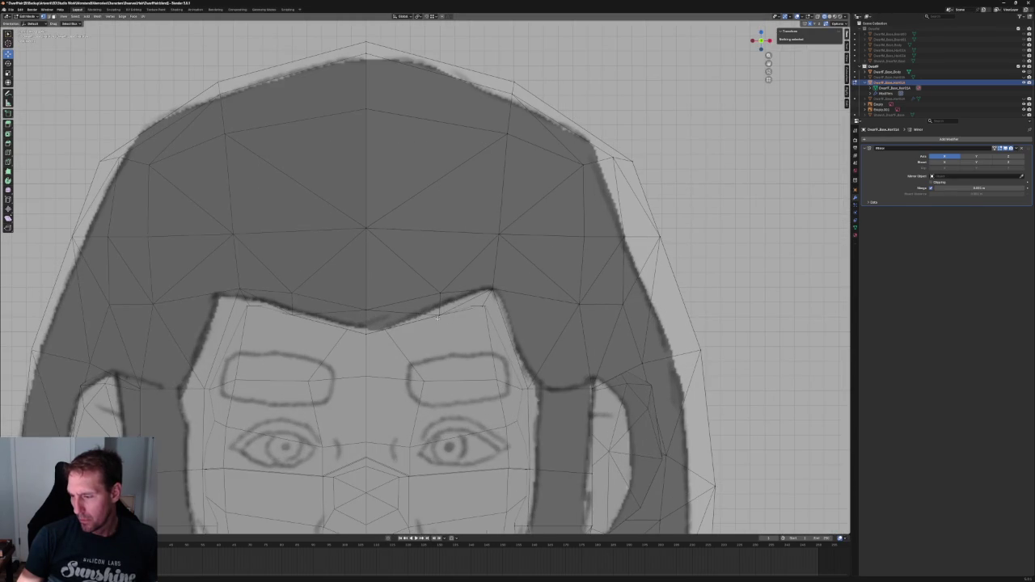
left_click(444, 312)
key("g")
key("z")
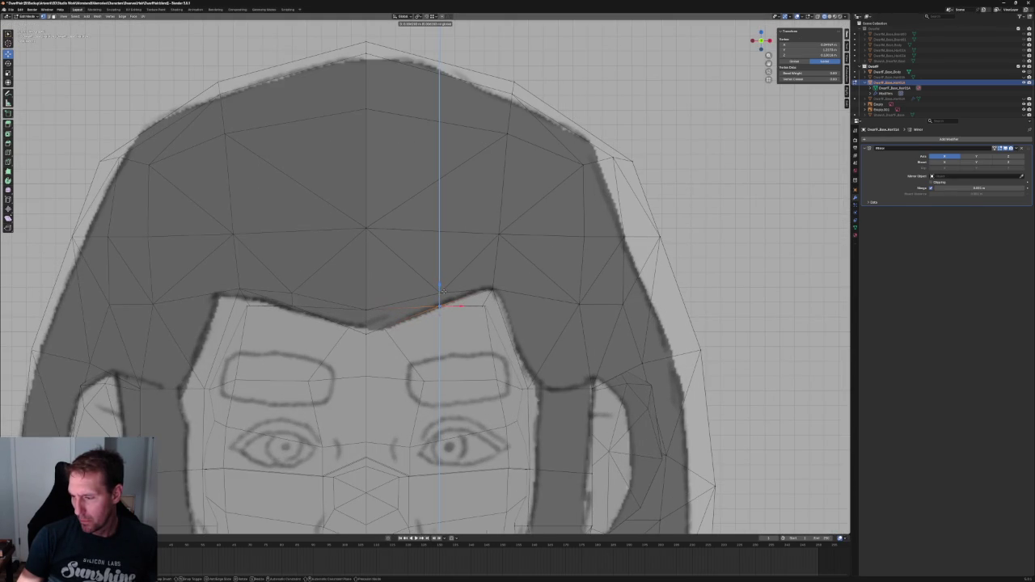
left_click(441, 289)
In the side view, move the fringe tip forward-back along Y
middle_click_drag(441, 290, 430, 328)
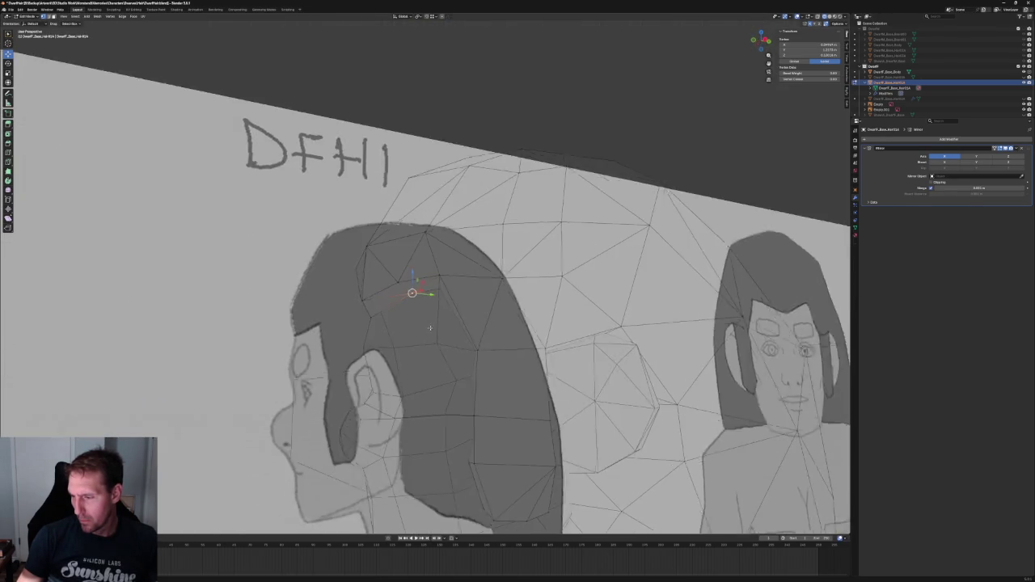
key("KP_3")
scroll(453, 275, "up", 2)
scroll(462, 266, "up", 2)
scroll(486, 265, "up", 2)
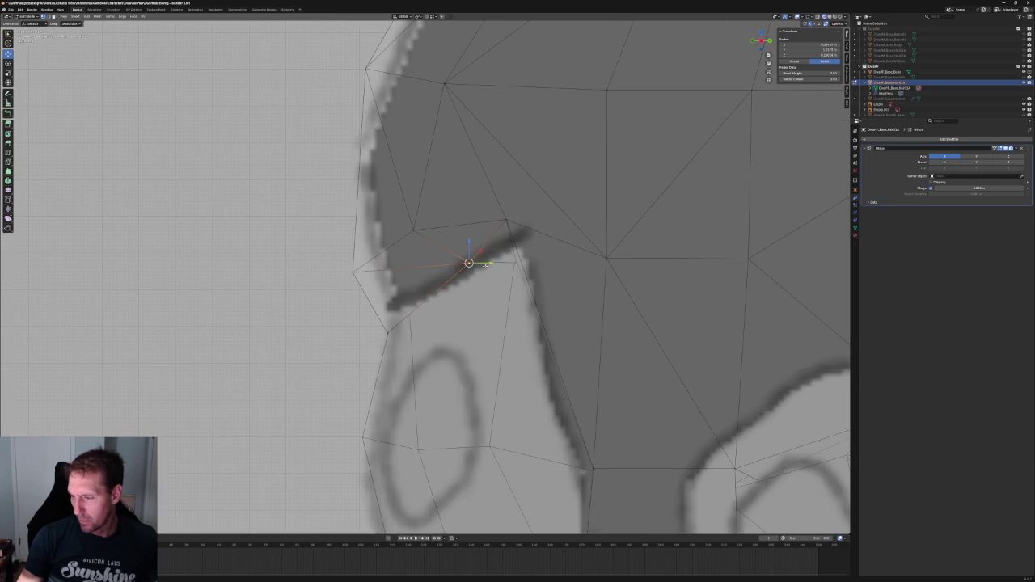
key("g")
key("y")
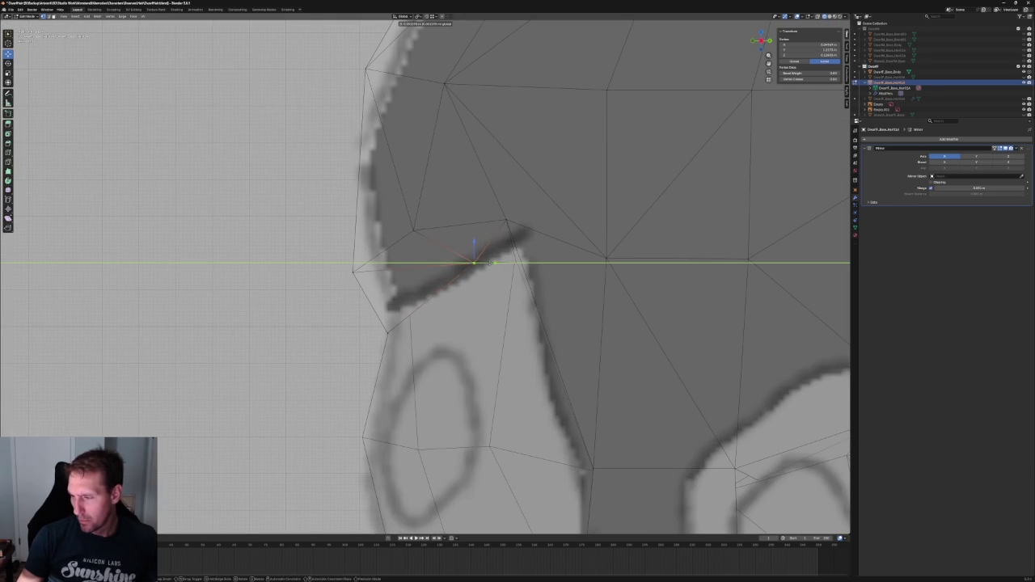
left_click(491, 263)
scroll(490, 263, "down", 4)
scroll(420, 308, "down", 3)
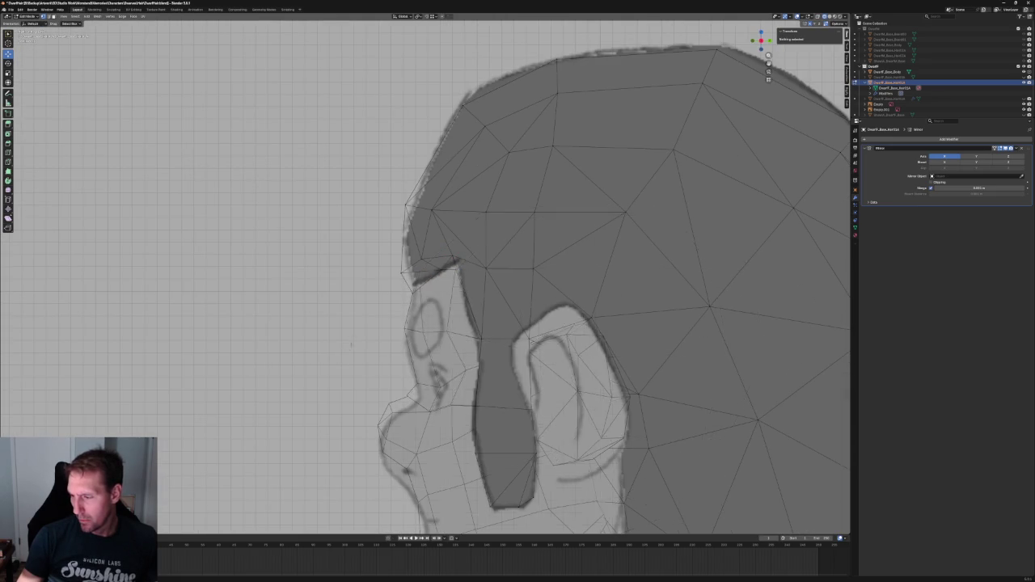
scroll(351, 344, "down", 5)
scroll(354, 345, "up", 4)
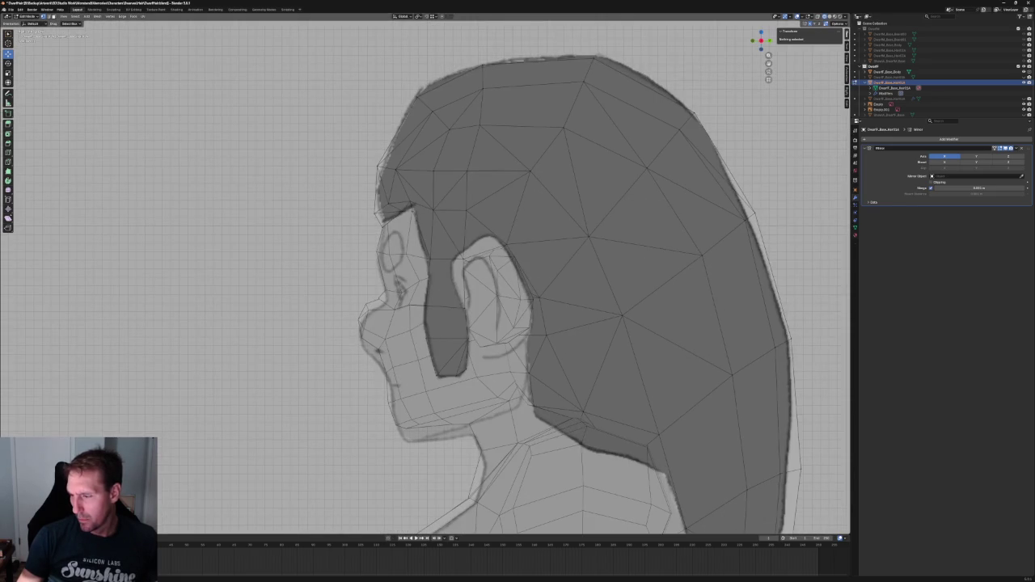
scroll(491, 341, "down", 2)
scroll(491, 342, "down", 2)
scroll(491, 341, "down", 2)
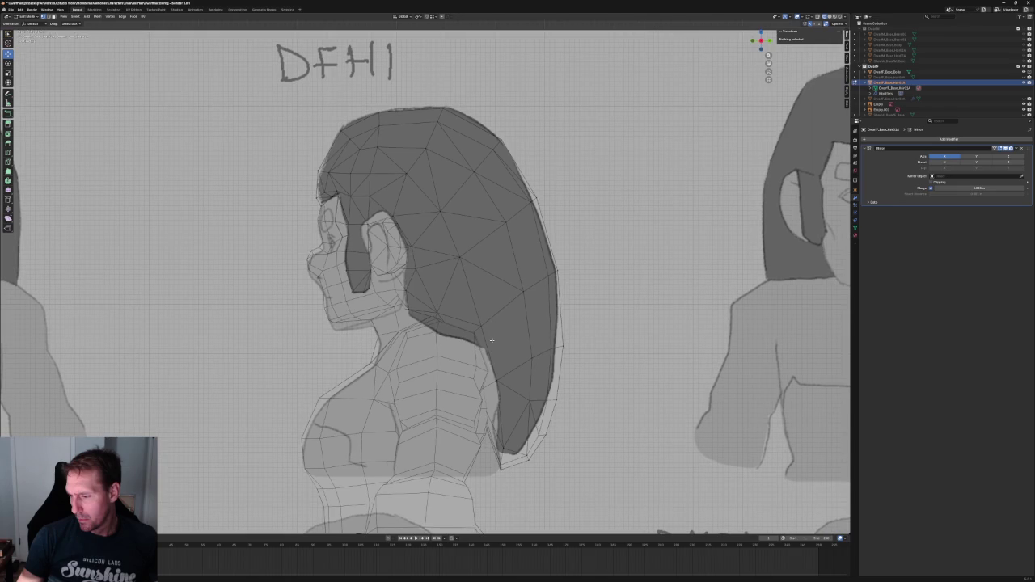
middle_click_drag(495, 344, 462, 295, "shift")
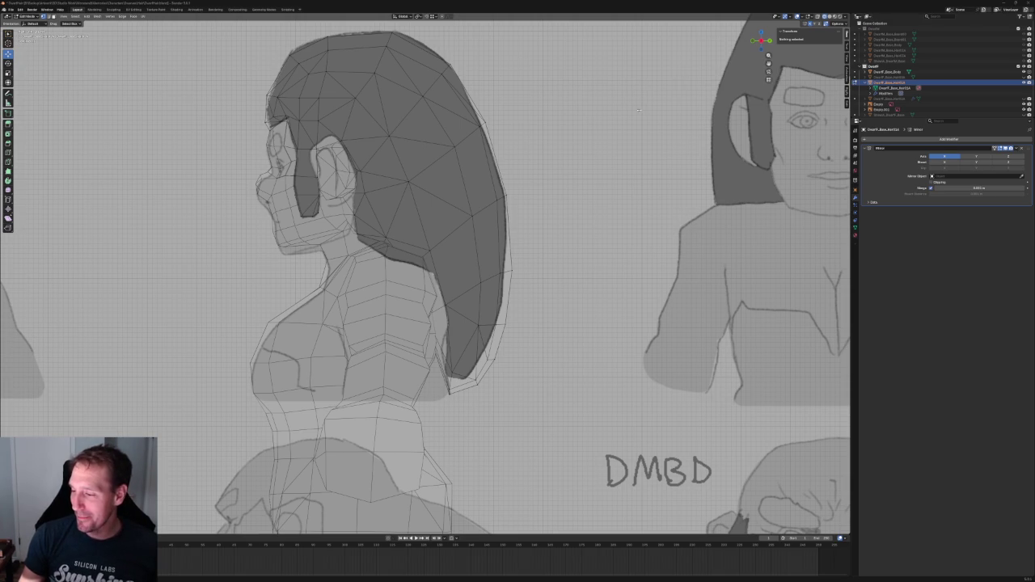
scroll(426, 267, "up", 2)
middle_click_drag(599, 107, 518, 140, "shift")
left_click(450, 205)
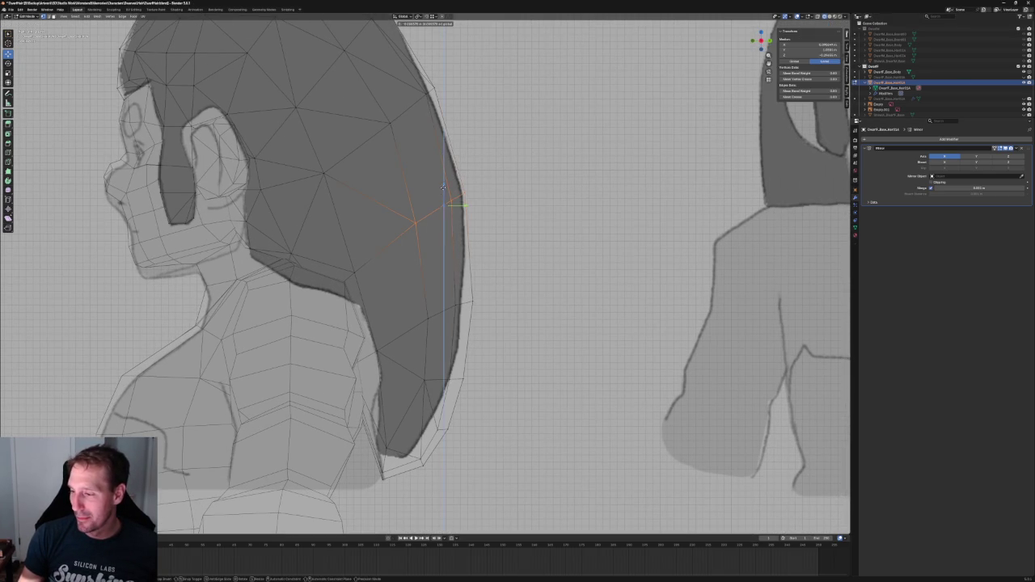
left_click(463, 197)
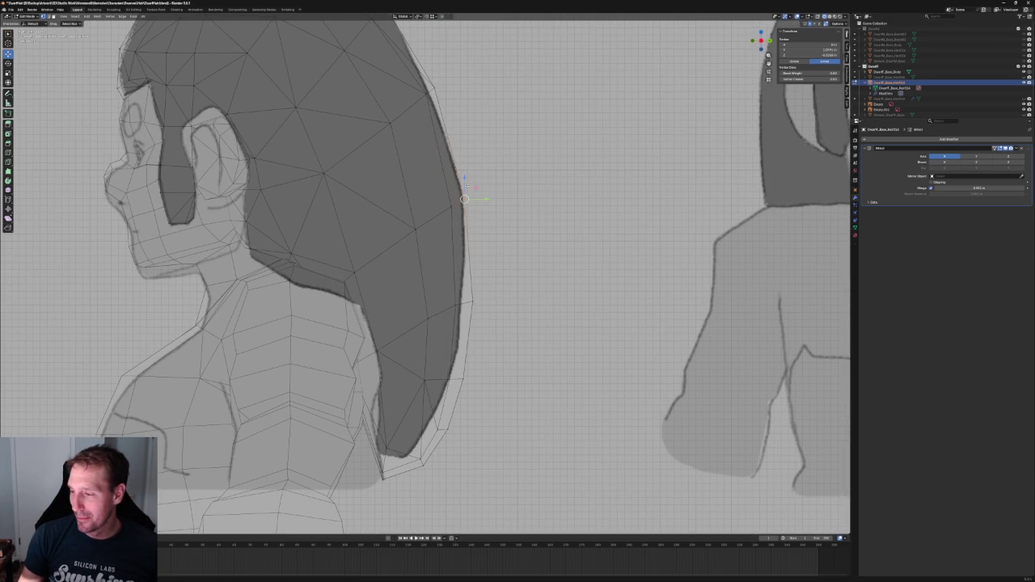
scroll(468, 180, "down", 5)
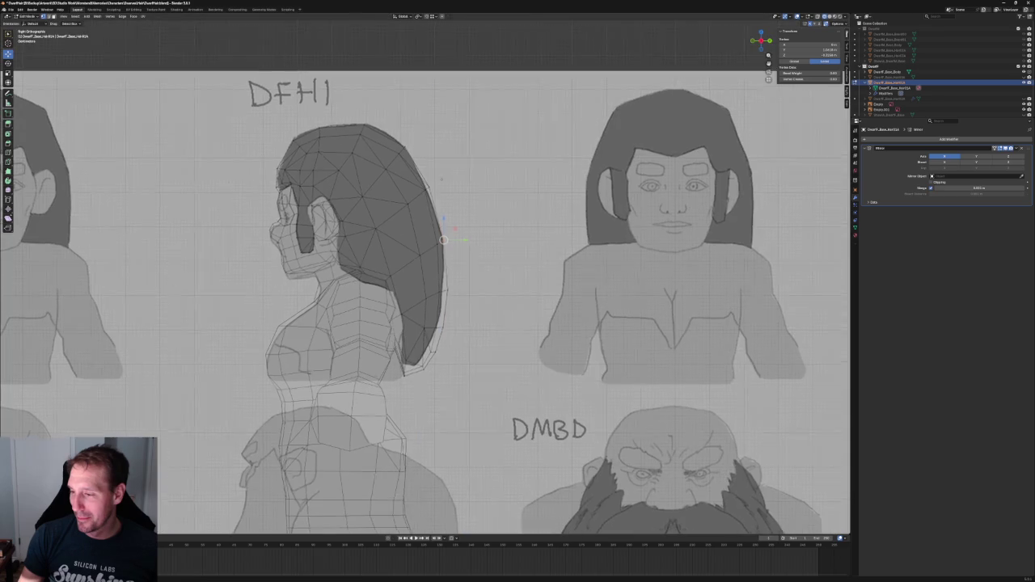
scroll(463, 215, "up", 2)
key("alt+a")
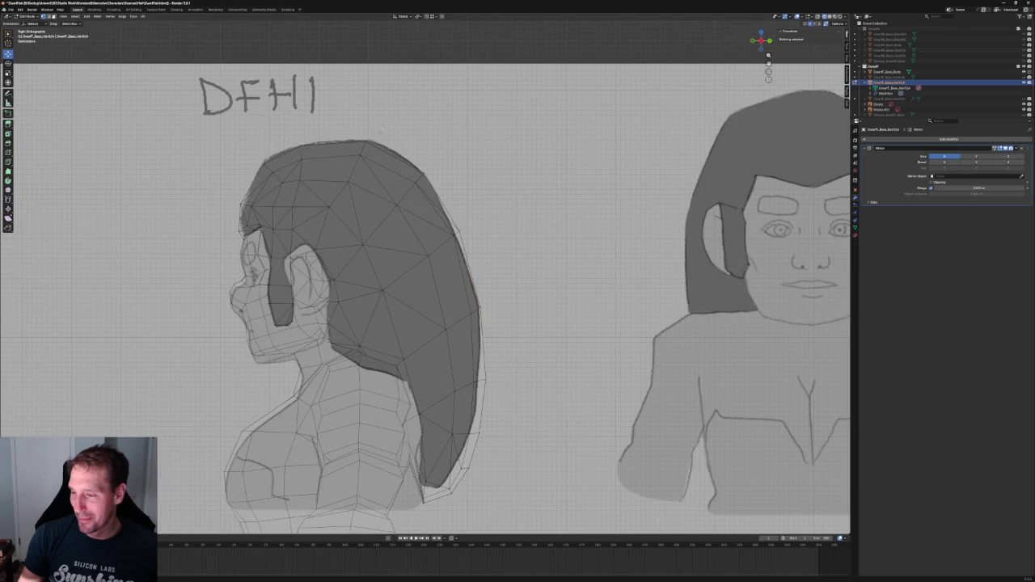
left_click(359, 159)
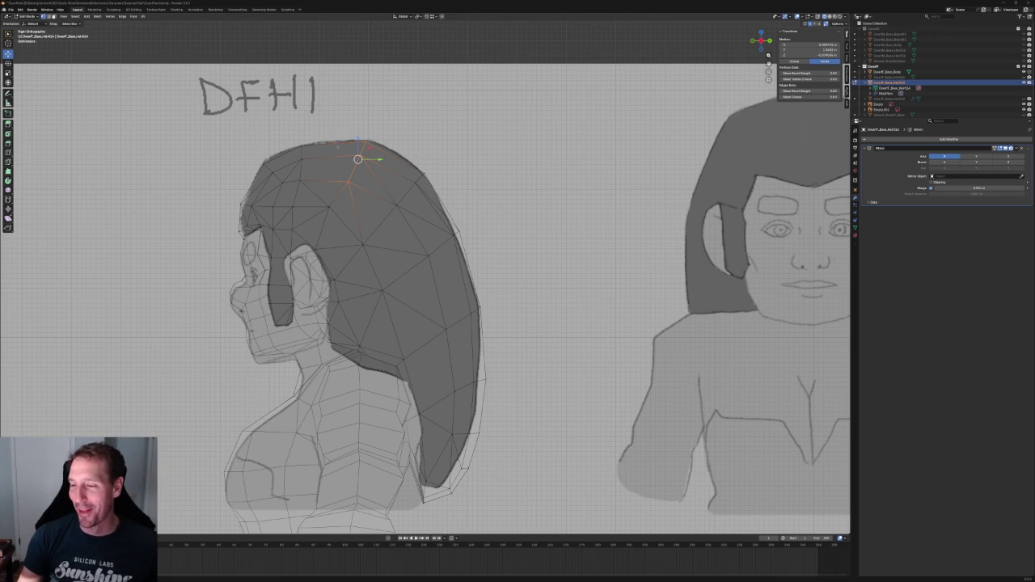
Try nudging three hair vertices near the ear along Y, cancelling each move
scroll(338, 143, "up", 3)
left_click(304, 280)
key("g")
key("y")
right_click(326, 279)
left_click(252, 233)
key("g")
key("y")
right_click(255, 235)
left_click(253, 196)
key("g")
key("y")
right_click(255, 197)
Zoom in and pick single vertices on the hair's lower edge, then deselect all
scroll(409, 305, "down", 7)
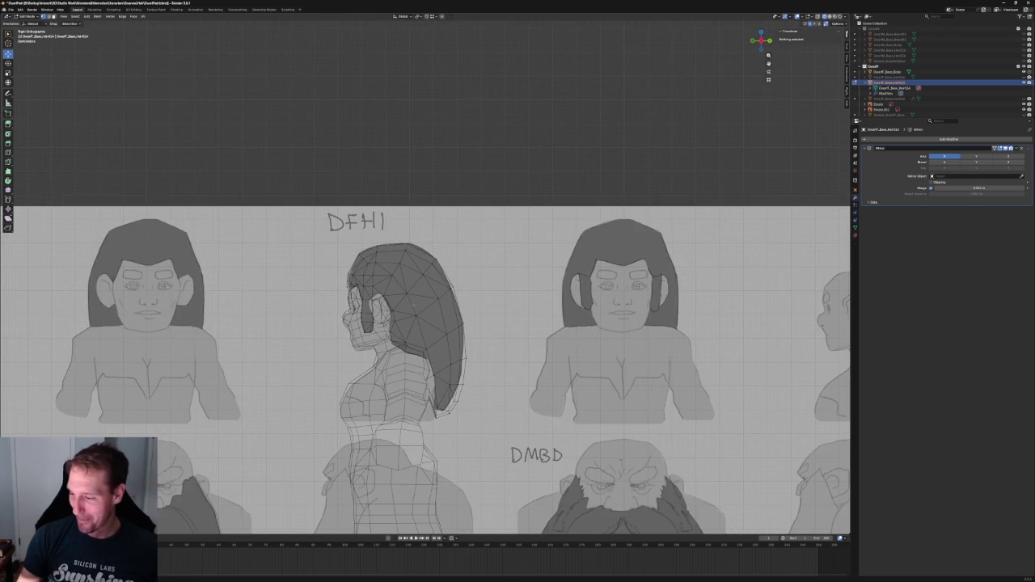
scroll(437, 275, "up", 3)
scroll(452, 267, "up", 2)
scroll(466, 264, "up", 2)
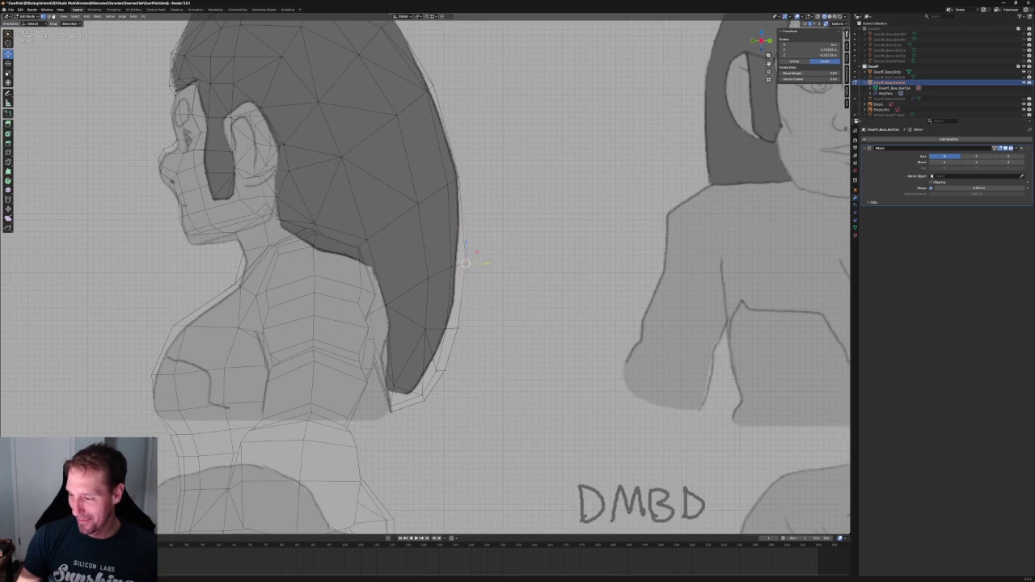
scroll(466, 263, "down", 1)
scroll(413, 212, "down", 5)
scroll(413, 212, "up", 3)
scroll(380, 226, "up", 2)
scroll(369, 231, "up", 2)
scroll(393, 283, "up", 2)
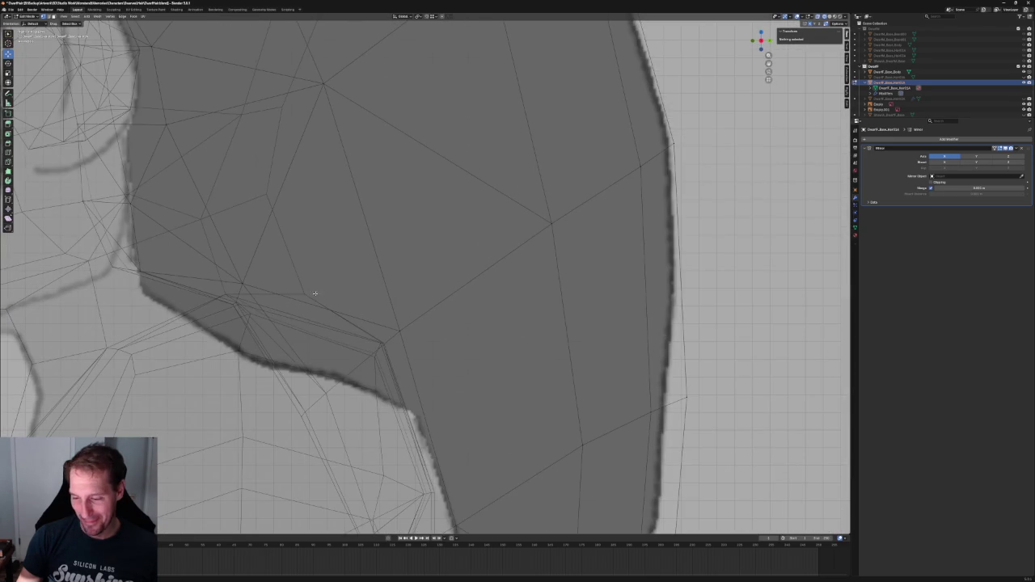
left_click(233, 296)
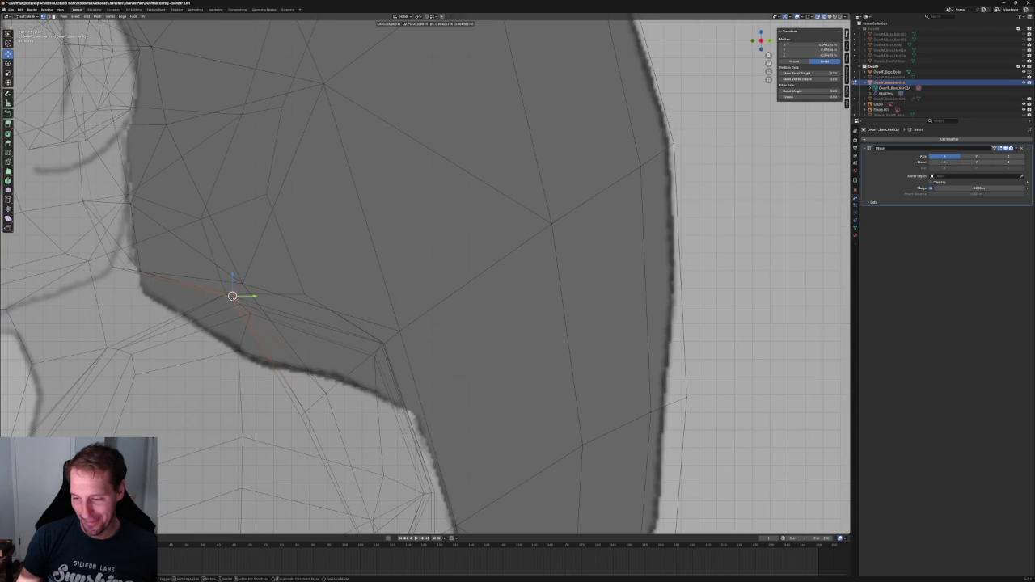
left_click(268, 325)
left_click(234, 298)
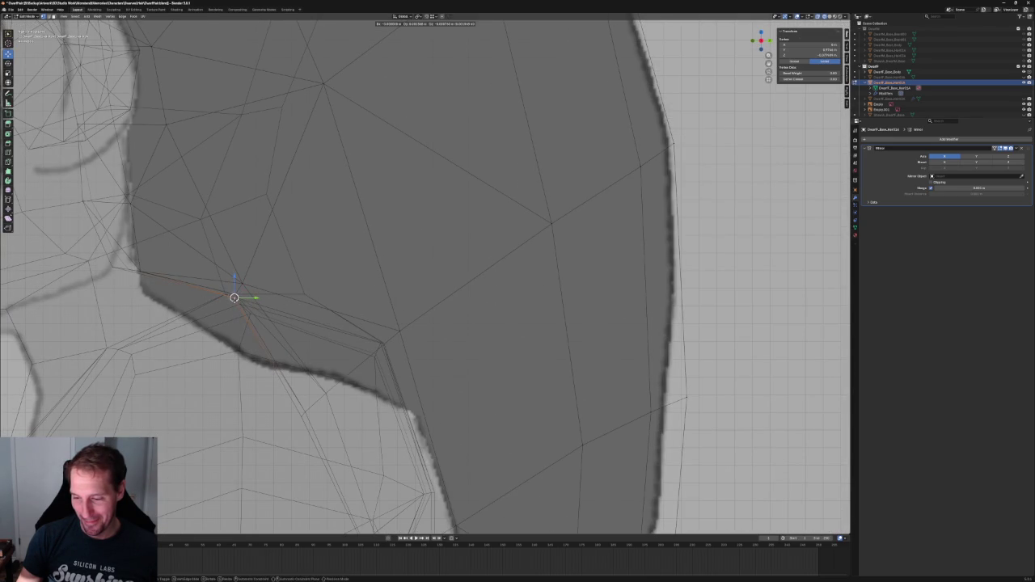
key("alt+a")
With X-ray toggled, select the hair vertex behind the ear, then deselect and zoom out
scroll(364, 315, "down", 8)
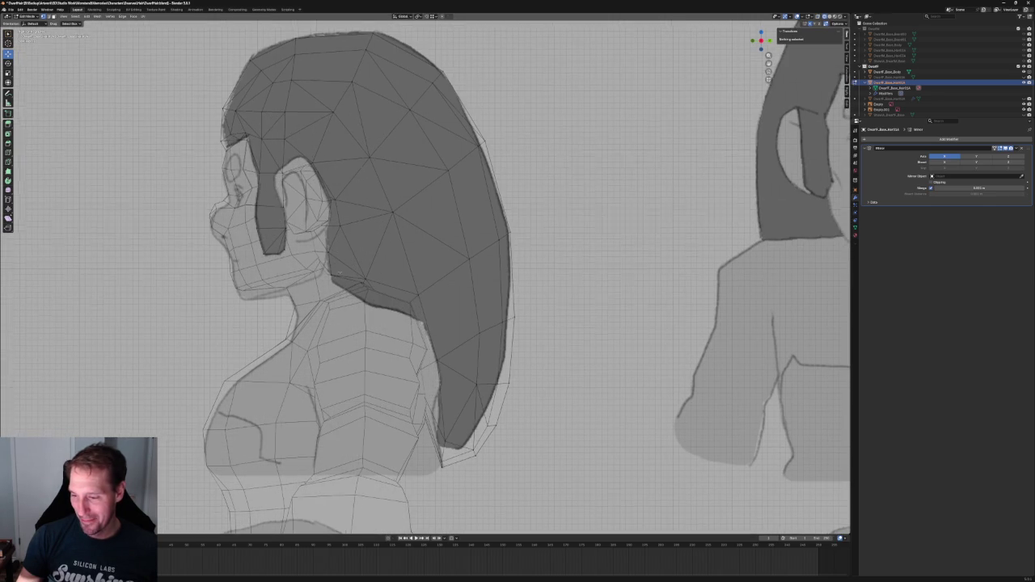
scroll(380, 289, "up", 5)
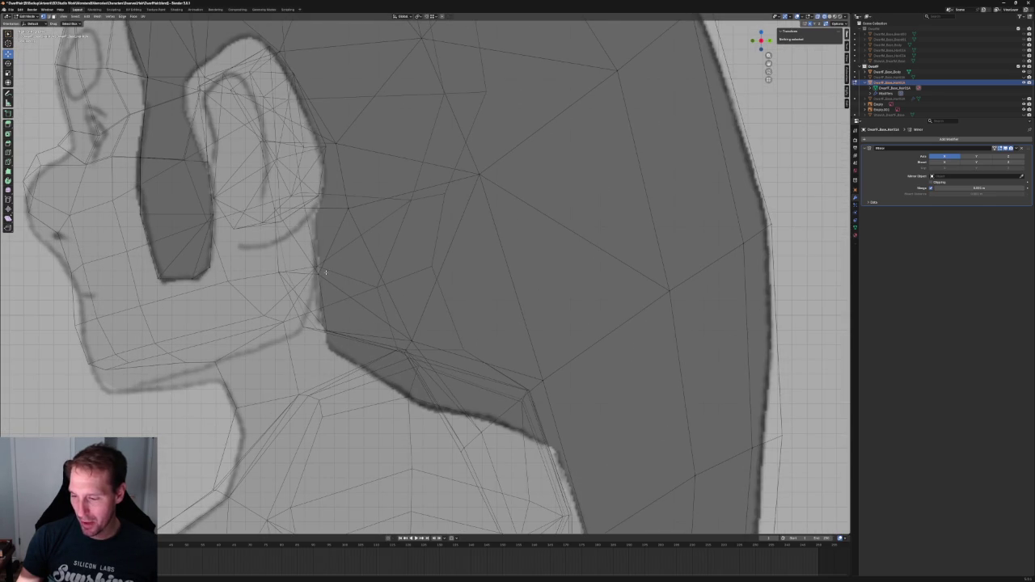
key("alt+z")
key("alt+z")
key("alt+z")
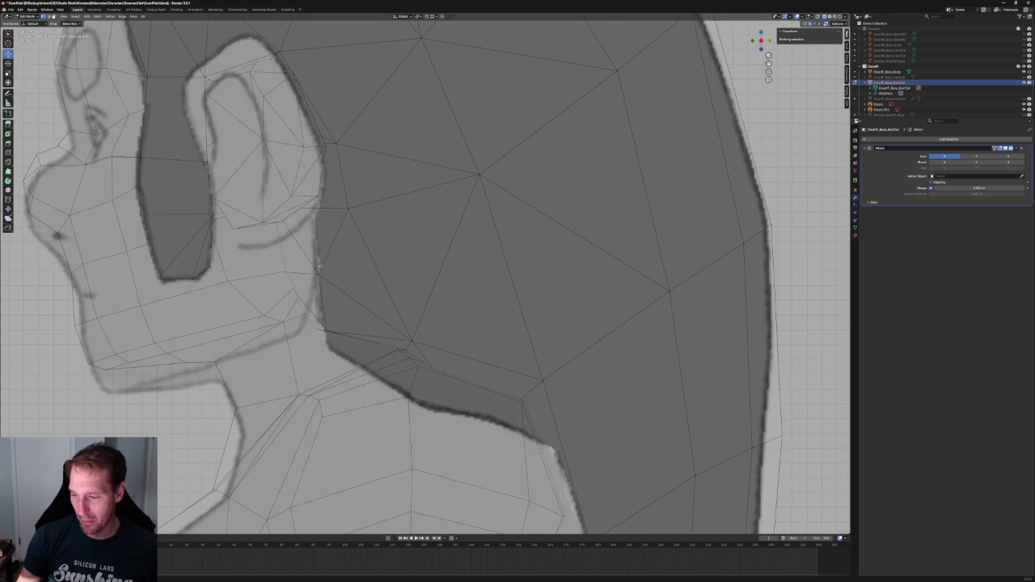
left_click(319, 265)
key("alt+z")
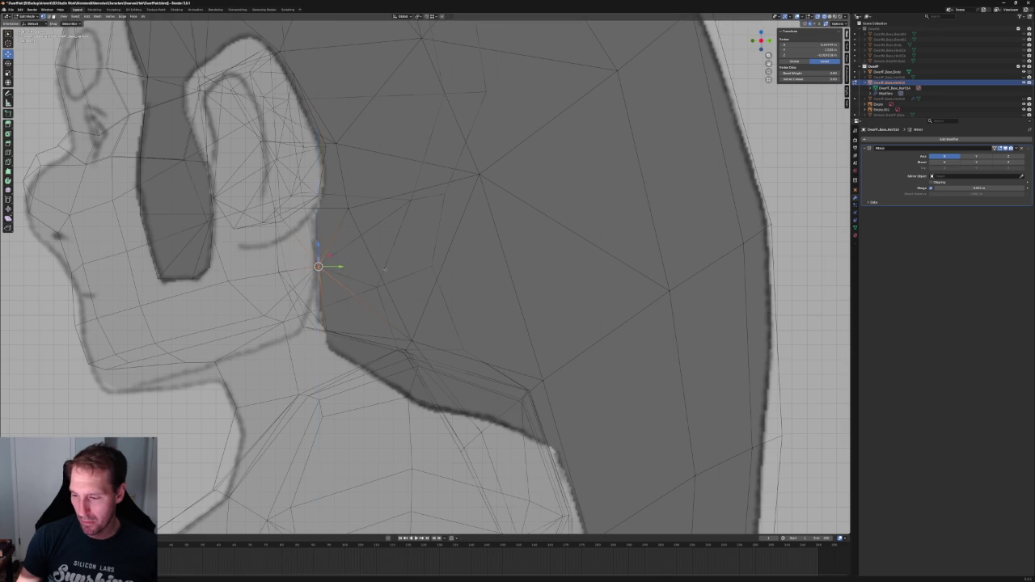
key("alt+a")
scroll(356, 261, "down", 4)
scroll(277, 332, "down", 4)
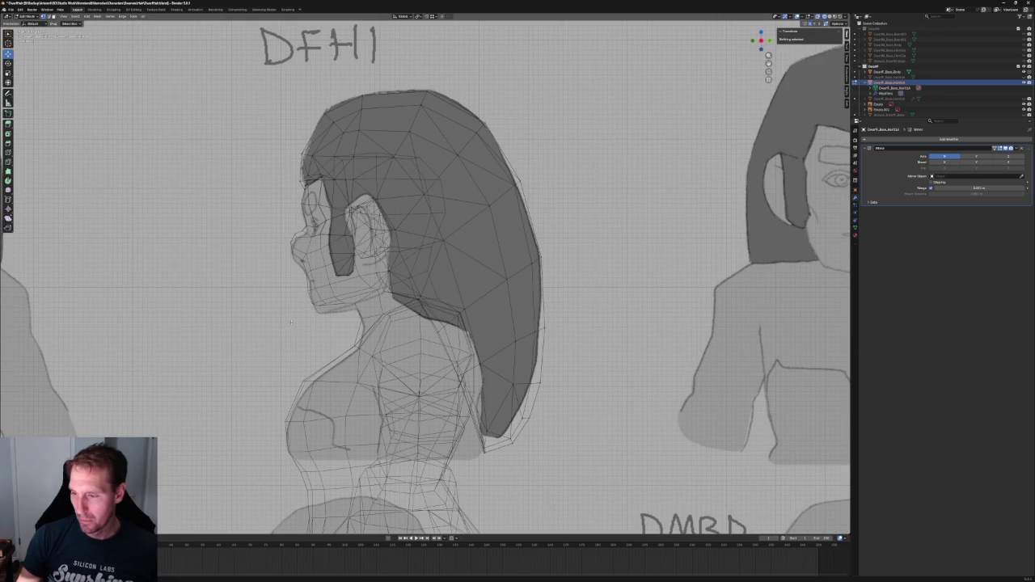
In X-ray right side view, shift the forehead vertex column along Y
key("alt+z")
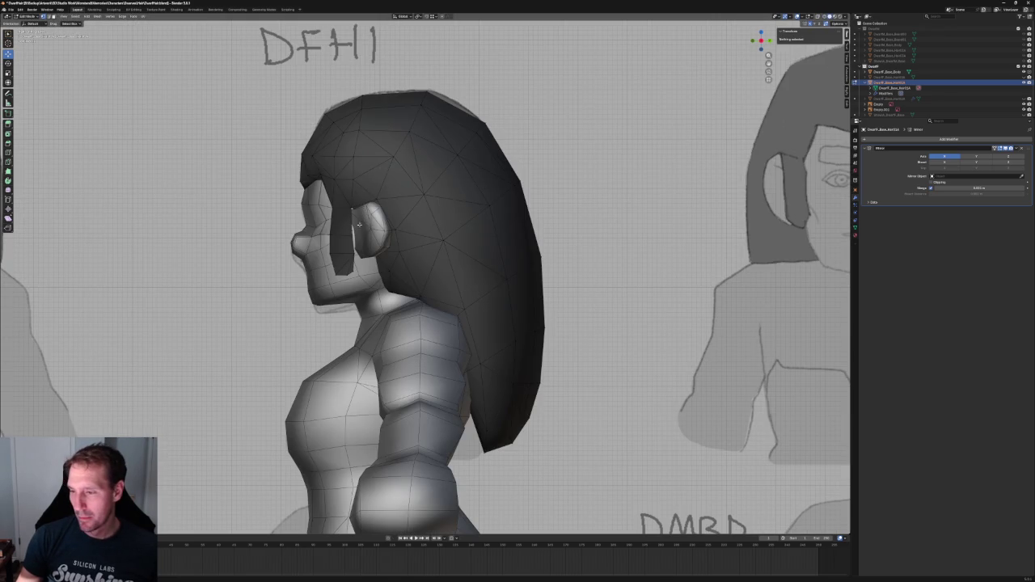
middle_click_drag(348, 242, 394, 224)
key("KP_1")
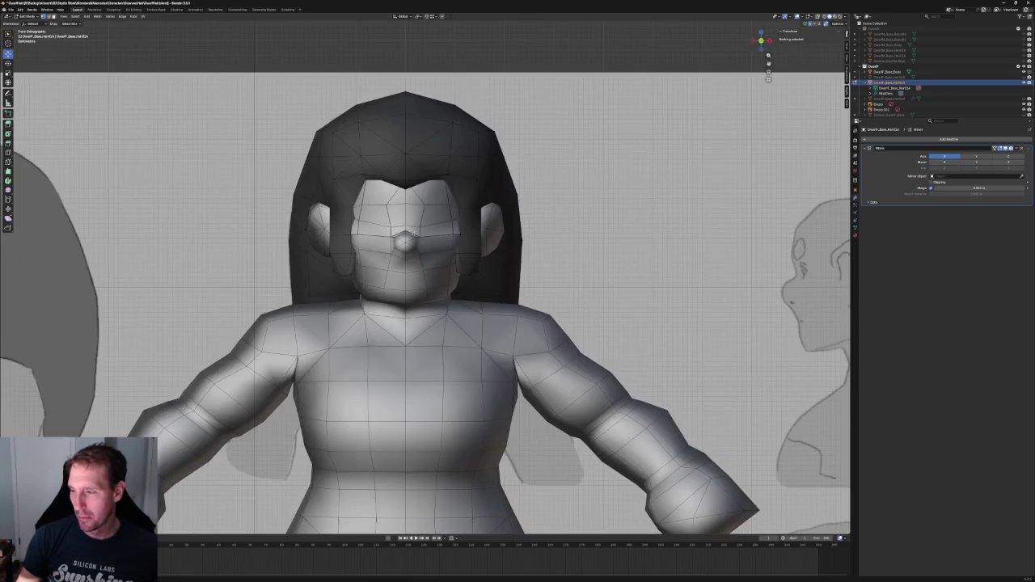
key("KP_3")
scroll(413, 196, "up", 2)
scroll(414, 196, "up", 2)
key("alt+z")
left_click_drag(421, 106, 376, 271)
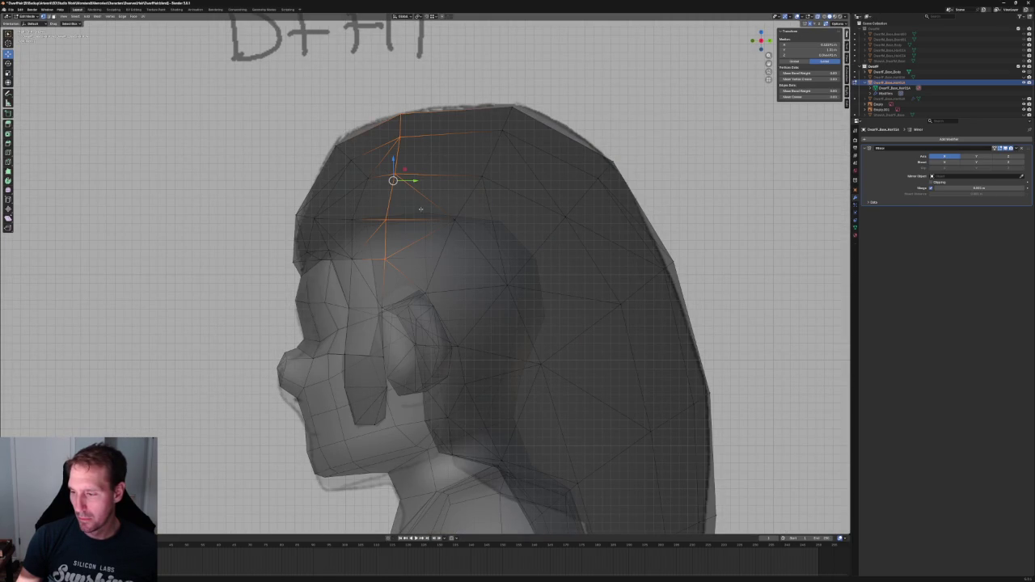
key("g")
key("y")
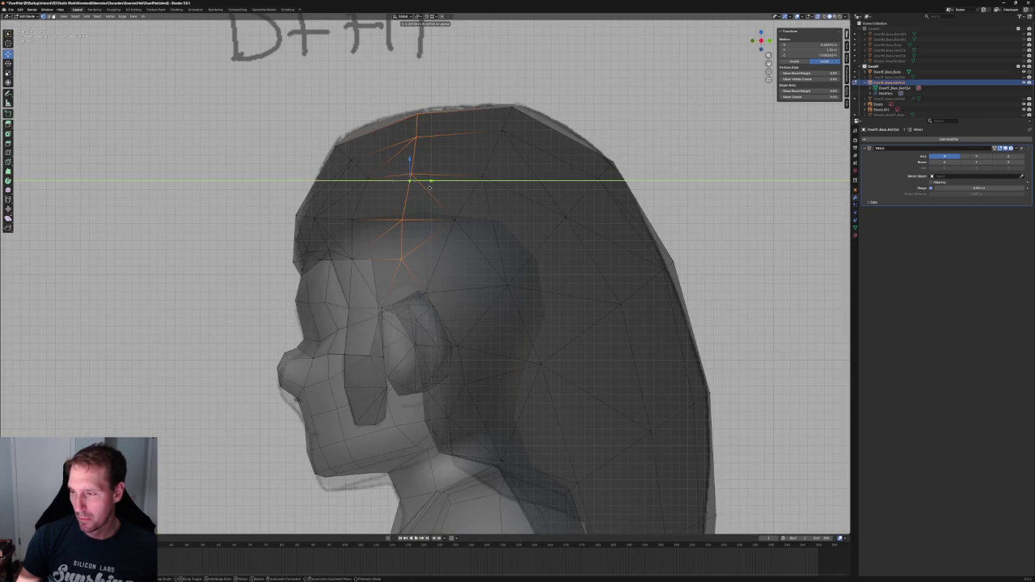
left_click(500, 216)
key("alt+a")
Shift the crown vertex groups along Y to follow the DFH1 profile
left_click_drag(542, 104, 501, 160)
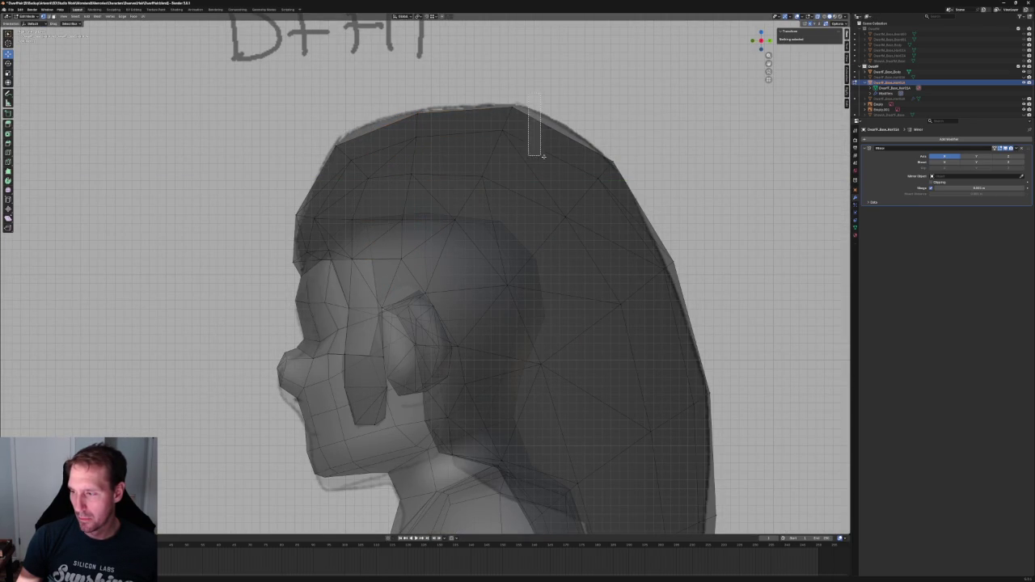
left_click(501, 160)
key("g")
key("y")
key("alt+a")
left_click_drag(489, 201, 447, 244)
key("g")
key("y")
left_click(458, 219)
key("alt+a")
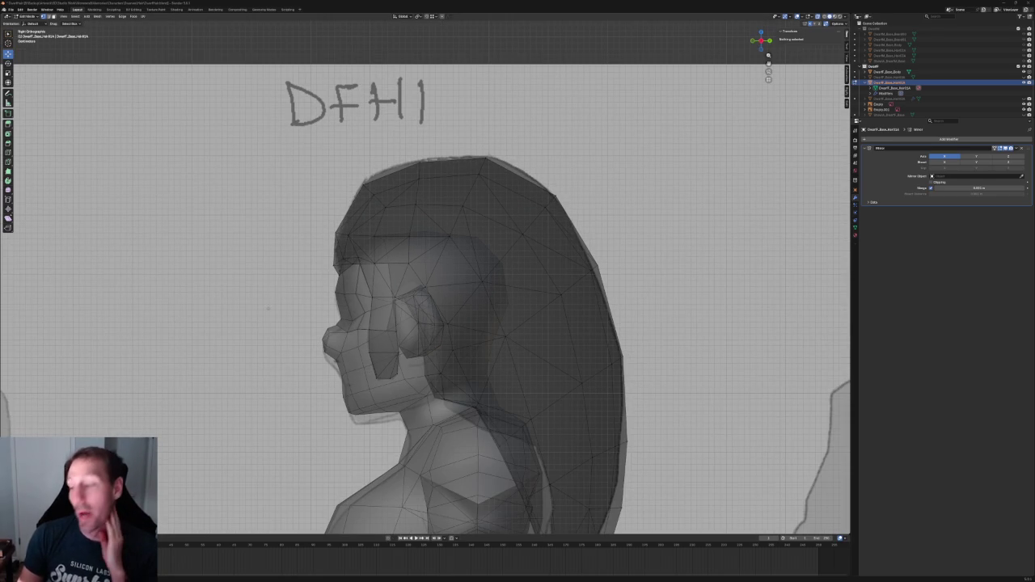
scroll(419, 141, "up", 2)
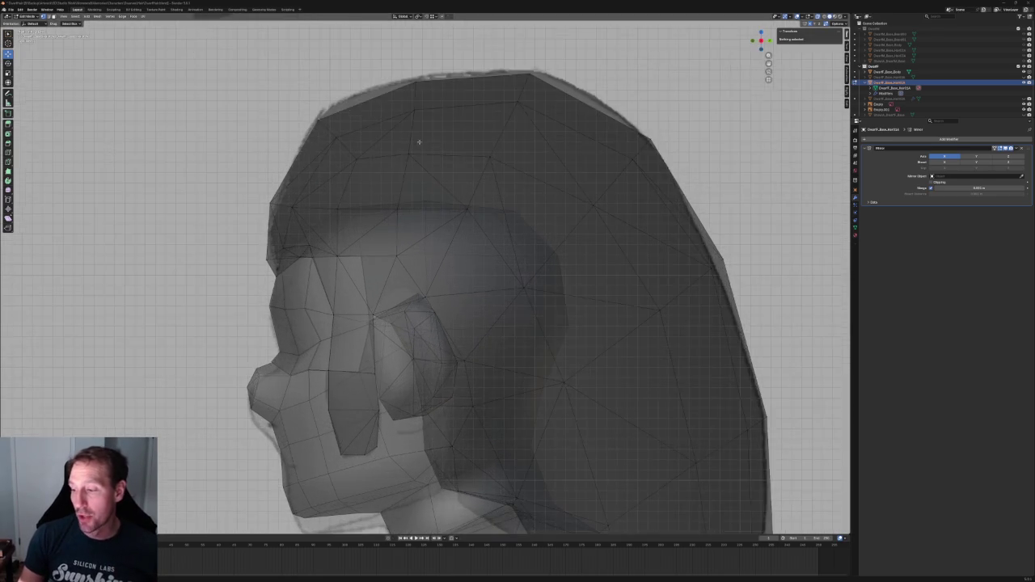
scroll(419, 142, "up", 3)
left_click_drag(434, 79, 340, 224)
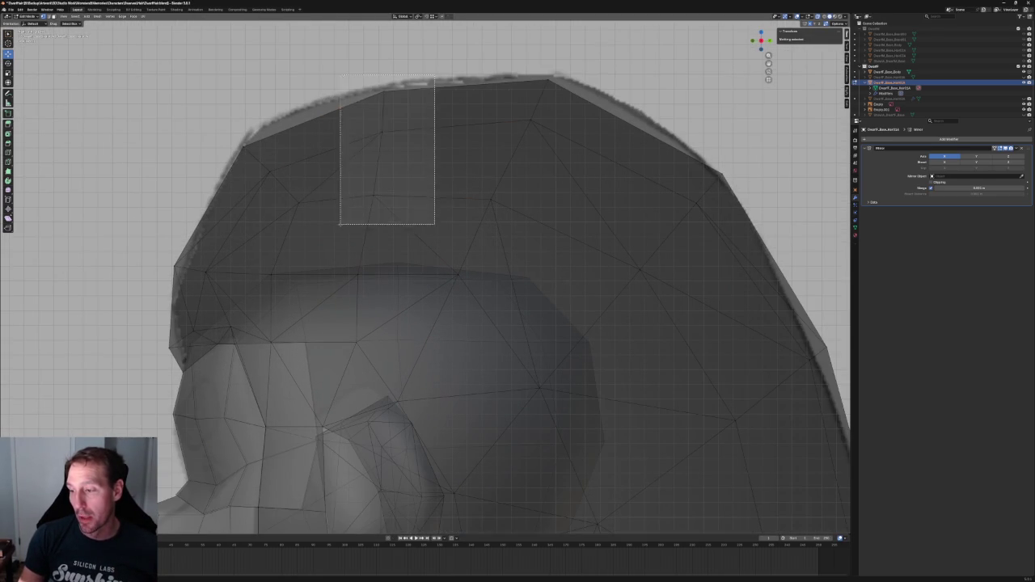
key("g")
key("y")
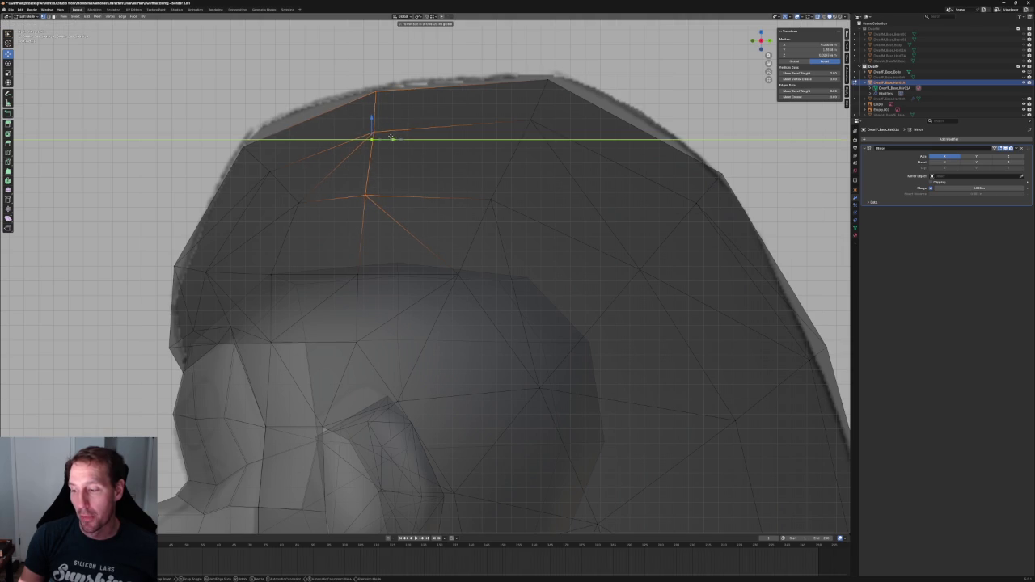
key("Escape")
key("alt+a")
left_click_drag(420, 116, 342, 231)
key("g")
key("x")
key("Escape")
key("alt+a")
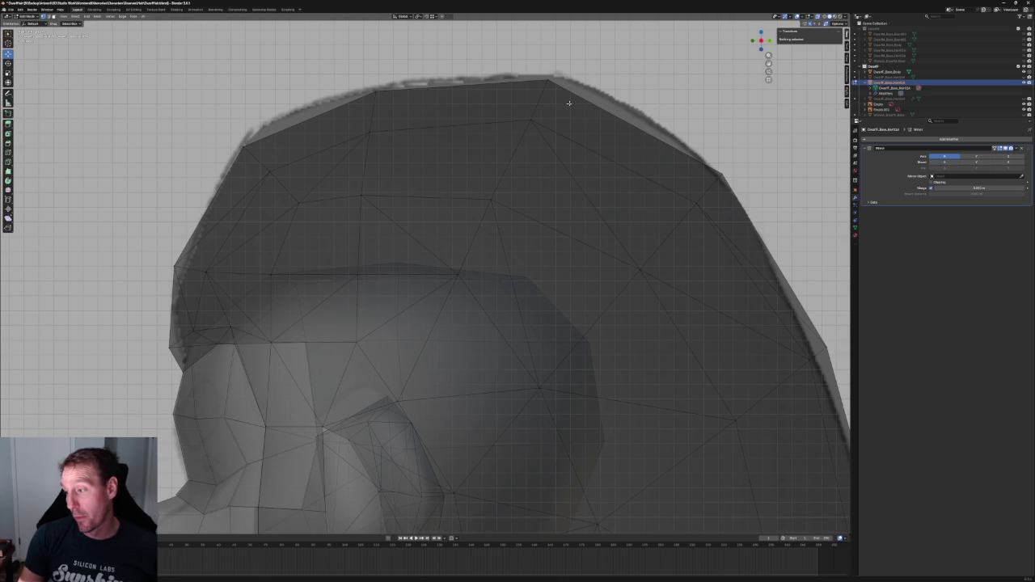
left_click(532, 118)
key("g")
key("y")
key("Escape")
key("alt+a")
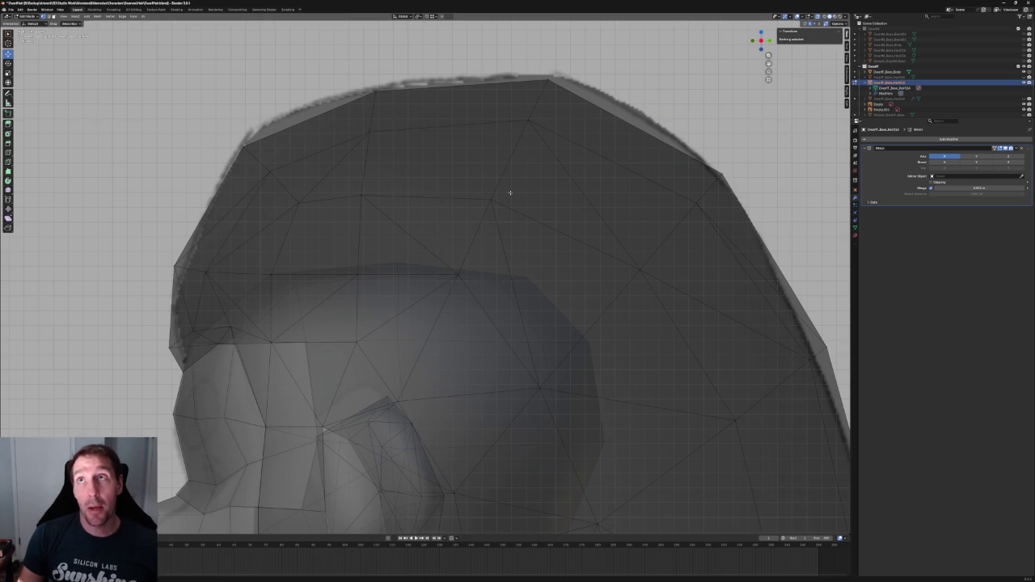
scroll(510, 193, "down", 2)
scroll(371, 211, "down", 2)
scroll(370, 202, "down", 2)
scroll(370, 200, "up", 6)
left_click(368, 199)
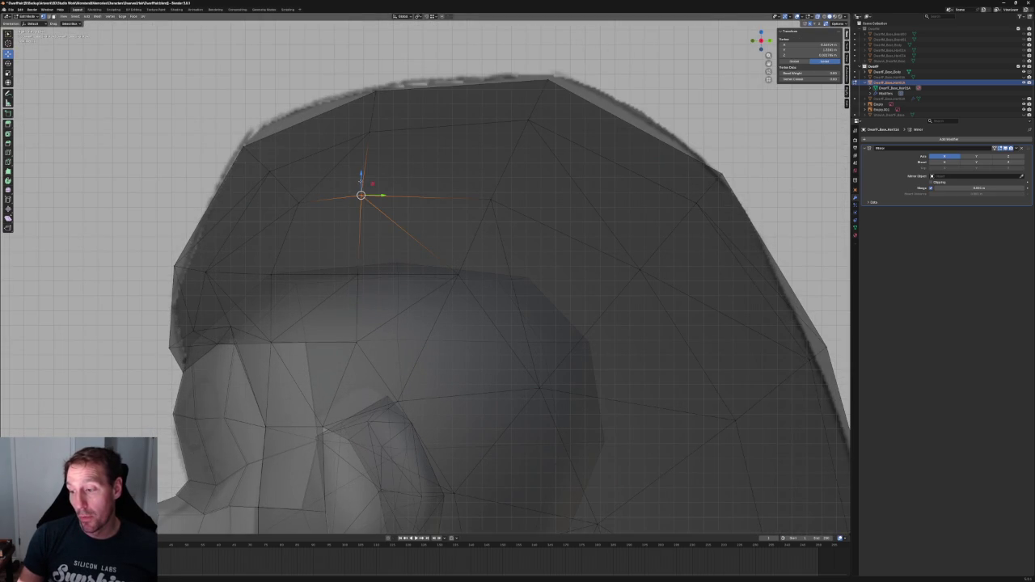
left_click(404, 116)
left_click(369, 127)
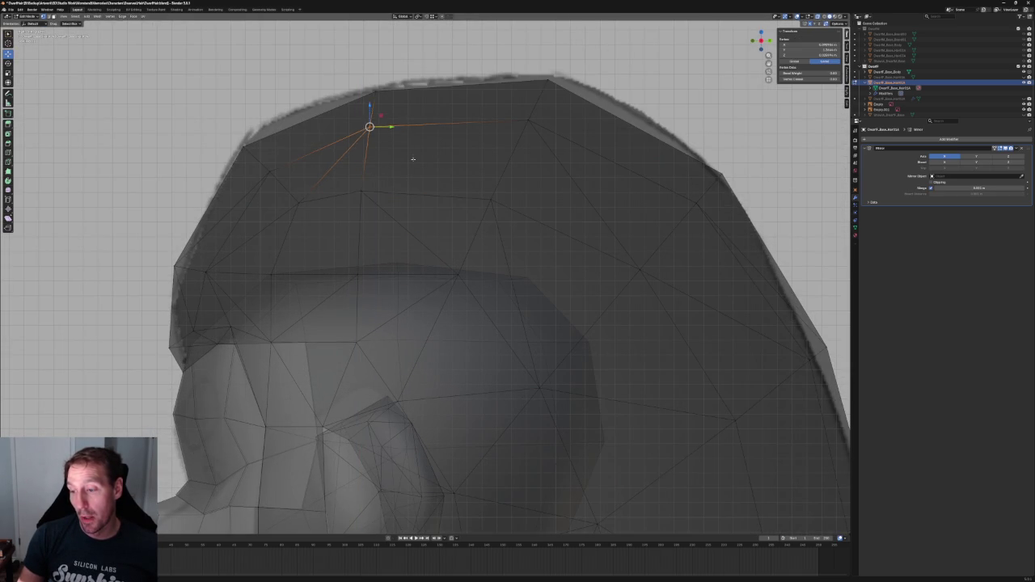
key("alt+a")
scroll(412, 156, "down", 4)
key("KP_1")
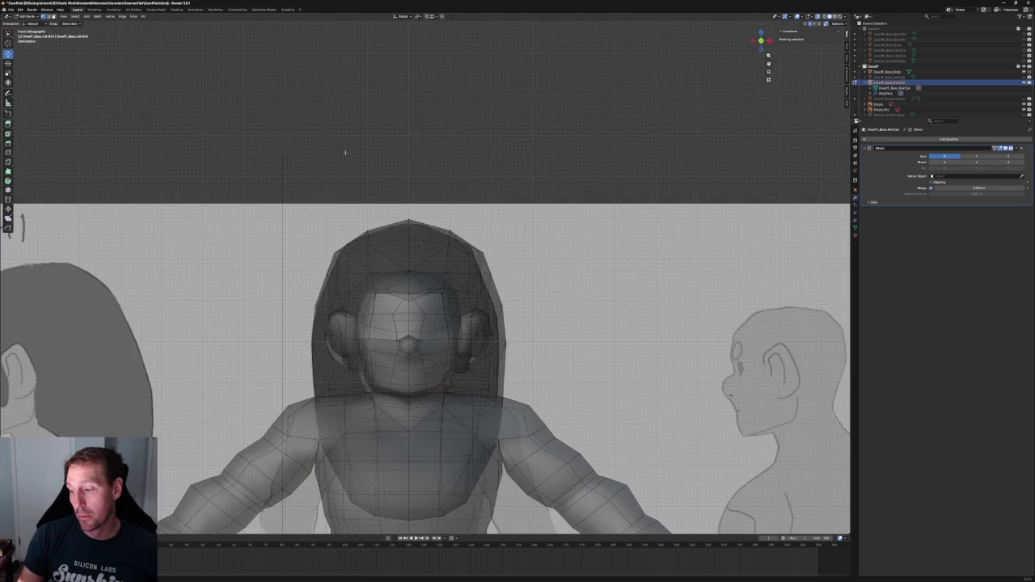
Toggle X-ray and test moving a hairline vertex along X, then cancel and deselect
key("alt+z")
scroll(396, 186, "up", 5)
scroll(446, 213, "down", 3)
key("alt+z")
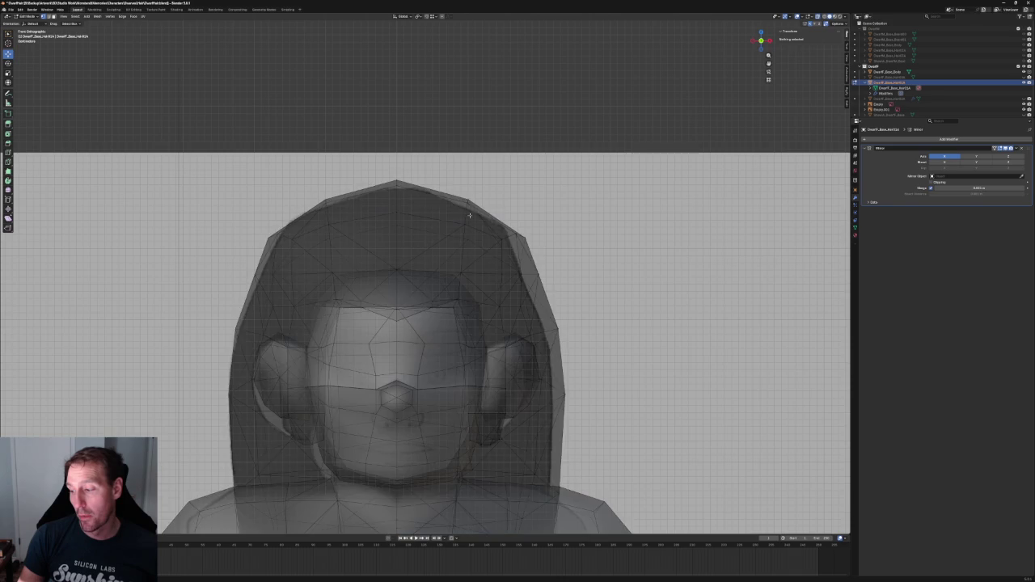
key("KP_6")
scroll(440, 210, "up", 2)
key("alt+z")
scroll(440, 209, "up", 2)
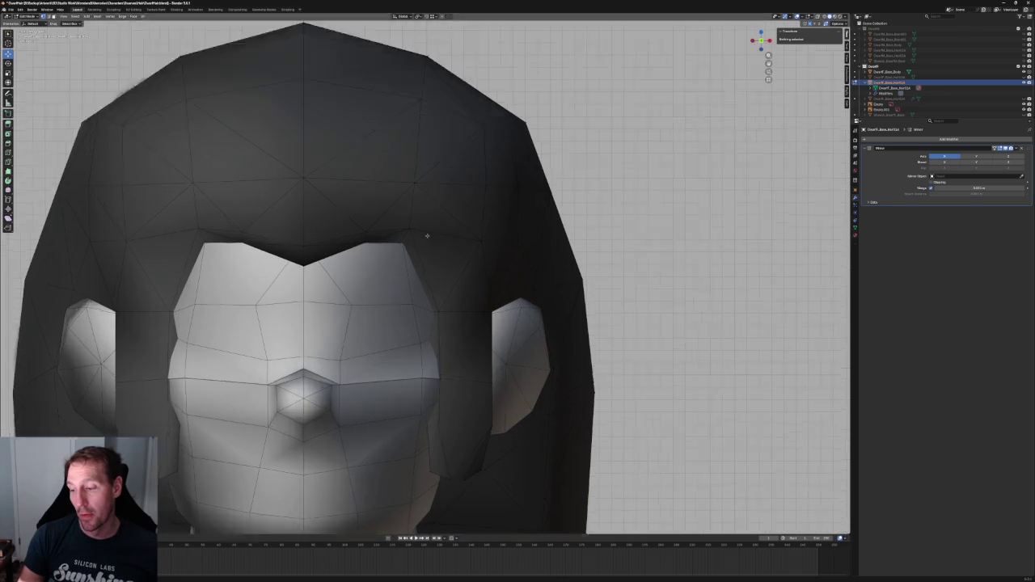
scroll(426, 234, "up", 3)
left_click(385, 221)
key("g")
key("x")
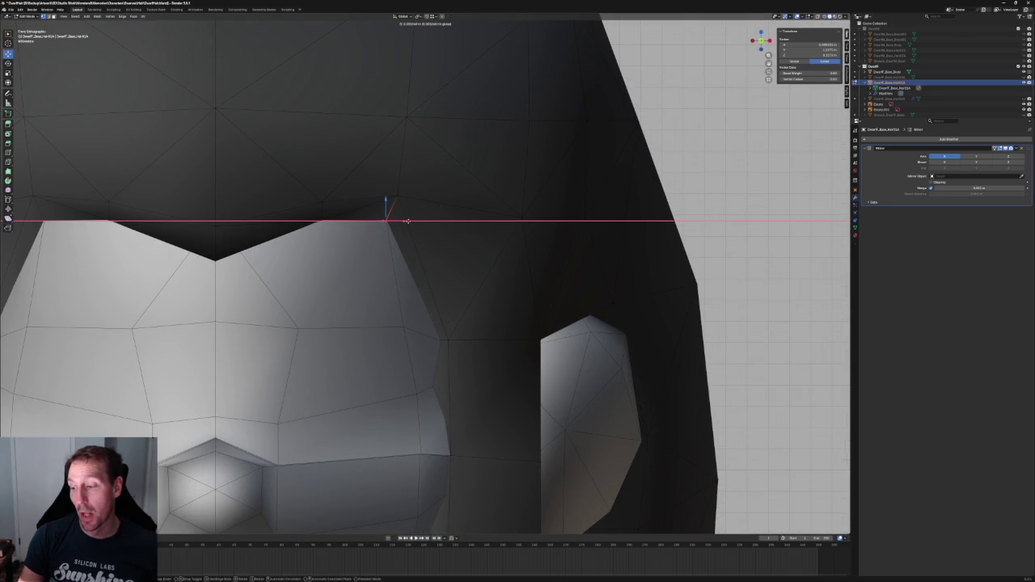
key("Escape")
key("alt+a")
Select the hair vertices beside the face and ear and scale X to 0 to align them vertically
scroll(446, 240, "down", 4)
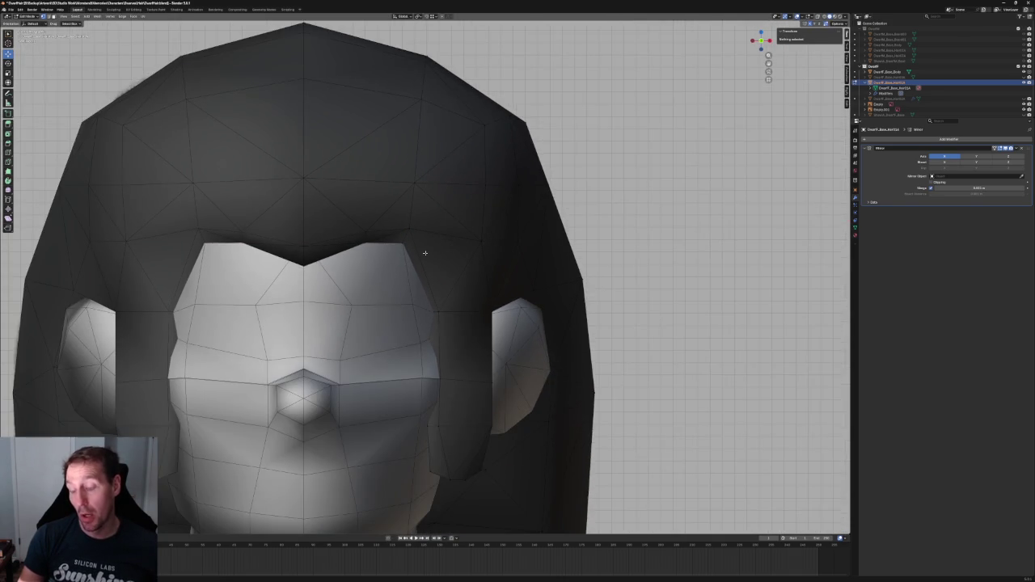
scroll(423, 254, "down", 2)
scroll(417, 243, "up", 2)
scroll(405, 228, "up", 2)
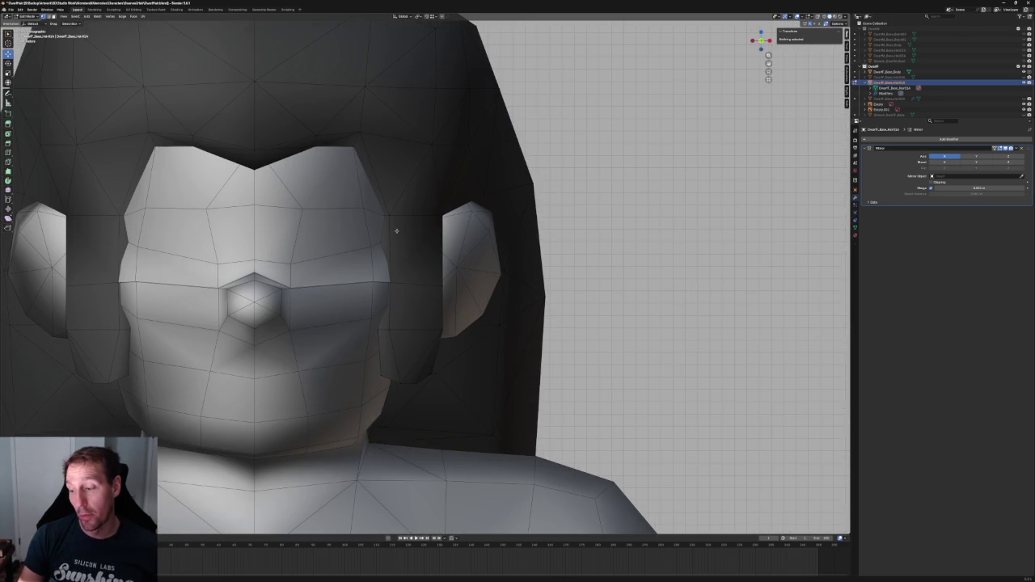
left_click(389, 215)
middle_click_drag(437, 237, 386, 310)
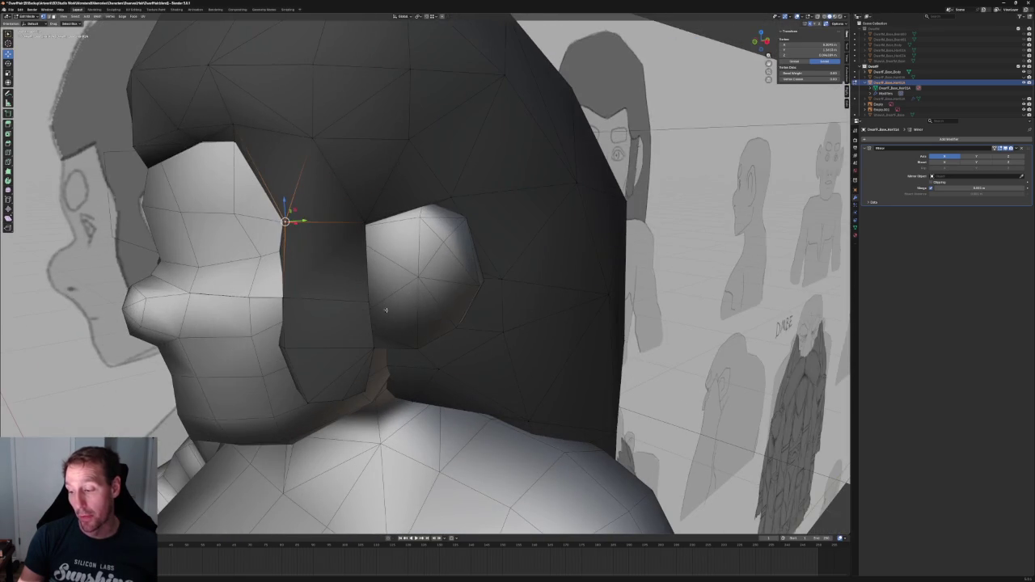
left_click(386, 309, "shift")
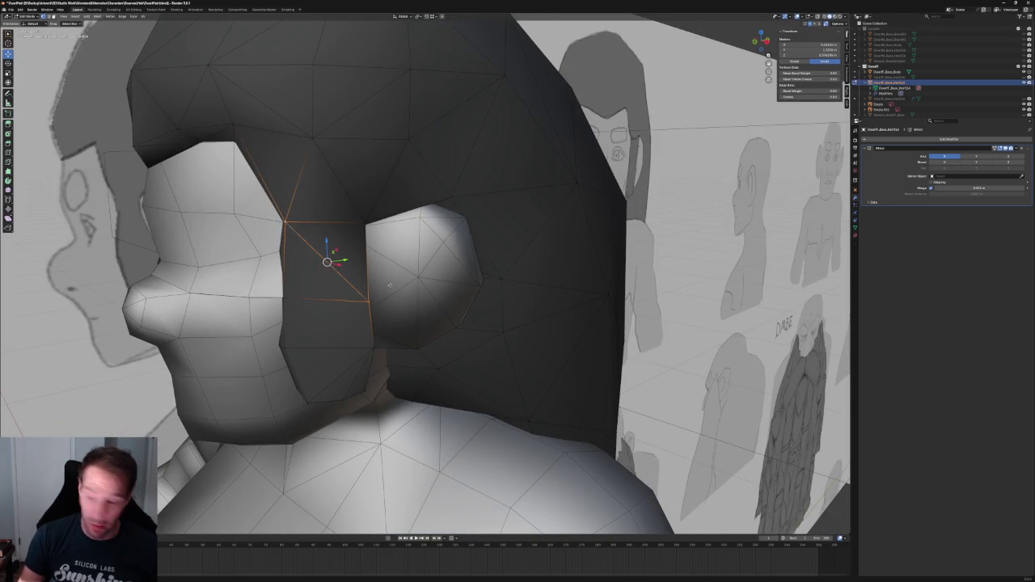
scroll(386, 310, "down", 2)
middle_click_drag(385, 310, 463, 244)
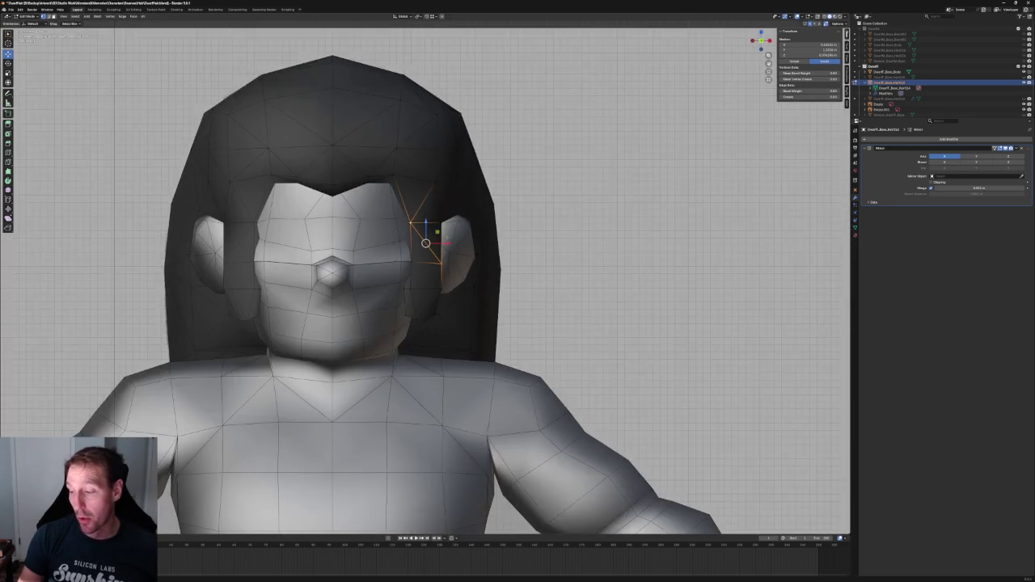
scroll(464, 244, "up", 2)
key("s")
key("x")
key("0")
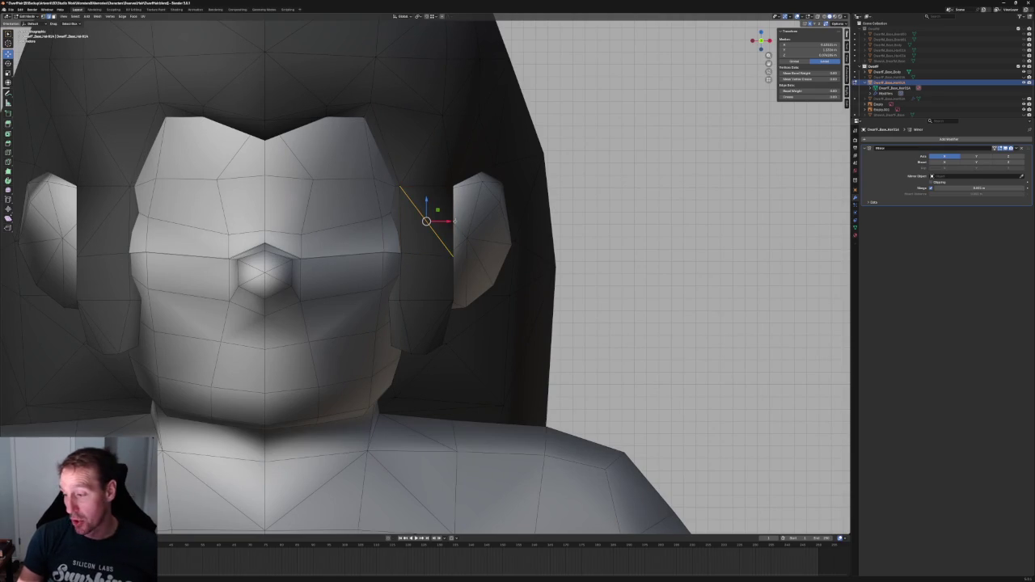
Select the short edge below the ear and slide it along X, then Y toward the ear
left_click(457, 285, "shift")
left_click(444, 322, "shift")
left_click(441, 337, "shift")
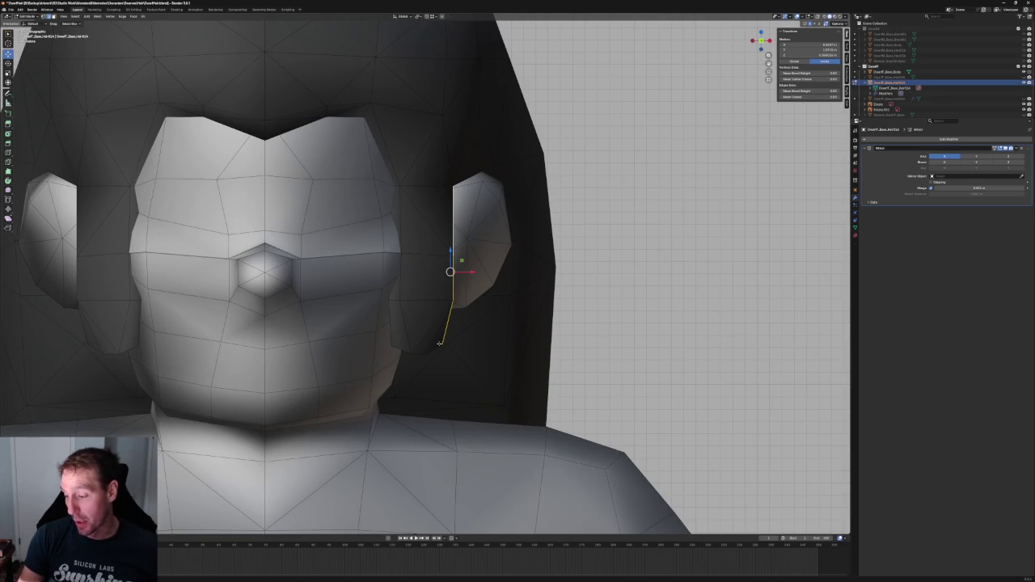
left_click(435, 351, "shift")
left_click(419, 356, "shift")
mouse_move(418, 356)
middle_mouse_down()
mouse_move(458, 314)
mouse_move(459, 236)
middle_mouse_up()
key("g")
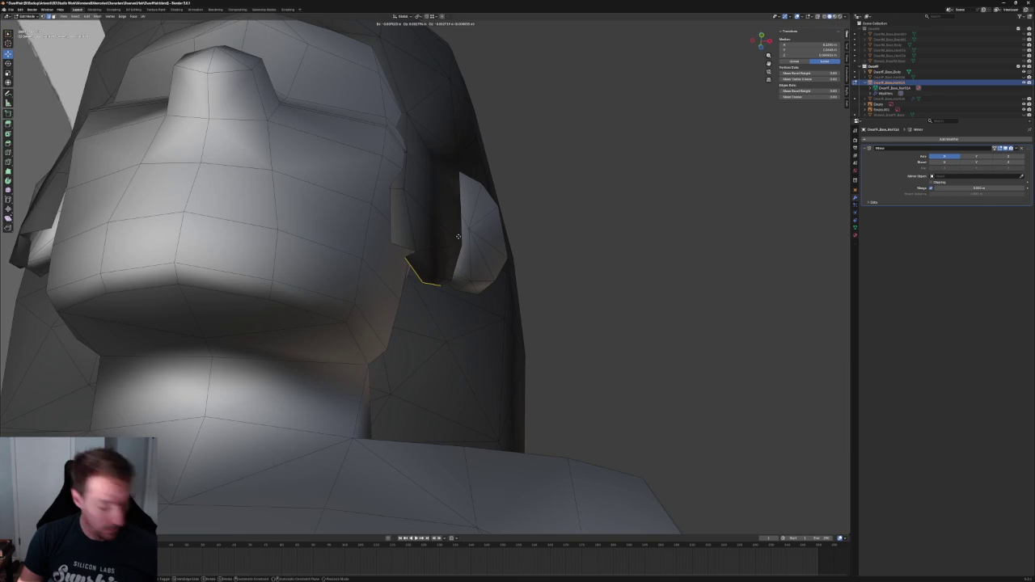
key("x")
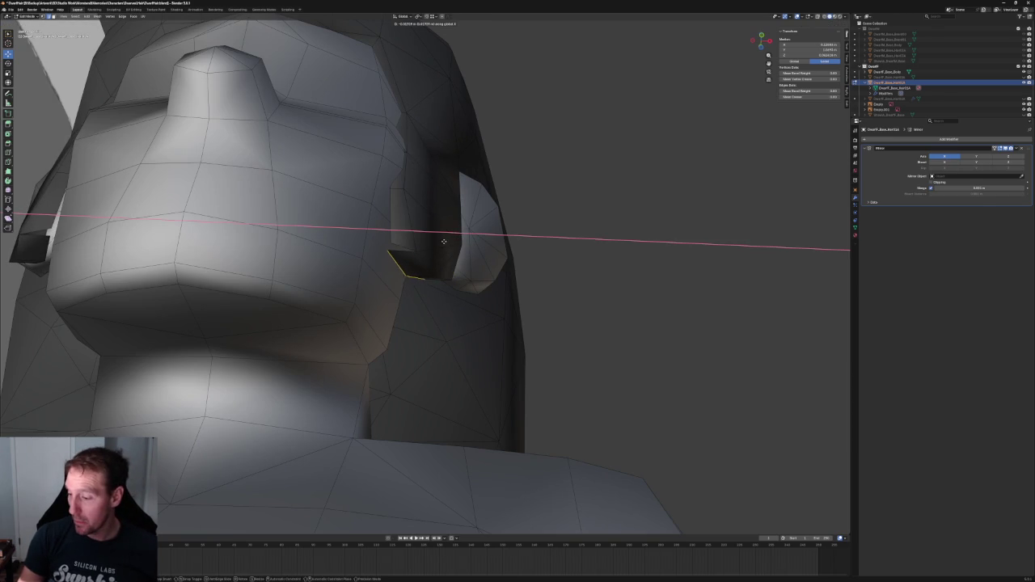
left_click(444, 242)
key("KP_3")
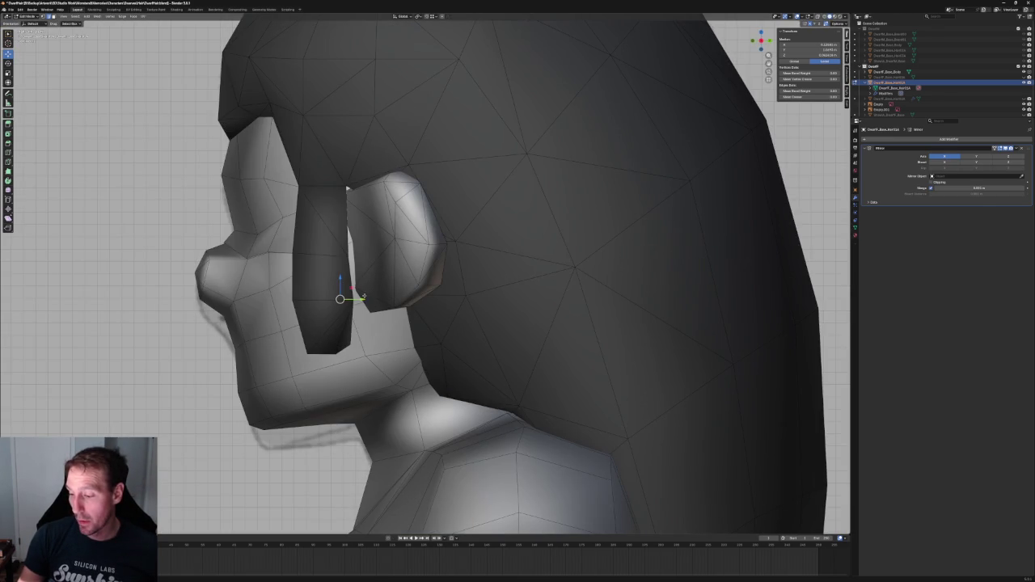
key("g")
key("y")
key("Return")
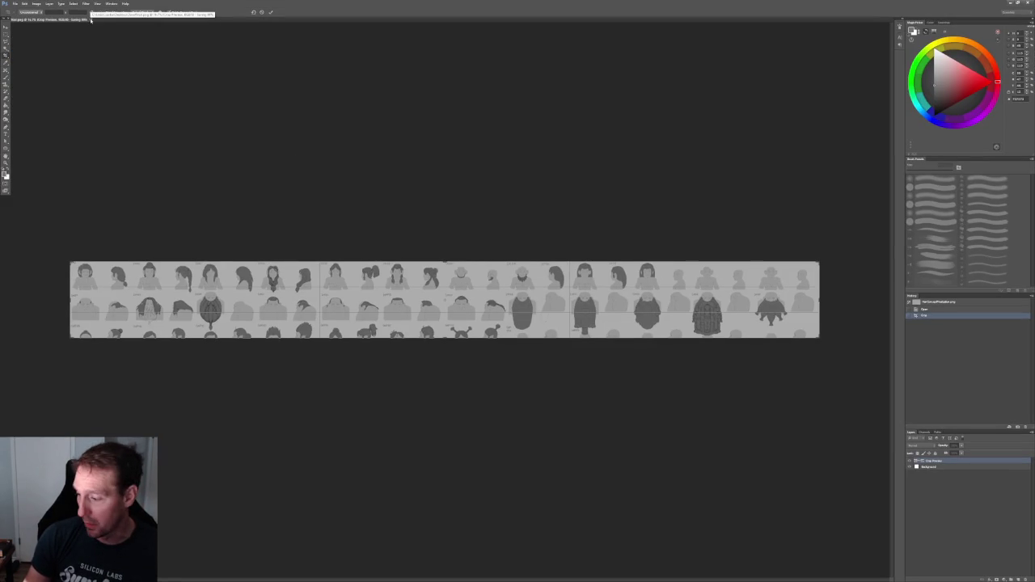
Commit the crop, close the reference strip, and open a PSD from MonstersAndMemories > Concepts
key("Return")
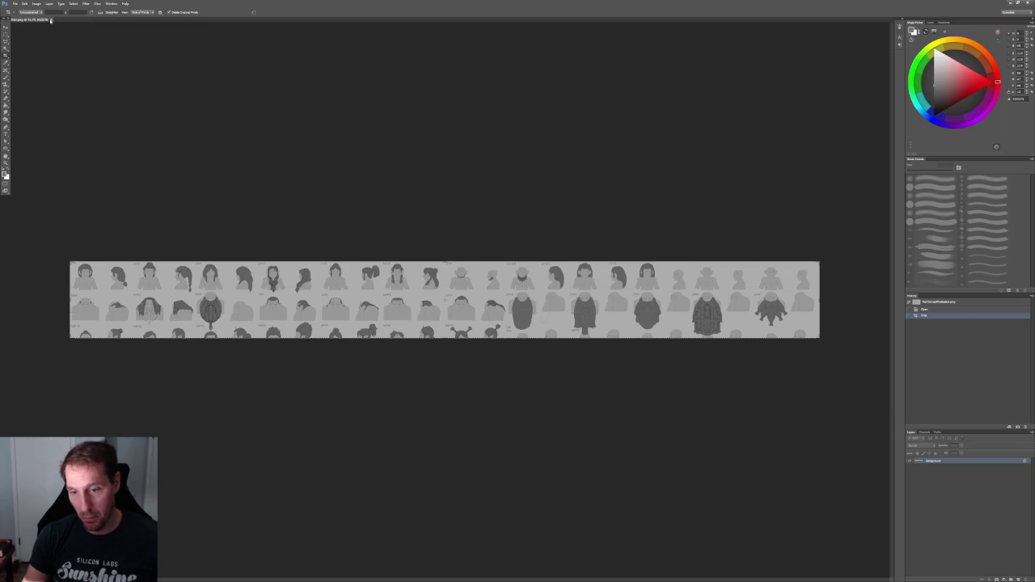
left_click(50, 20)
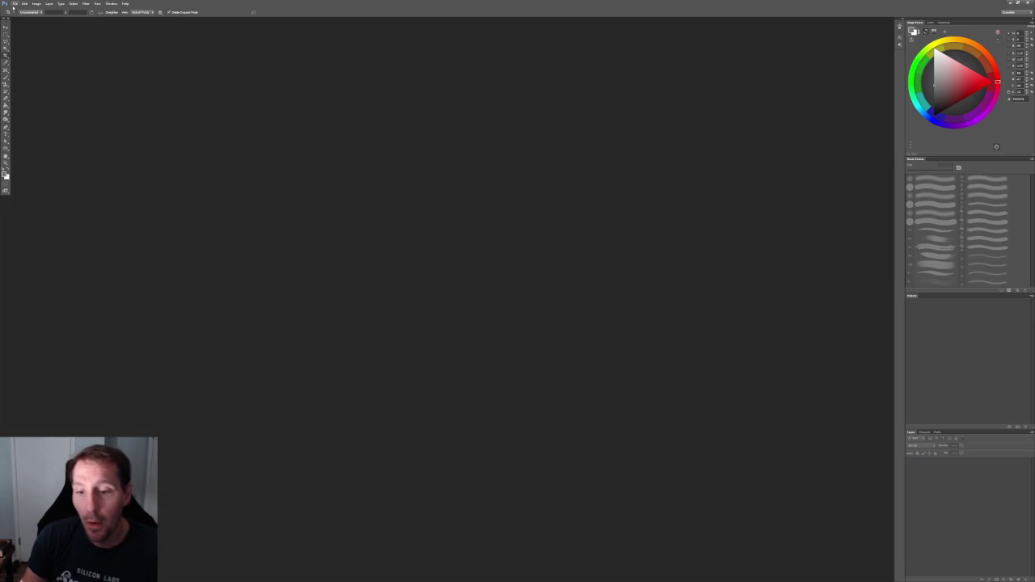
left_click(13, 4)
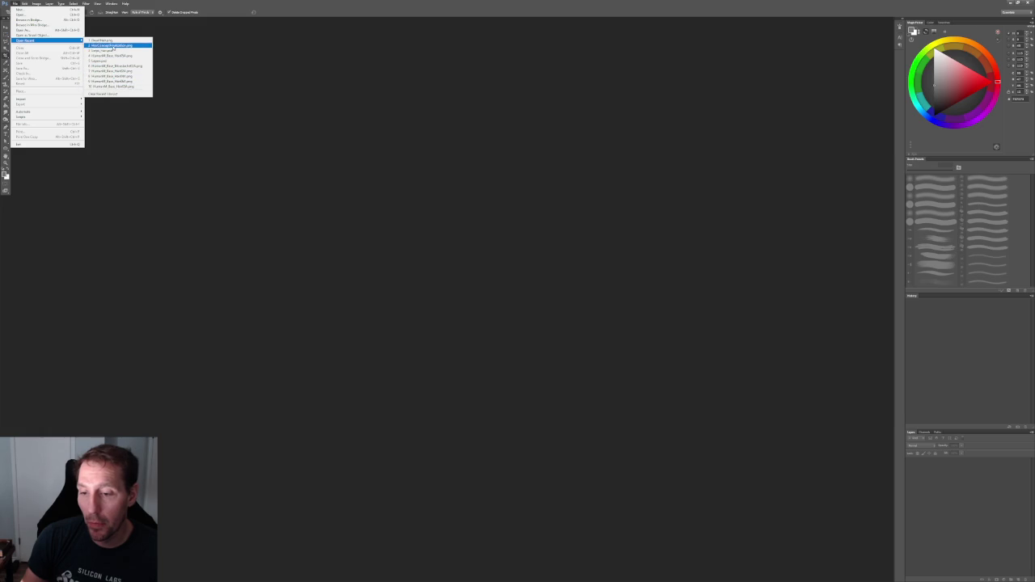
left_click(47, 16)
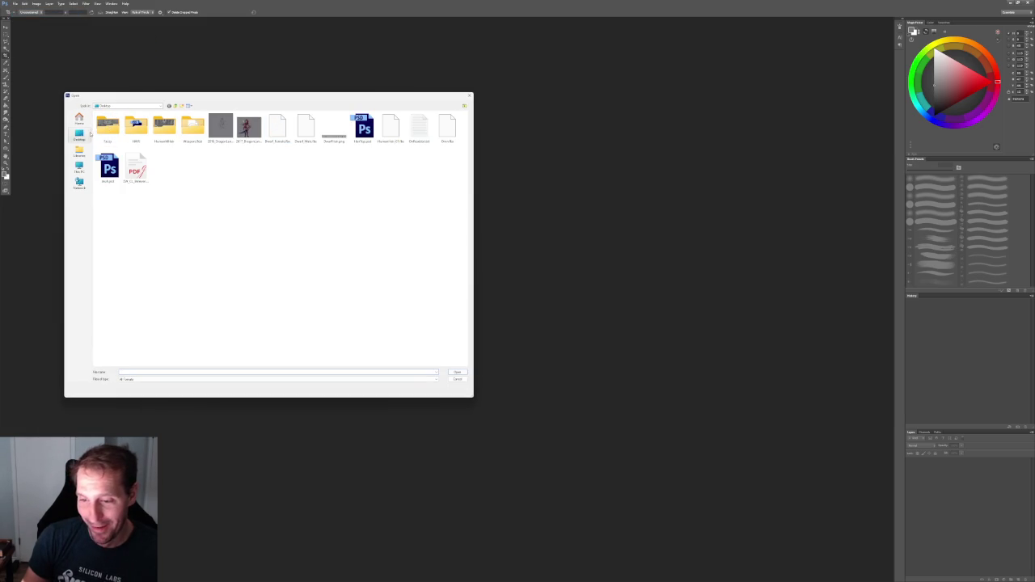
left_click(80, 120)
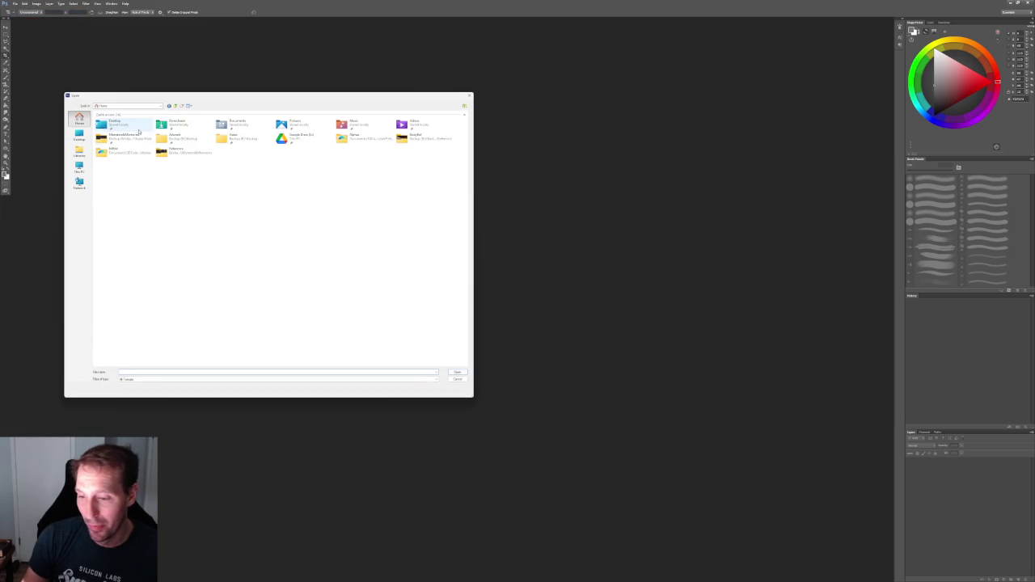
double_click(119, 136)
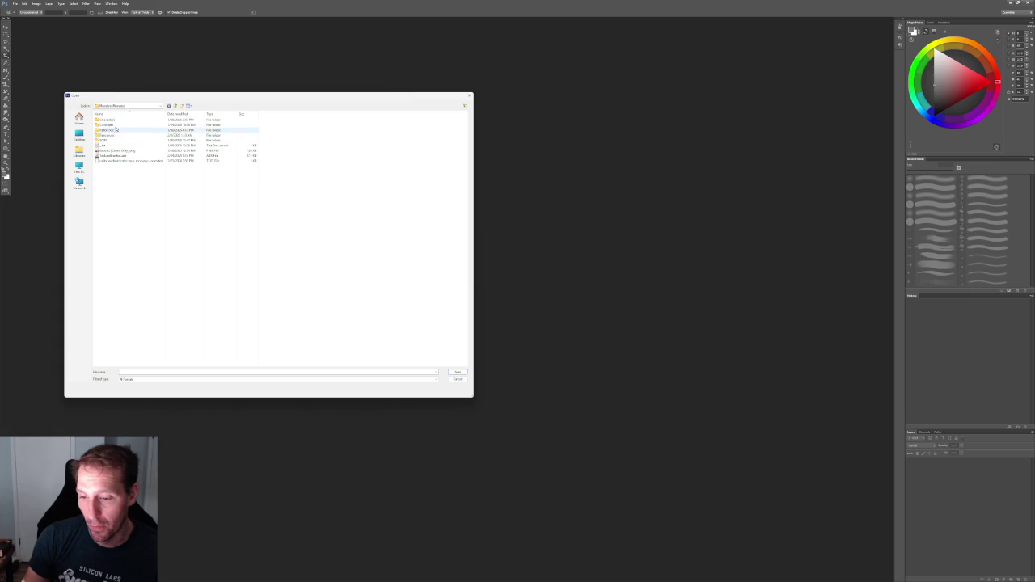
double_click(117, 125)
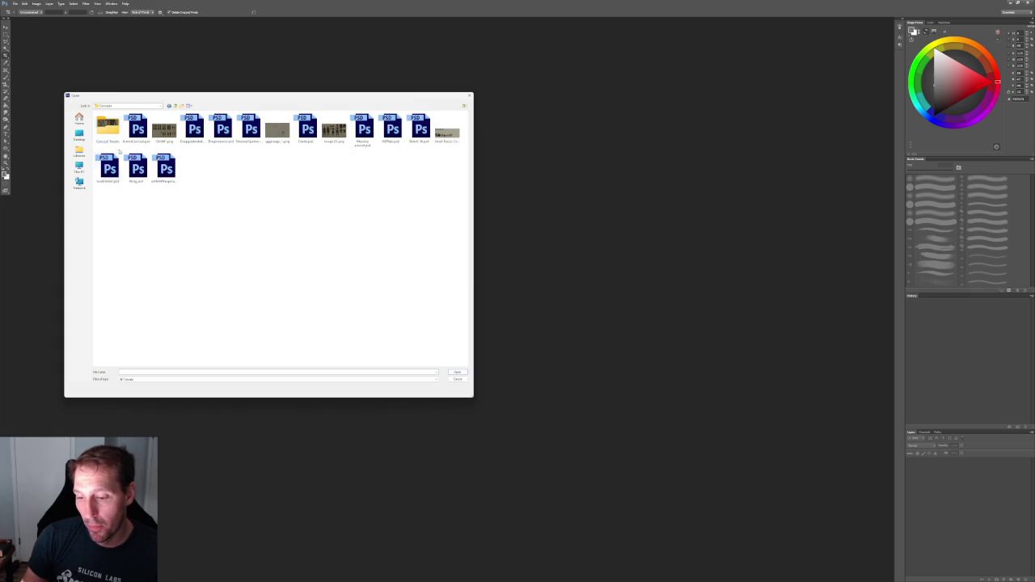
left_click(138, 168)
key("Return")
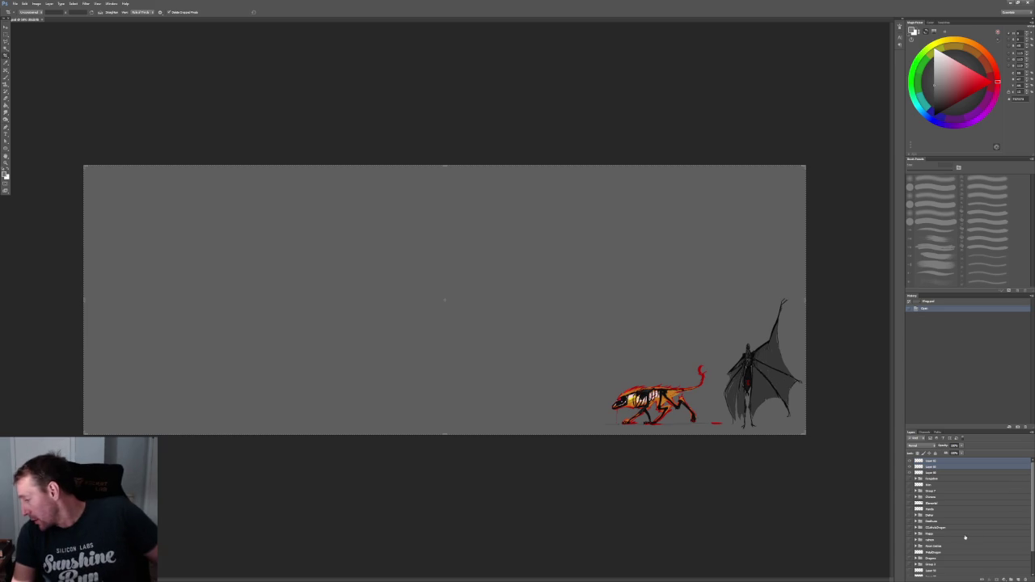
Hide the orange and winged creature layers and group them into collapsed Group 8
left_click(910, 467)
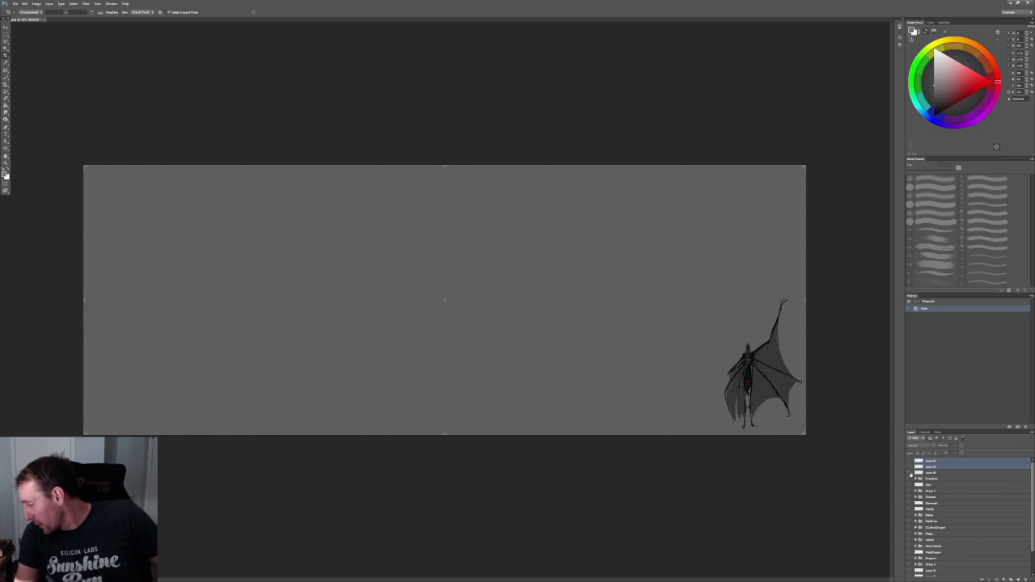
left_click(910, 461)
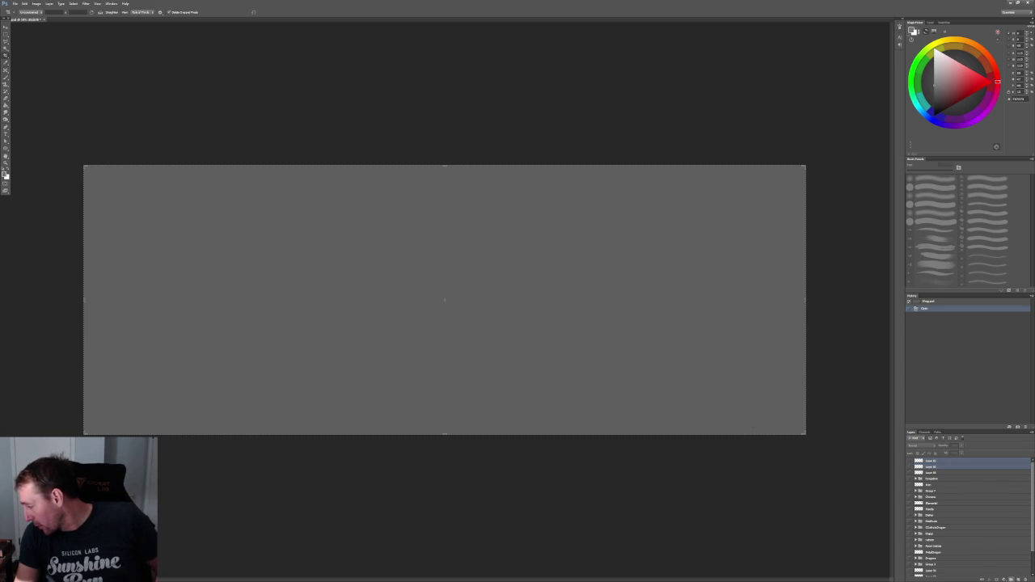
key("ctrl+g")
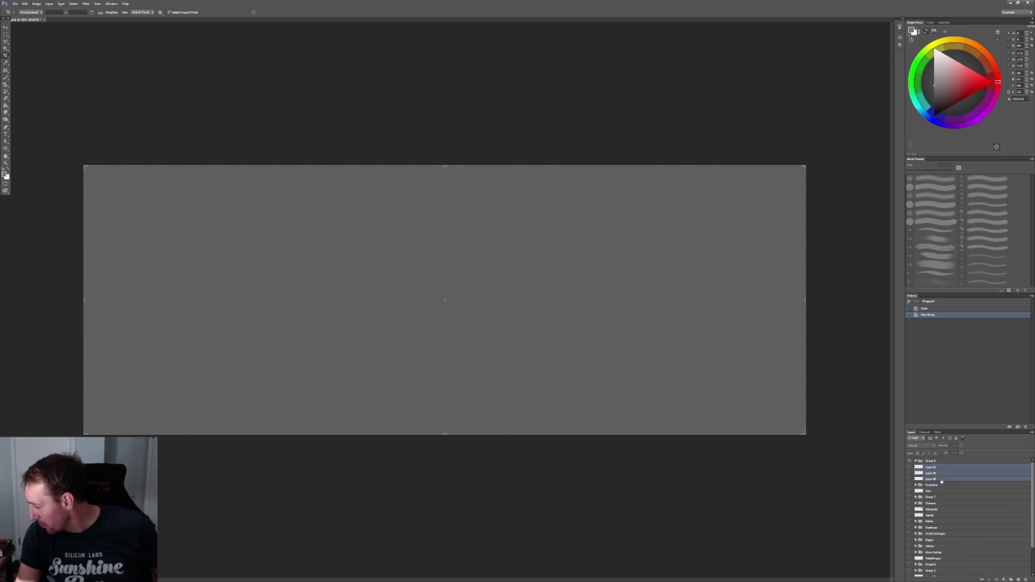
left_click_drag(935, 470, 934, 467)
left_click(916, 461)
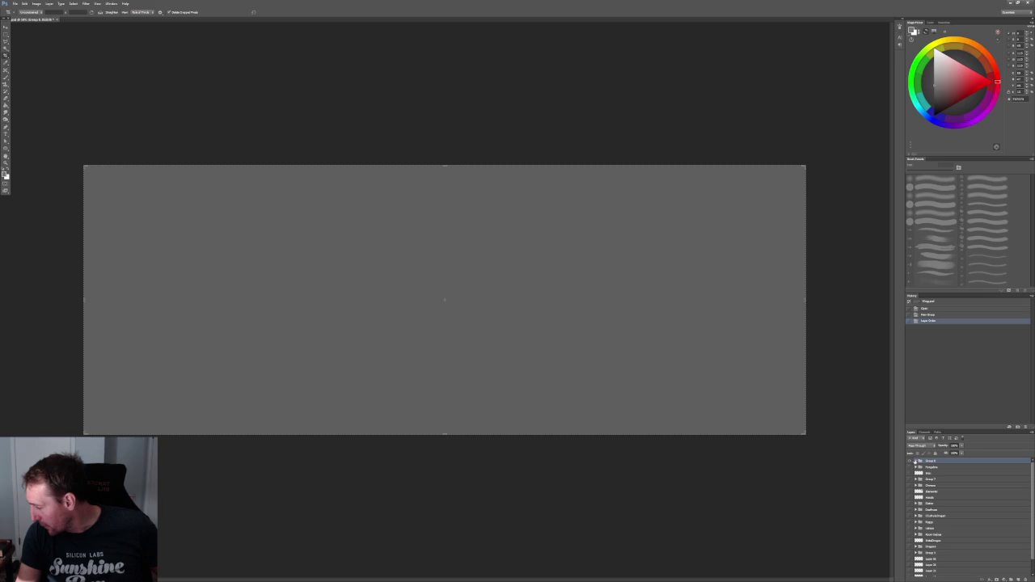
Show the two red creature figures with their line art and centre on the sword figure
scroll(930, 500, "down", 1)
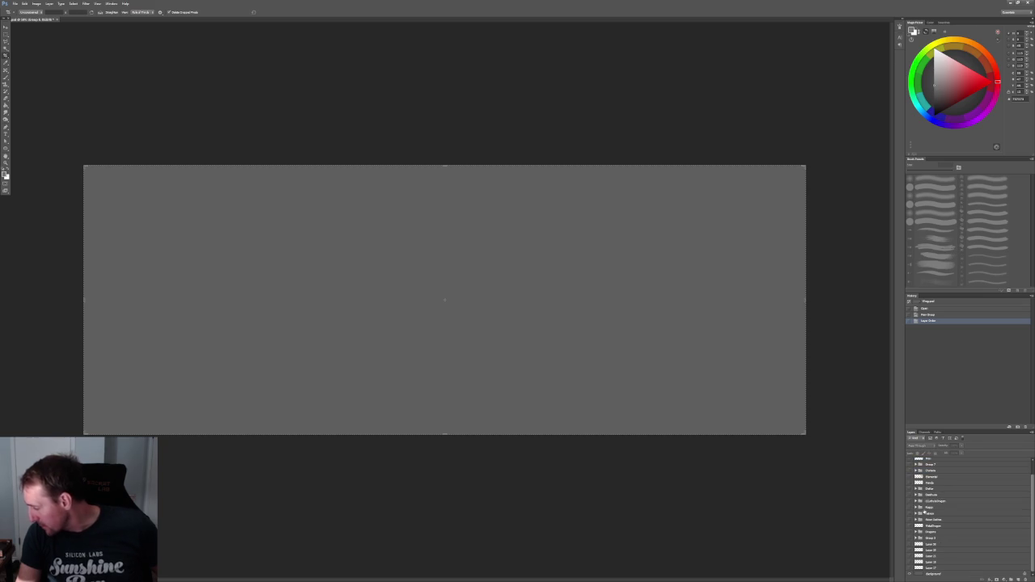
left_click(911, 566)
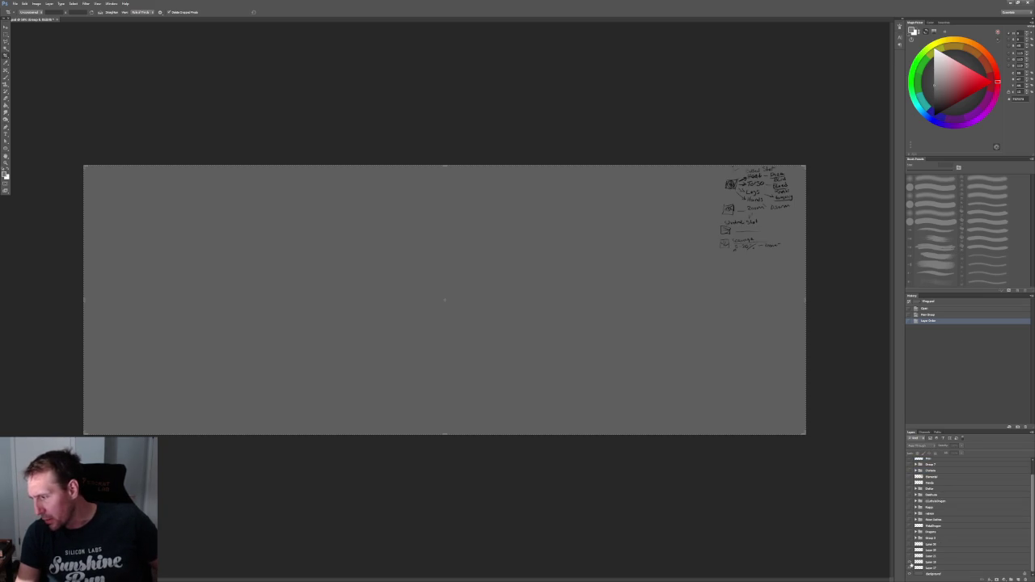
left_click(911, 566)
left_click(909, 557)
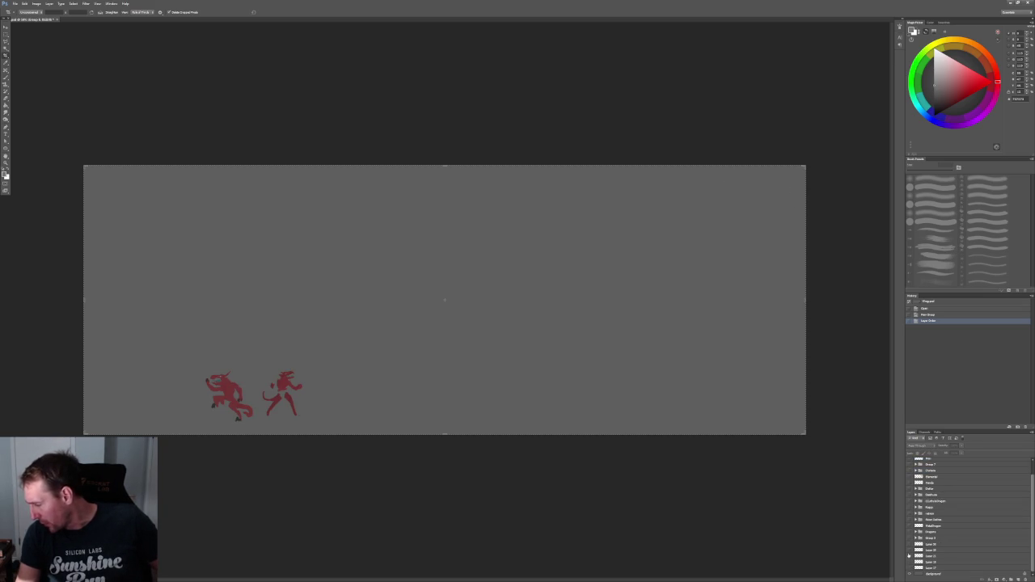
left_click(909, 551)
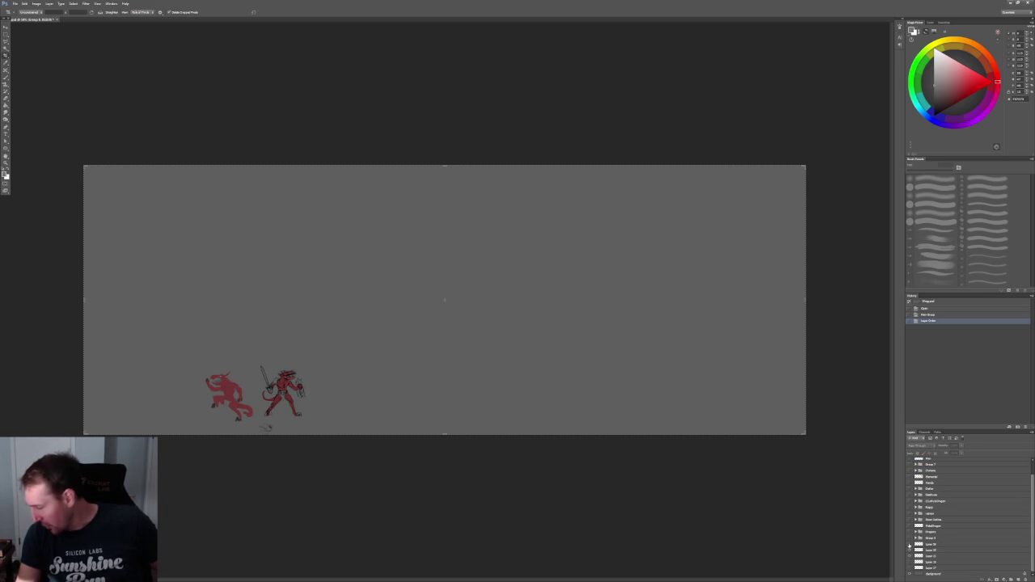
left_click(909, 545)
scroll(167, 462, "up", 3, "alt")
scroll(280, 421, "up", 2, "alt")
left_click_drag(280, 421, 480, 442)
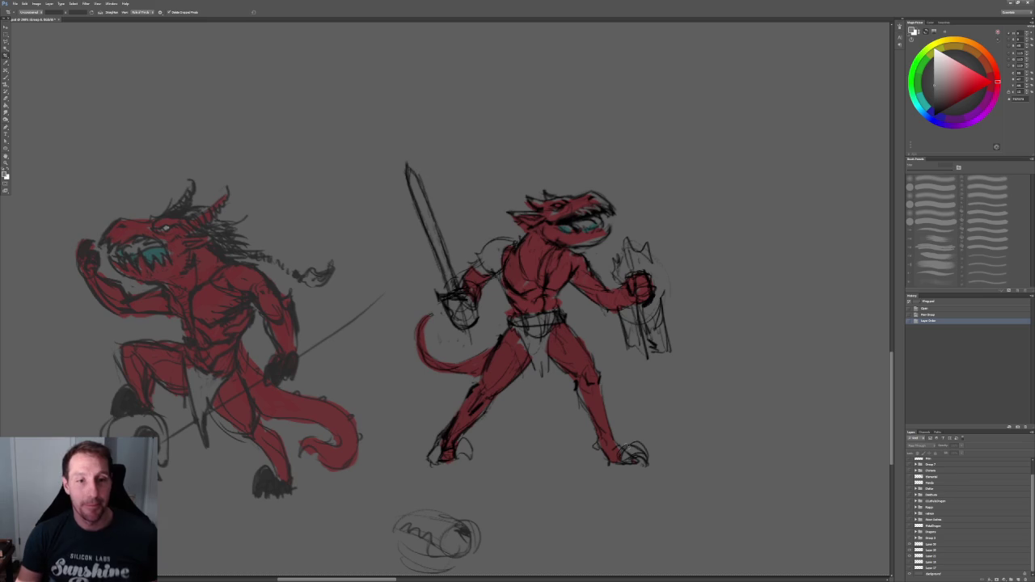
Move to an empty canvas area and add Group 9 holding two new blank layers
scroll(825, 426, "down", 1)
scroll(825, 427, "down", 2, "alt")
scroll(824, 426, "up", 2, "alt")
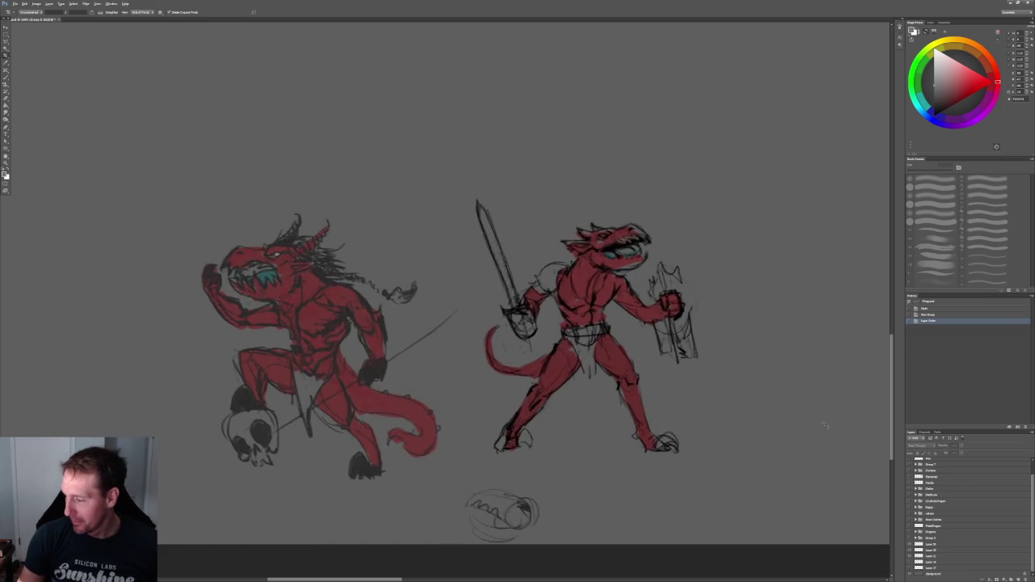
scroll(825, 426, "down", 2, "alt")
scroll(730, 420, "down", 2, "alt")
scroll(566, 404, "right", 5)
scroll(250, 384, "right", 3)
scroll(389, 389, "right", 1)
scroll(955, 463, "up", 2)
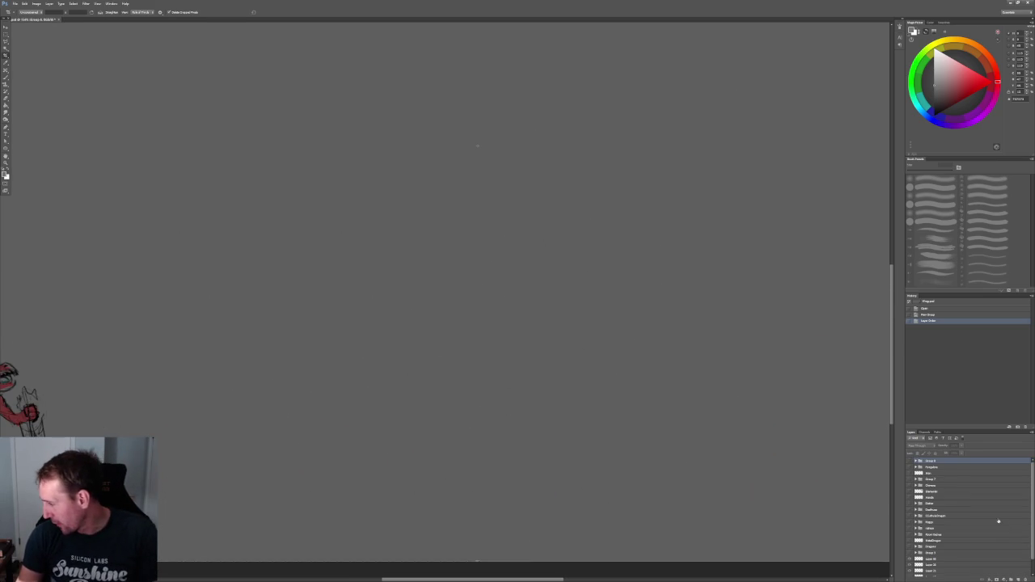
left_click(1010, 579)
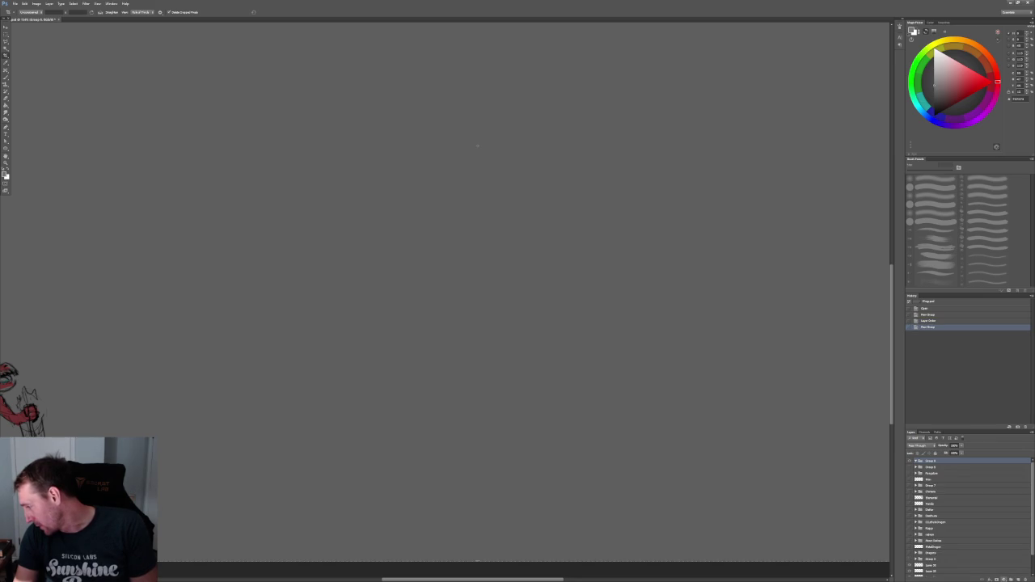
key("ctrl+shift+alt+n")
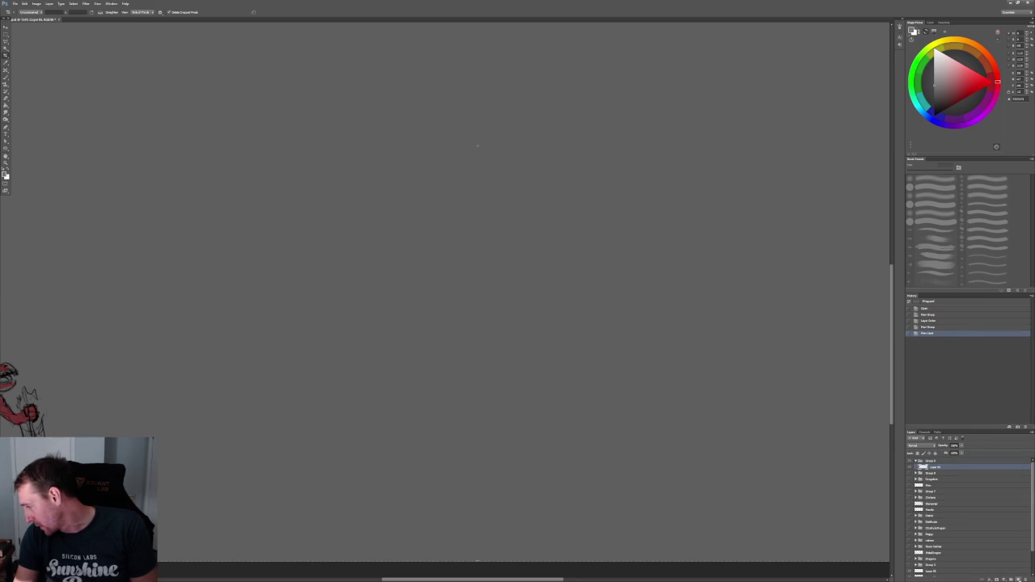
key("ctrl+shift+alt+n")
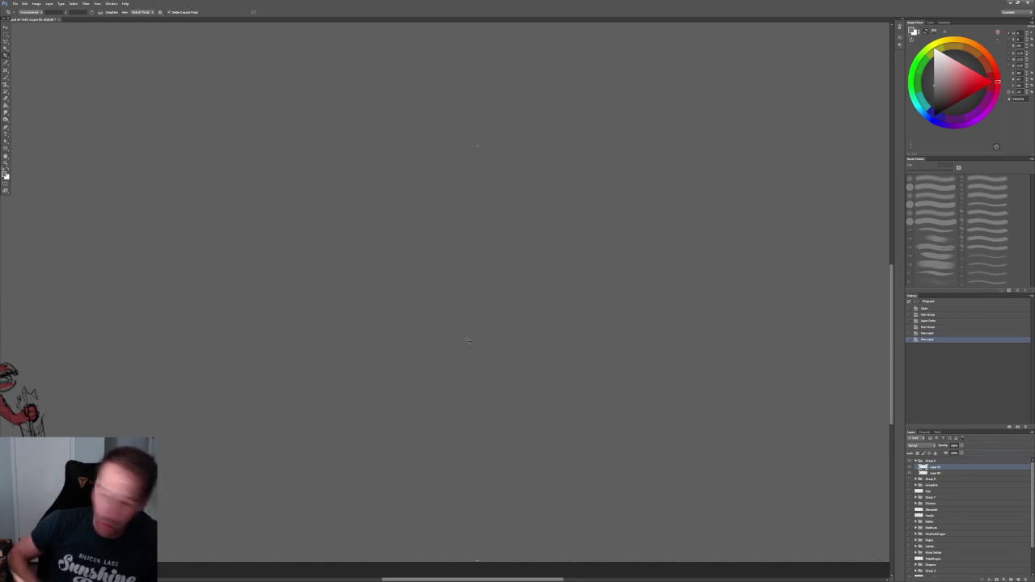
With a black brush, sketch a small head oval with a vertical centre line
key("d")
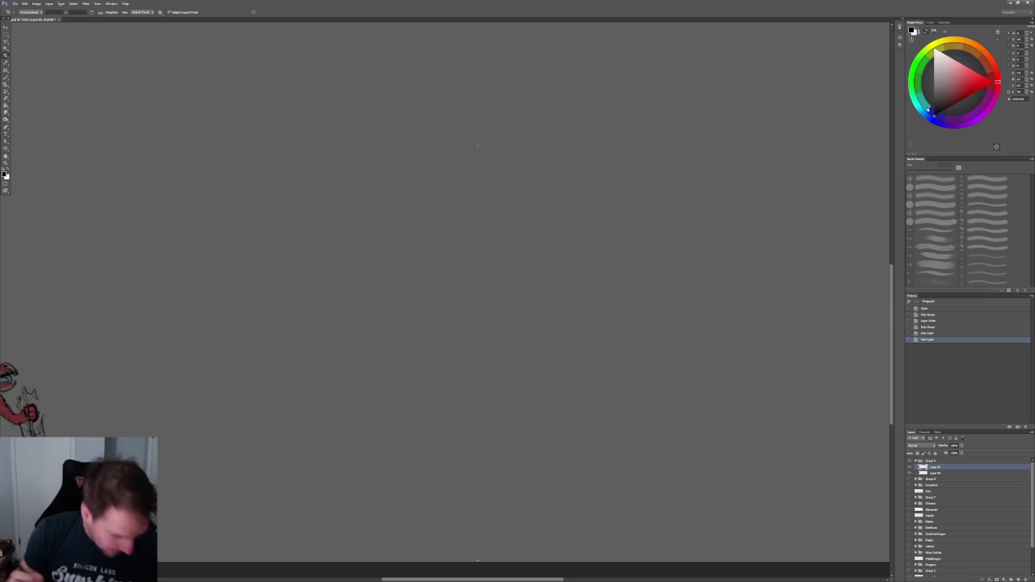
key("b")
scroll(511, 225, "right", 2)
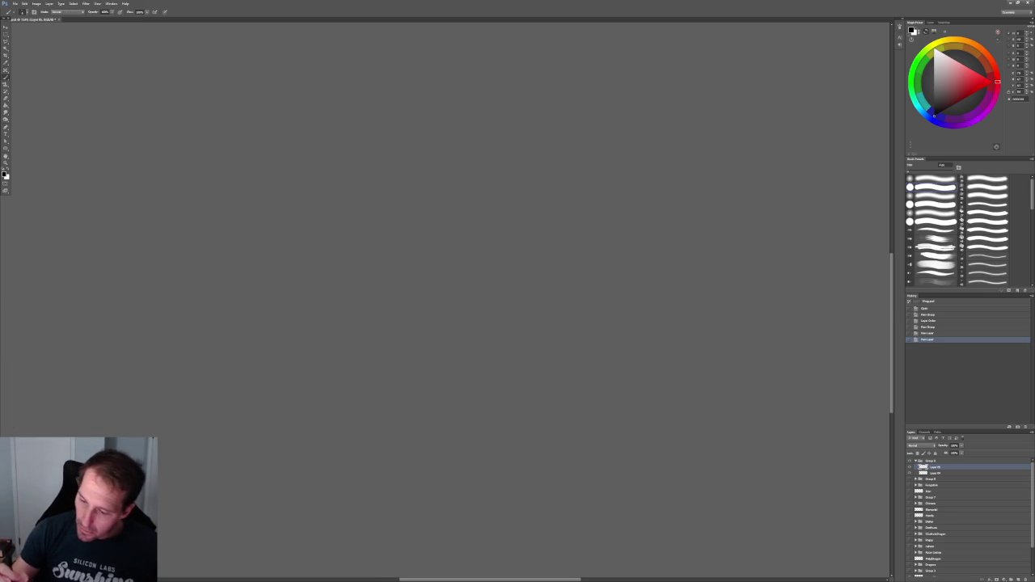
mouse_move(255, 263)
left_mouse_down()
mouse_move(282, 444)
mouse_move(241, 528)
left_mouse_up()
key("ctrl+z")
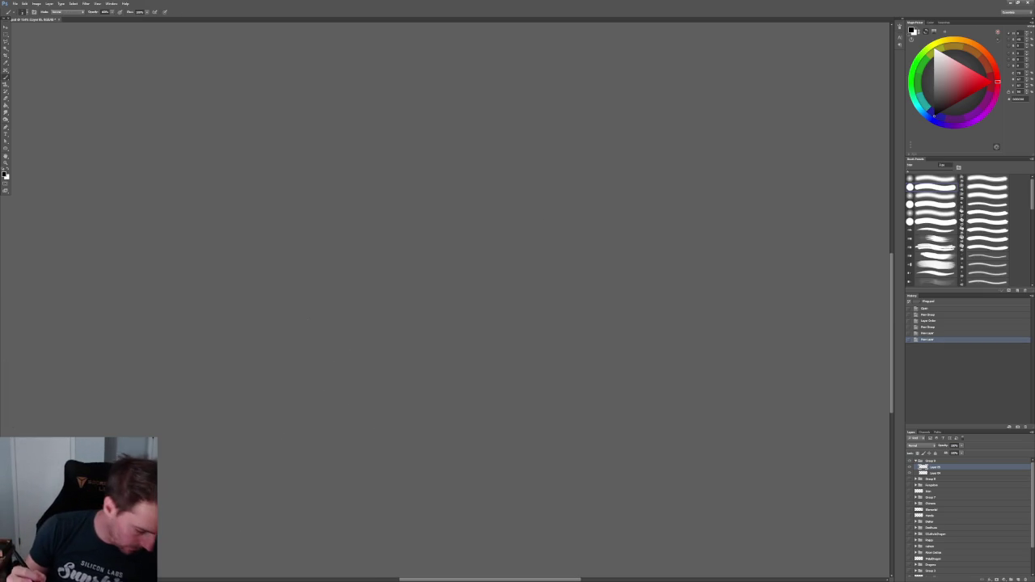
mouse_move(308, 186)
left_mouse_down()
mouse_move(316, 258)
mouse_move(327, 207)
mouse_move(323, 272)
left_mouse_up()
key("ctrl+z")
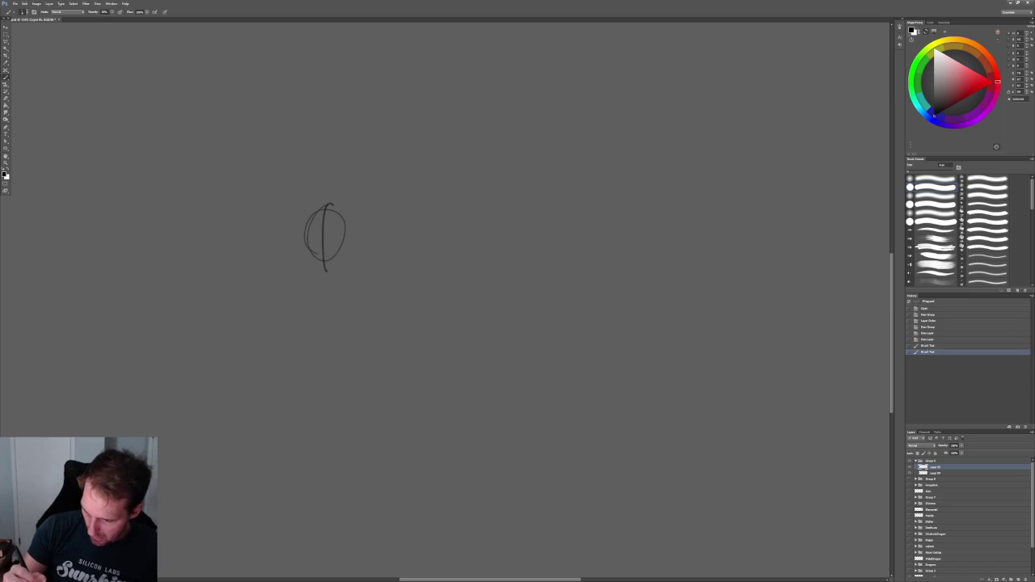
key("ctrl+z")
left_click_drag(323, 209, 320, 243)
left_click_drag(314, 249, 372, 241)
Add hatching, a long arc and construction lines around the top and sides of the head
key("z")
key("b")
mouse_move(307, 269)
left_mouse_down()
mouse_move(317, 252)
mouse_move(308, 272)
left_mouse_up()
left_click_drag(230, 246, 221, 275)
mouse_move(288, 275)
left_mouse_down()
mouse_move(281, 309)
mouse_move(242, 303)
mouse_move(264, 296)
left_mouse_up()
left_click_drag(280, 198, 265, 246)
left_click_drag(324, 115, 260, 273)
left_click_drag(219, 178, 214, 225)
left_click_drag(237, 122, 221, 204)
mouse_move(237, 126)
left_mouse_down()
mouse_move(303, 86)
mouse_move(372, 152)
left_mouse_up()
left_click_drag(327, 105, 369, 185)
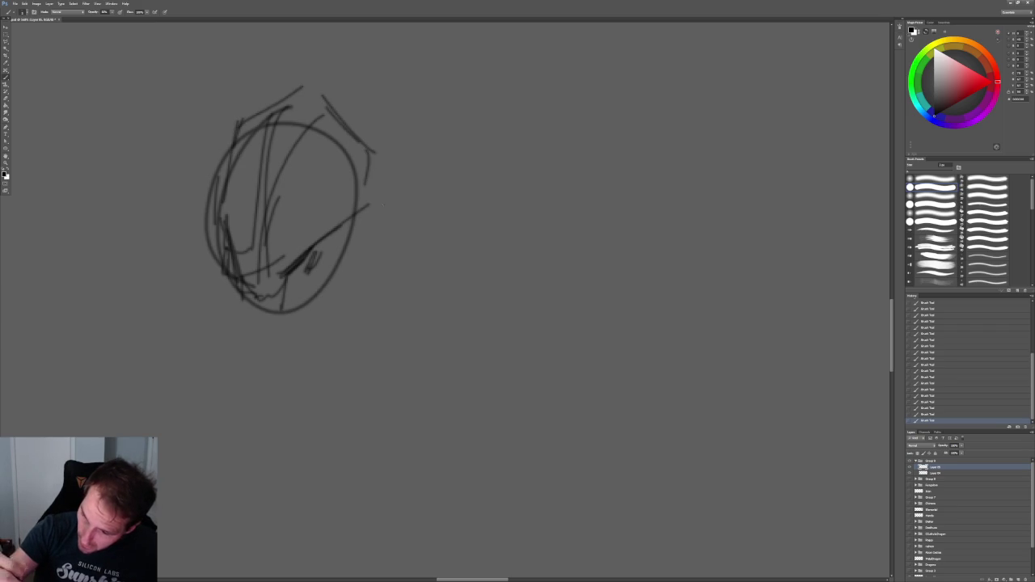
left_click(317, 258, "alt")
left_click(318, 257)
Add small strokes near the chin, checking the whole sketch at a different zoom
key("b")
left_click_drag(308, 258, 296, 278)
left_click_drag(215, 246, 227, 277)
key("z")
left_click(361, 273, "alt")
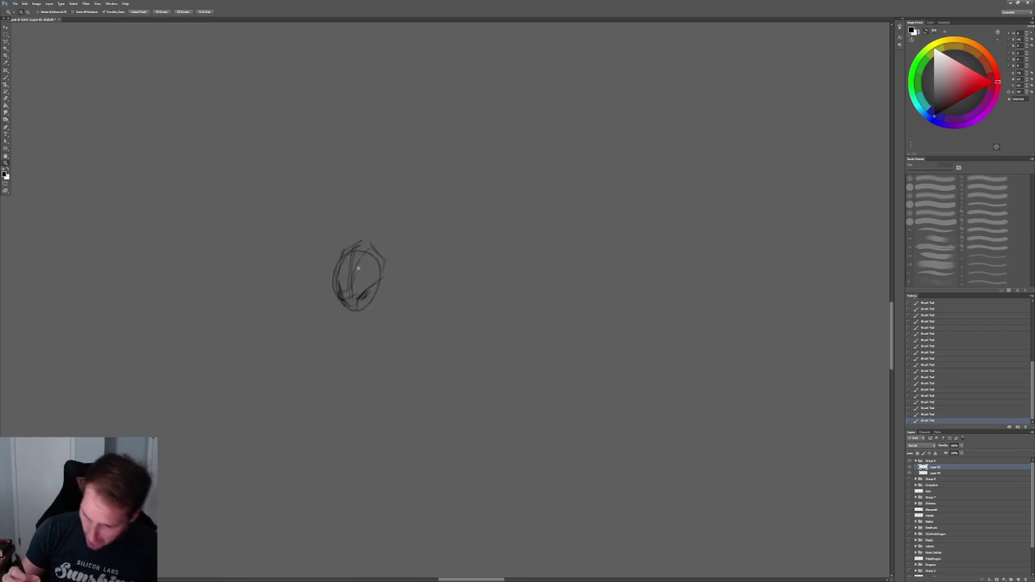
left_click(362, 273)
key("b")
Redraw the jaw line and sketch lines running down the neck, undoing stray strokes
key("ctrl+z")
mouse_move(387, 245)
left_mouse_down()
mouse_move(382, 267)
mouse_move(338, 301)
left_mouse_up()
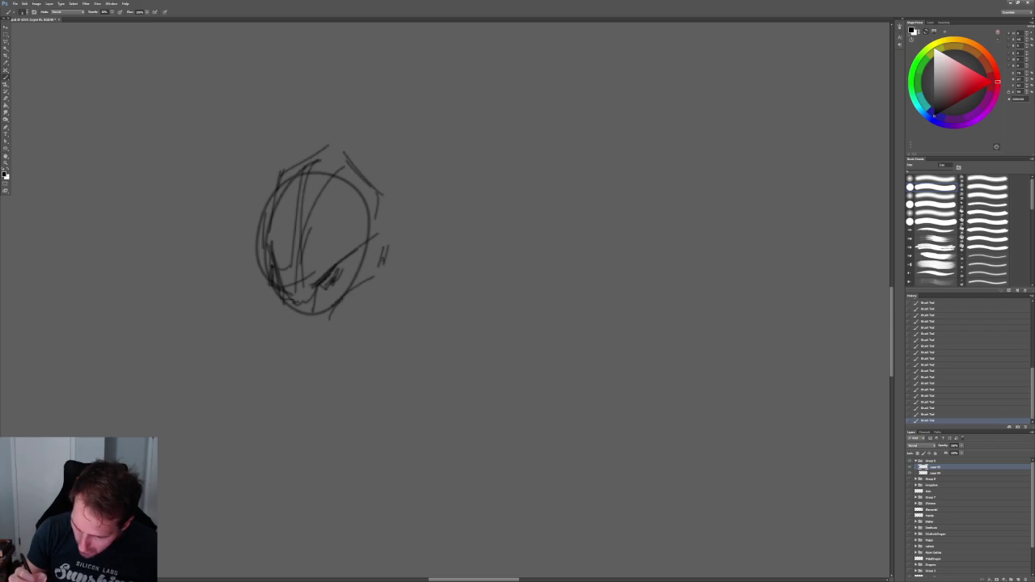
left_click_drag(319, 338, 285, 379)
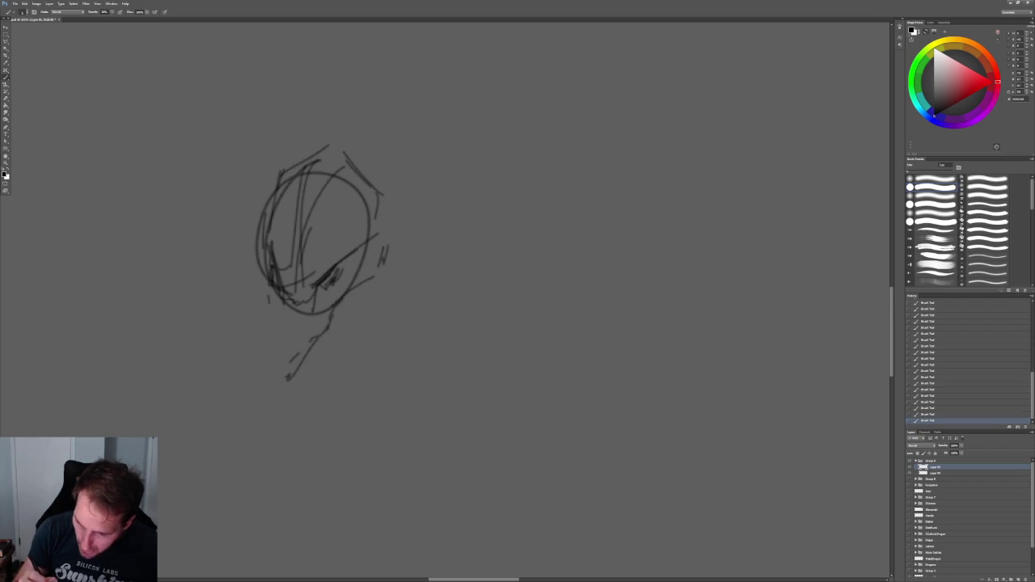
left_click_drag(288, 301, 261, 398)
mouse_move(272, 359)
left_mouse_down()
mouse_move(284, 380)
mouse_move(251, 377)
mouse_move(309, 417)
mouse_move(302, 464)
left_mouse_up()
key("ctrl+z")
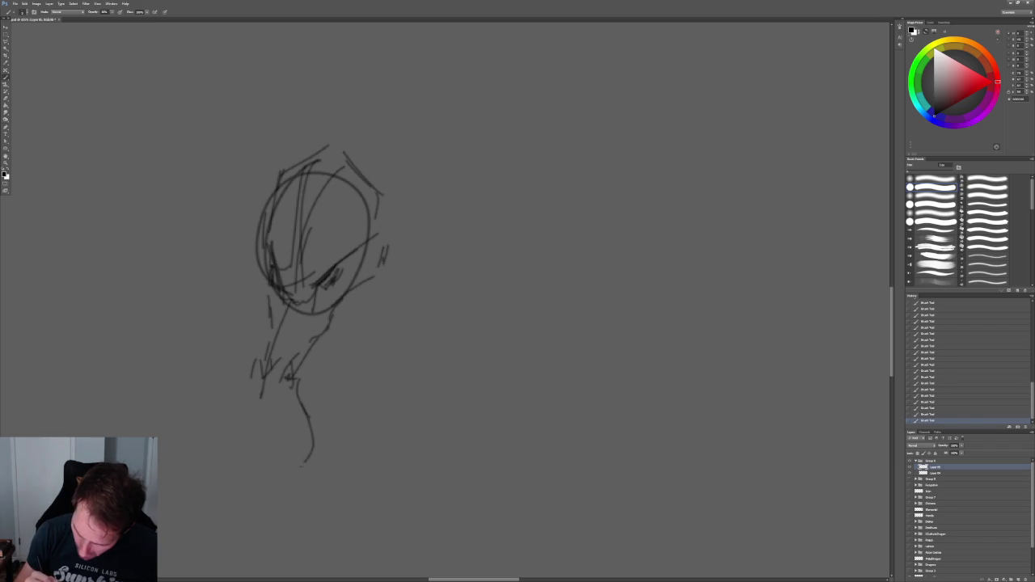
key("ctrl+alt+z")
key("ctrl+alt+z")
left_click_drag(371, 275, 338, 328)
Add curved strokes right of the head and dark hatch strokes on the face
scroll(372, 239, "down", 2, "alt")
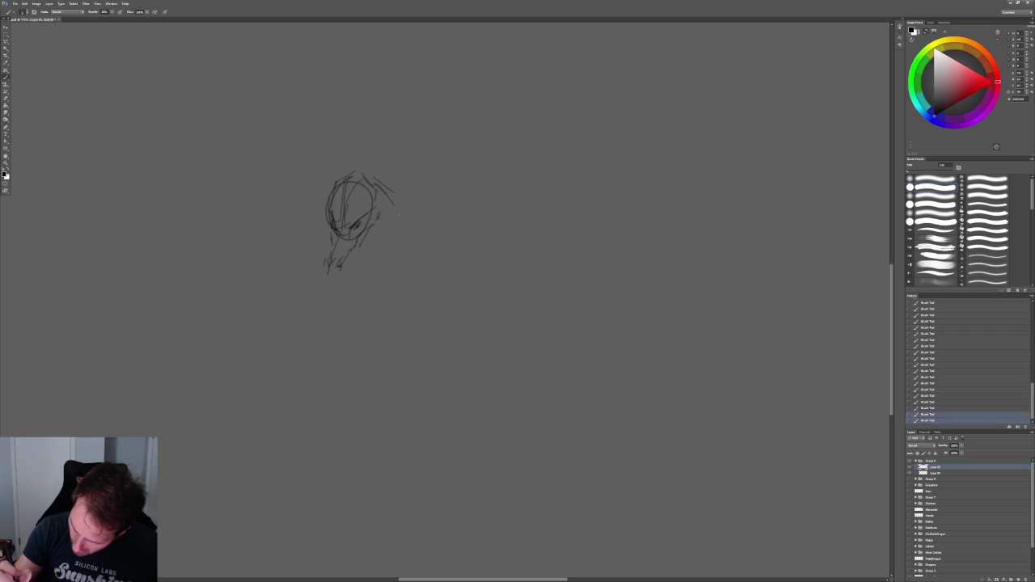
mouse_move(375, 188)
left_mouse_down()
mouse_move(414, 239)
mouse_move(394, 191)
left_mouse_up()
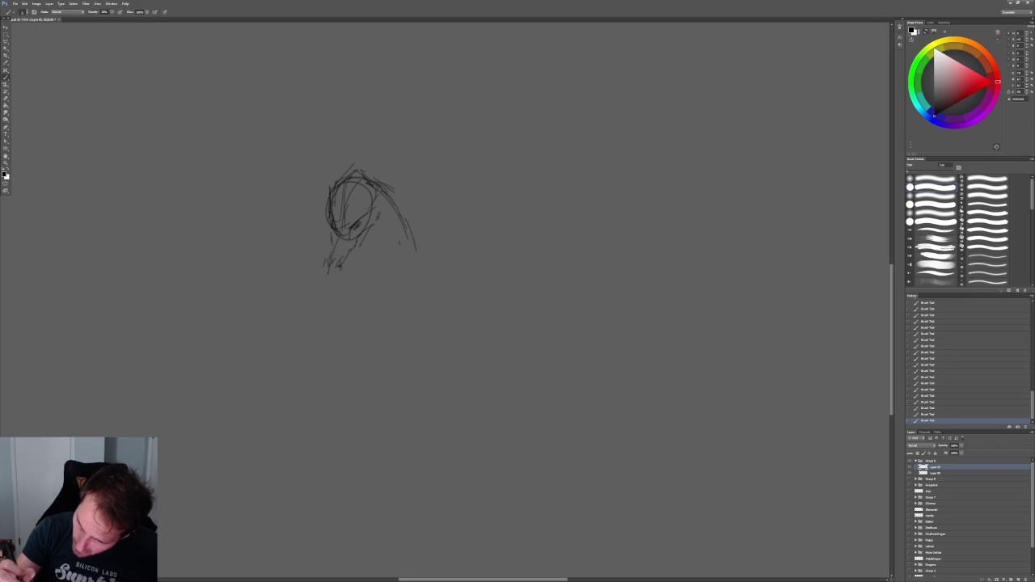
scroll(360, 221, "up", 4, "alt")
mouse_move(360, 226)
left_mouse_down()
mouse_move(348, 255)
mouse_move(335, 257)
left_mouse_up()
Darken the head's left side and define the lower jaw with short strokes
mouse_move(257, 216)
left_mouse_down()
mouse_move(262, 254)
mouse_move(273, 247)
left_mouse_up()
mouse_move(372, 227)
left_mouse_down()
mouse_move(355, 269)
mouse_move(320, 288)
left_mouse_up()
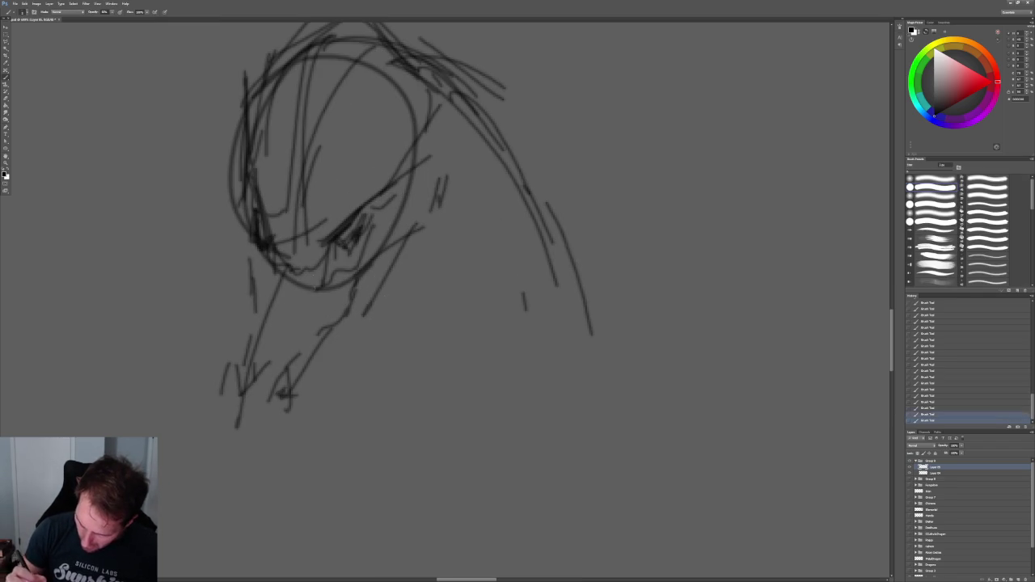
mouse_move(237, 224)
left_mouse_down()
mouse_move(259, 279)
mouse_move(276, 288)
mouse_move(284, 330)
mouse_move(322, 278)
left_mouse_up()
left_click_drag(291, 317, 305, 309)
mouse_move(286, 250)
left_mouse_down()
mouse_move(288, 288)
mouse_move(324, 261)
mouse_move(311, 275)
mouse_move(286, 266)
mouse_move(301, 299)
left_mouse_up()
scroll(398, 240, "down", 5, "alt")
scroll(397, 240, "up", 3, "alt")
left_click_drag(417, 241, 419, 287)
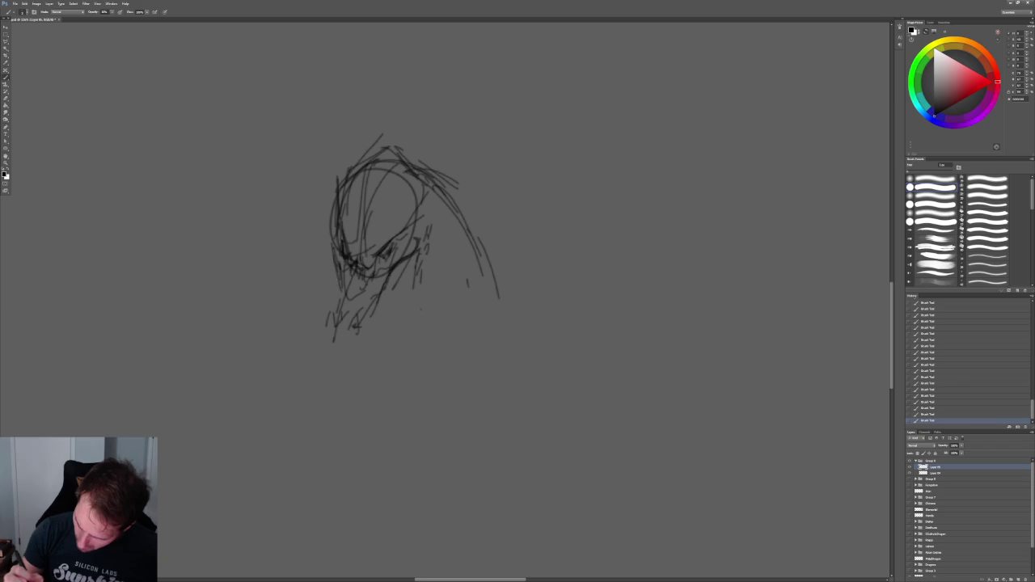
Add strokes under the chin and along the jaw, extending the neck curve right
left_click_drag(338, 293, 333, 335)
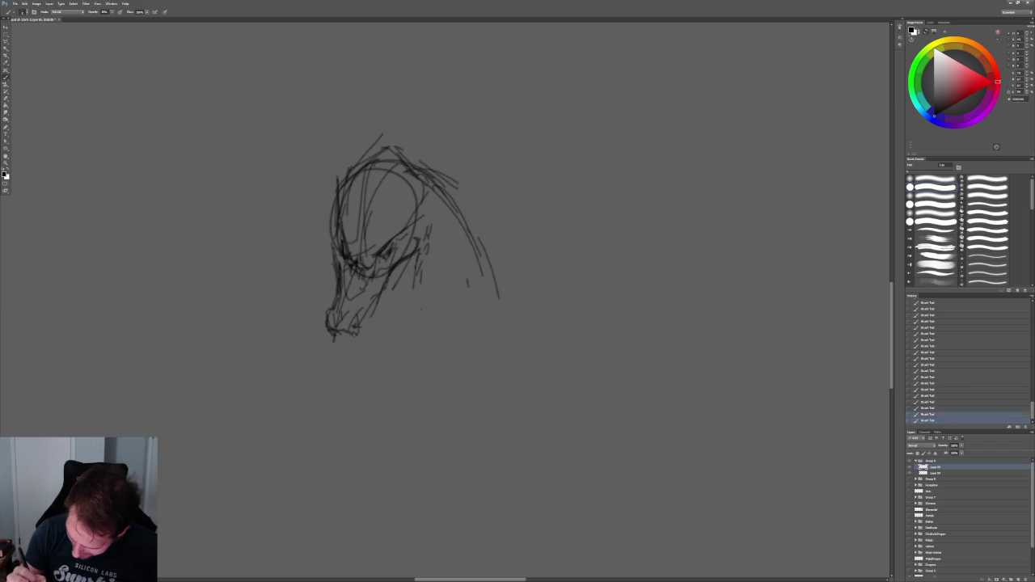
left_click_drag(359, 334, 374, 330)
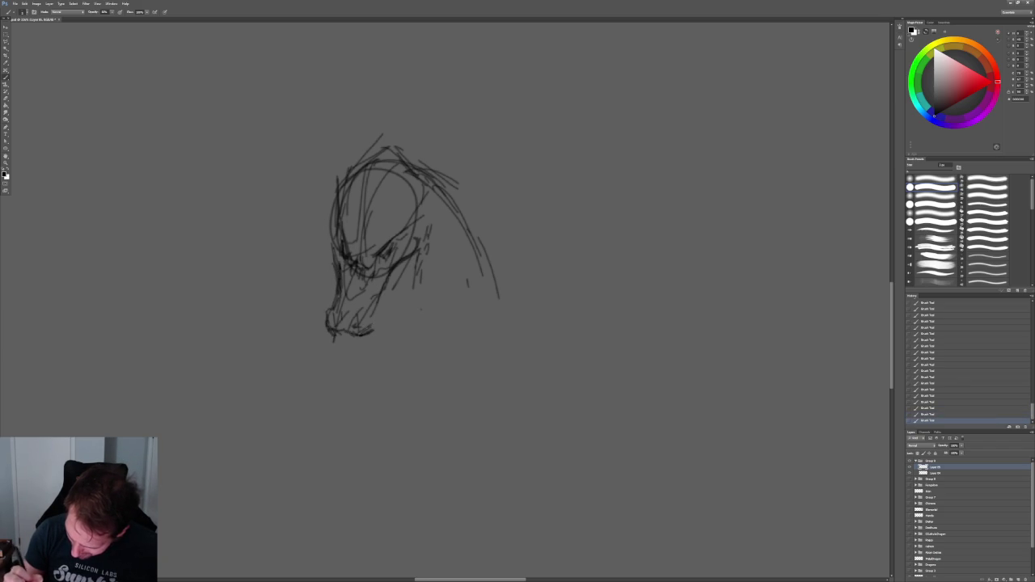
left_click_drag(383, 290, 374, 315)
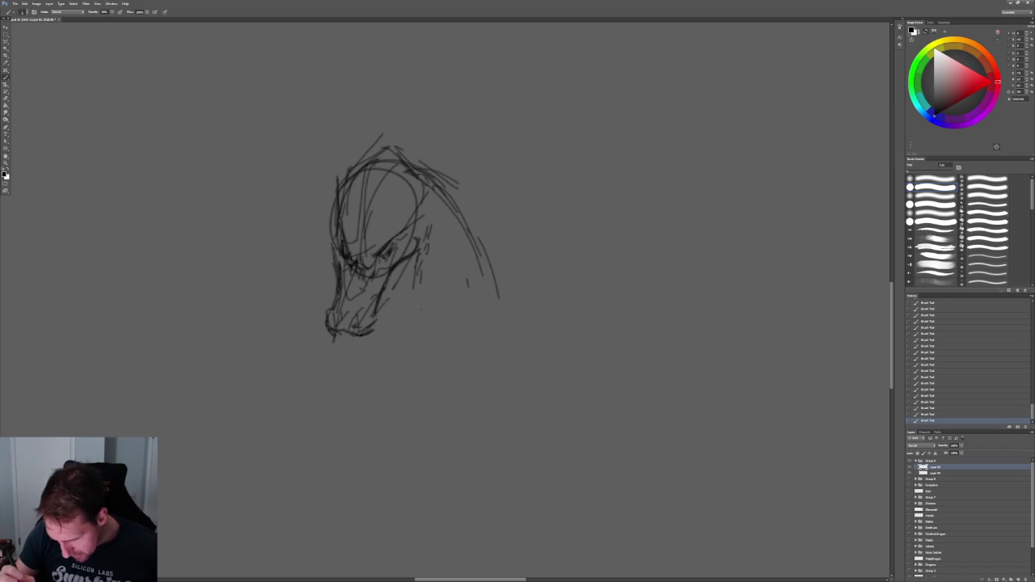
mouse_move(422, 219)
left_mouse_down()
mouse_move(428, 241)
mouse_move(398, 301)
mouse_move(395, 346)
left_mouse_up()
left_click_drag(396, 306, 374, 354)
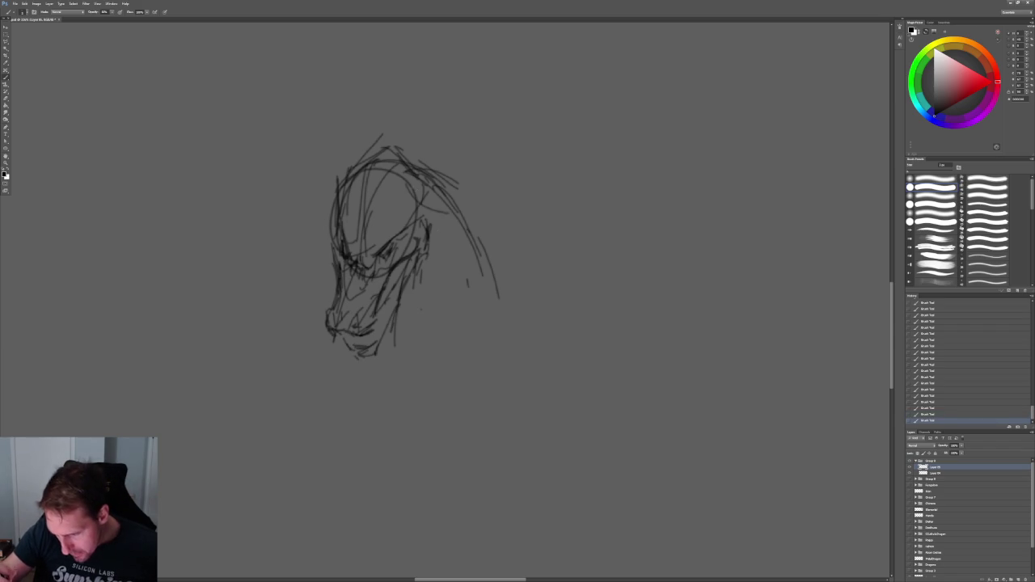
mouse_move(429, 196)
left_mouse_down()
mouse_move(477, 245)
mouse_move(497, 318)
left_mouse_up()
left_click_drag(337, 188, 307, 242)
left_click_drag(307, 341, 309, 364)
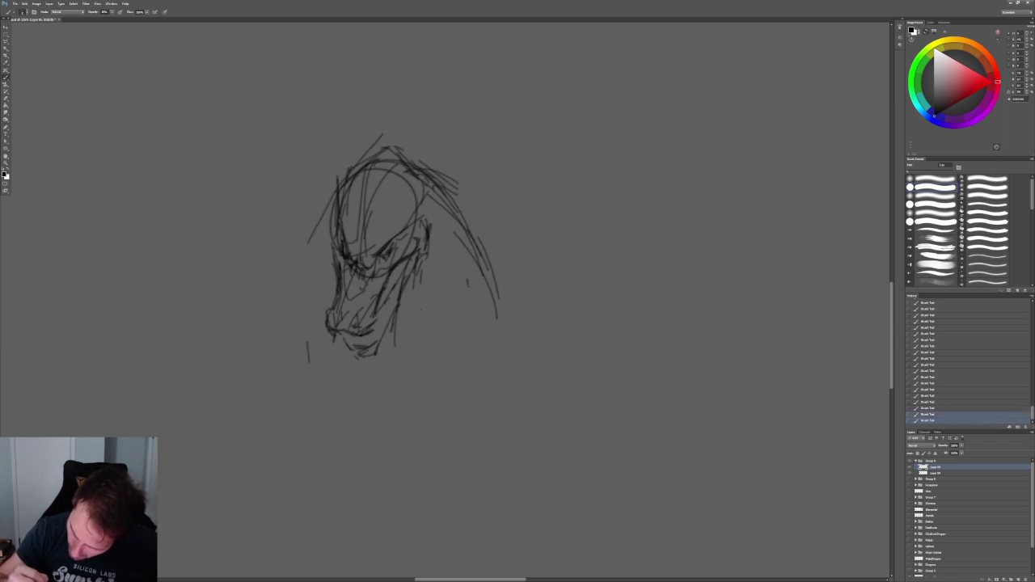
left_click_drag(479, 451, 444, 358)
scroll(444, 359, "down", 1, "alt")
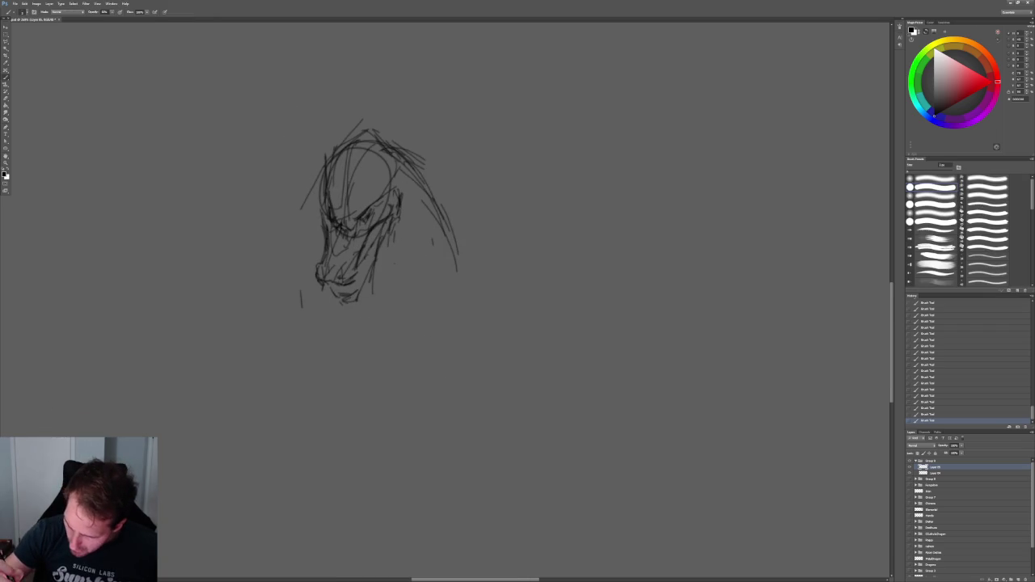
Sketch the long curve down the head's right side and broad diagonal shoulder lines
mouse_move(421, 191)
left_mouse_down()
mouse_move(397, 220)
mouse_move(398, 183)
mouse_move(473, 275)
mouse_move(474, 321)
left_mouse_up()
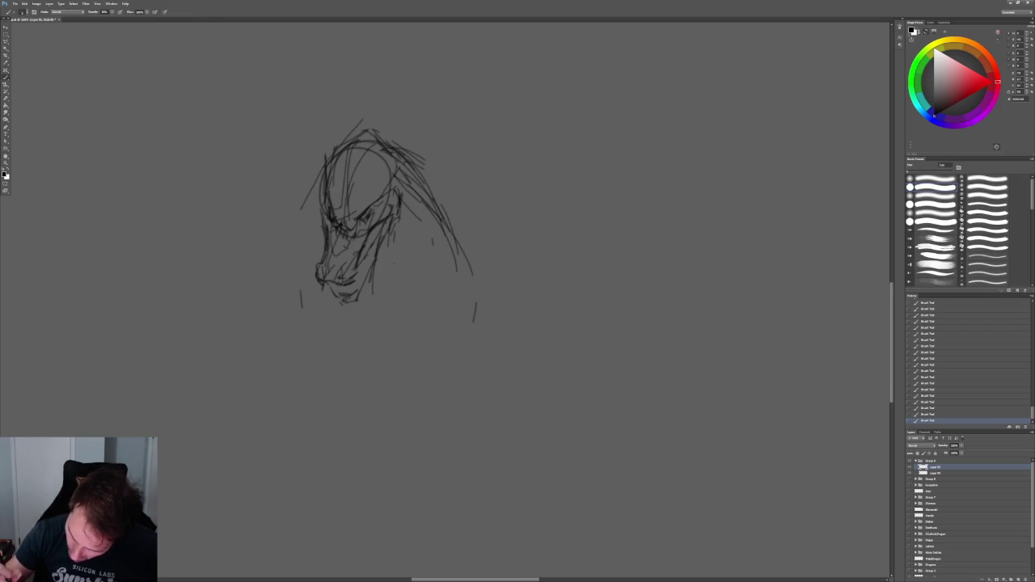
mouse_move(424, 187)
left_mouse_down()
mouse_move(418, 230)
mouse_move(391, 249)
left_mouse_up()
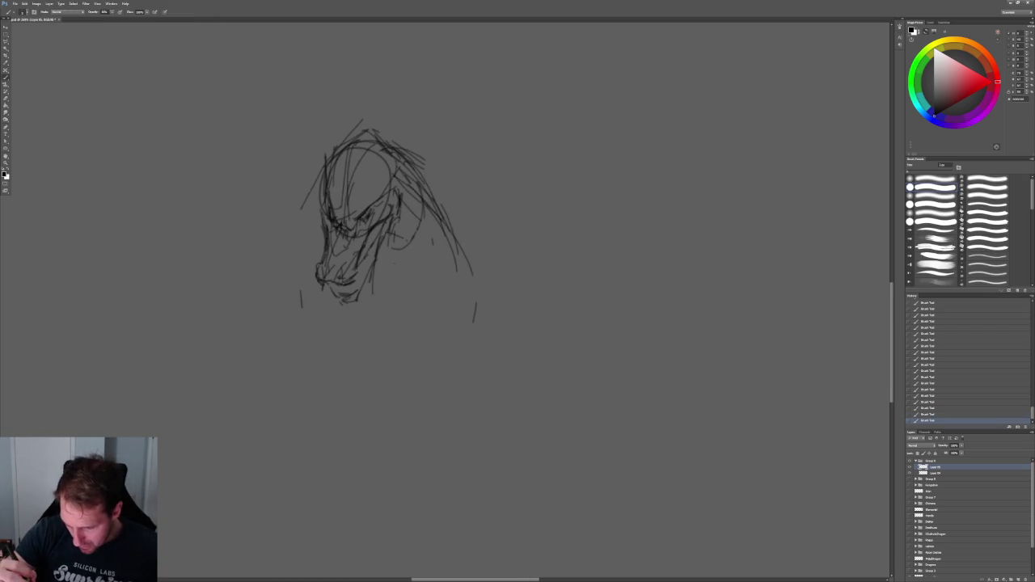
left_click_drag(312, 211, 323, 239)
left_click_drag(390, 273, 406, 270)
mouse_move(422, 189)
left_mouse_down()
mouse_move(482, 269)
mouse_move(456, 283)
left_mouse_up()
left_click_drag(383, 264, 454, 289)
mouse_move(325, 186)
left_mouse_down()
mouse_move(311, 238)
mouse_move(263, 271)
mouse_move(301, 279)
left_mouse_up()
left_click_drag(377, 290, 482, 293)
left_click_drag(429, 215, 510, 290)
left_click_drag(449, 206, 402, 258)
mouse_move(396, 214)
left_mouse_down()
mouse_move(401, 256)
mouse_move(349, 328)
mouse_move(351, 357)
left_mouse_up()
Draw and darken long vertical neck lines hanging below the chin
scroll(368, 275, "up", 2, "alt")
left_click_drag(372, 301, 340, 451)
left_click_drag(344, 373, 343, 461)
left_click_drag(346, 338, 341, 374)
mouse_move(345, 323)
left_mouse_down()
mouse_move(340, 340)
mouse_move(299, 332)
left_mouse_up()
left_click_drag(283, 292, 273, 408)
left_click_drag(281, 364, 273, 430)
left_click_drag(296, 332, 282, 365)
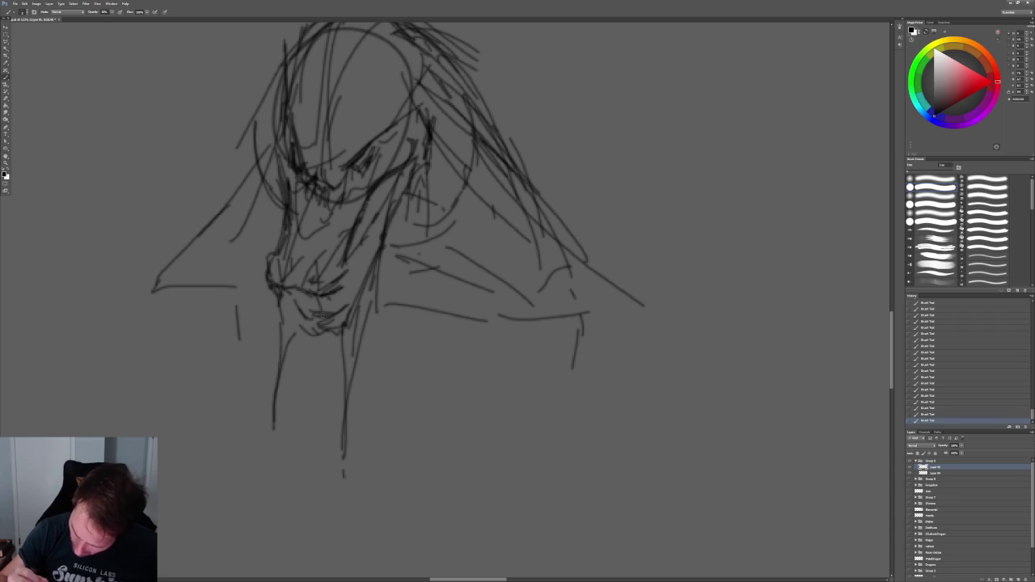
mouse_move(327, 299)
left_mouse_down()
mouse_move(322, 345)
mouse_move(325, 335)
left_mouse_up()
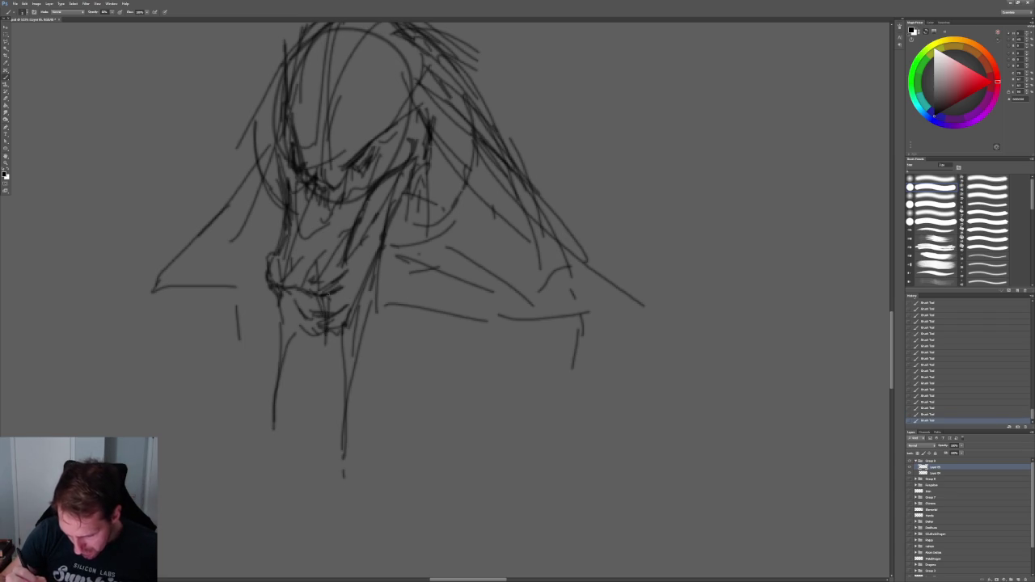
mouse_move(289, 288)
left_mouse_down()
mouse_move(285, 333)
mouse_move(294, 331)
left_mouse_up()
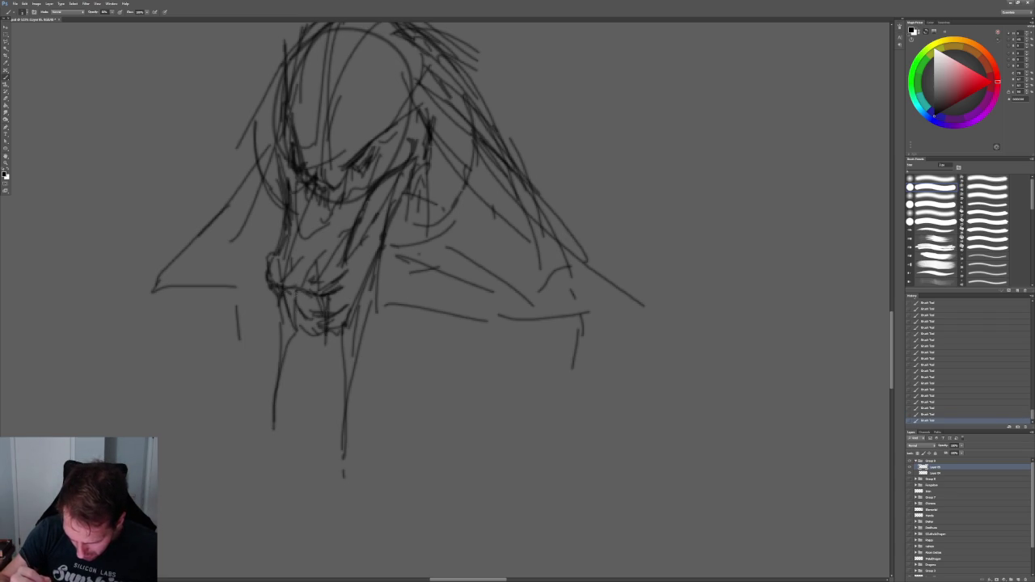
left_click_drag(296, 291, 291, 328)
mouse_move(288, 299)
left_mouse_down()
mouse_move(283, 317)
mouse_move(296, 300)
mouse_move(312, 399)
left_mouse_up()
key("ctrl+z")
left_click_drag(369, 232, 340, 296)
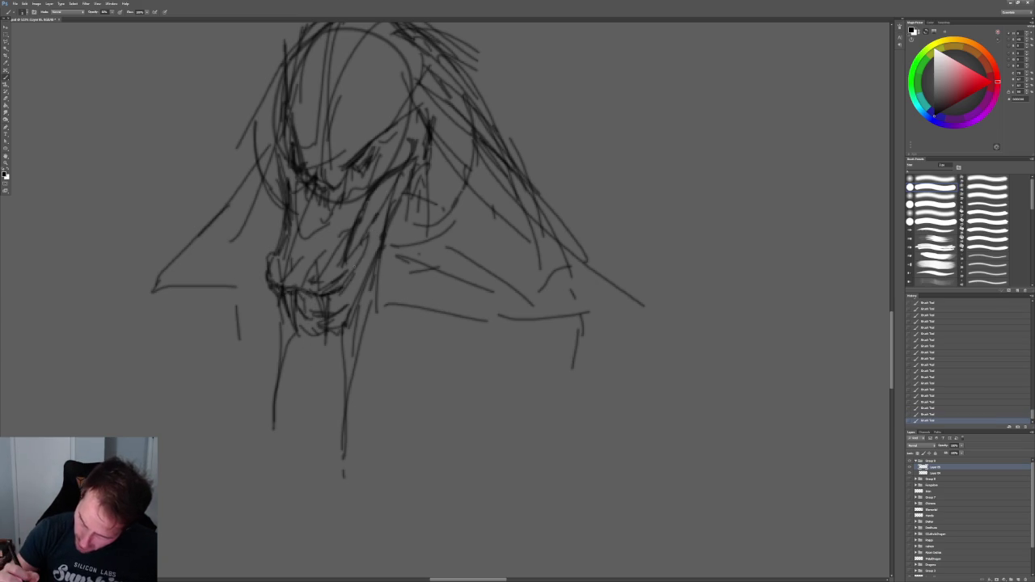
Erase stray face marks with a smaller eraser and add one dark stroke to the face
key("e")
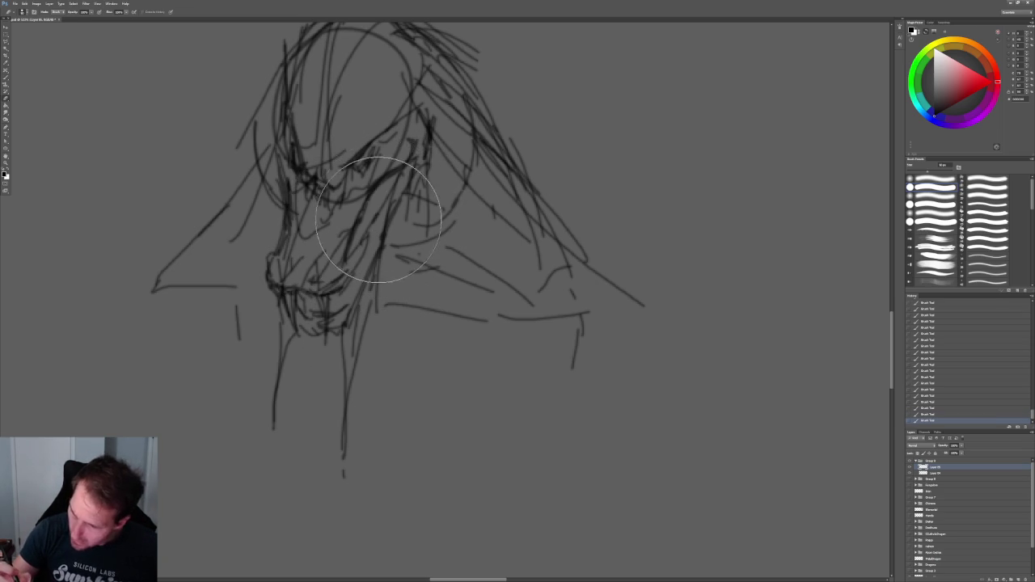
key("bracketleft")
key("bracketleft")
key("bracketleft")
key("bracketleft")
key("bracketleft")
key("bracketleft")
left_click_drag(356, 218, 356, 237)
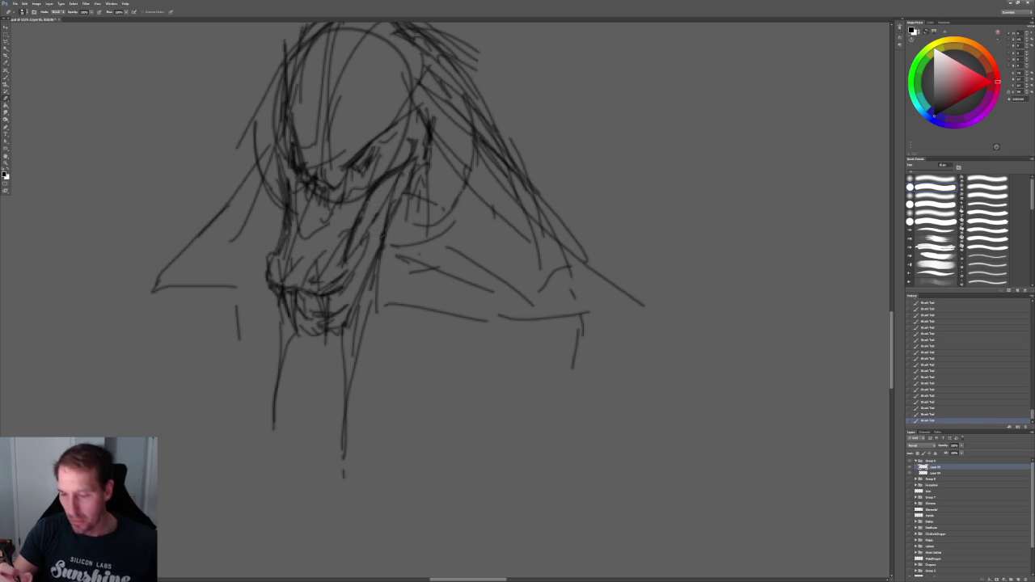
key("b")
left_click_drag(393, 188, 377, 217)
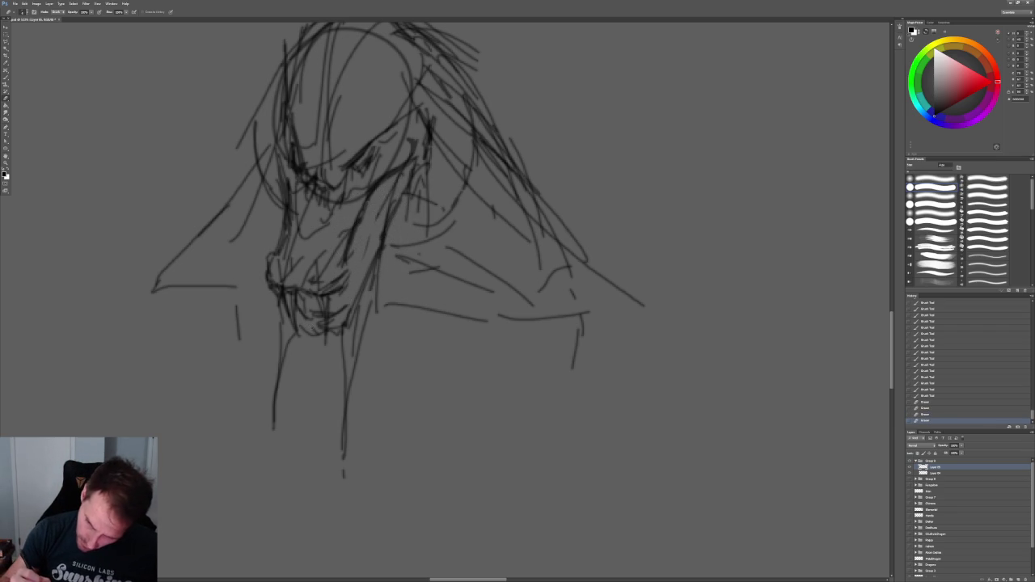
mouse_move(324, 302)
left_mouse_down()
mouse_move(325, 319)
mouse_move(293, 330)
left_mouse_up()
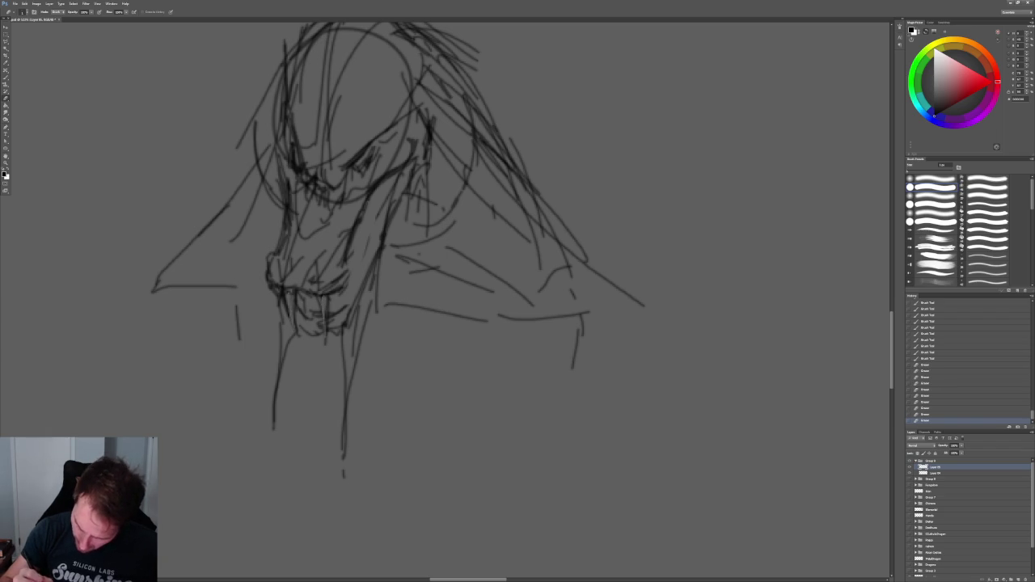
scroll(419, 255, "down", 5, "alt")
scroll(419, 255, "up", 4, "alt")
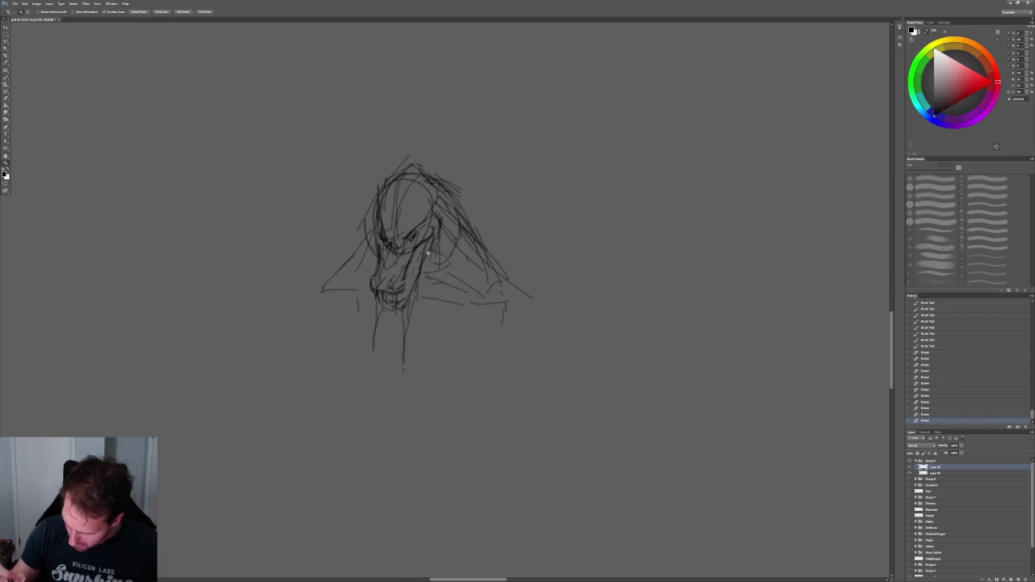
left_click_drag(535, 251, 375, 263)
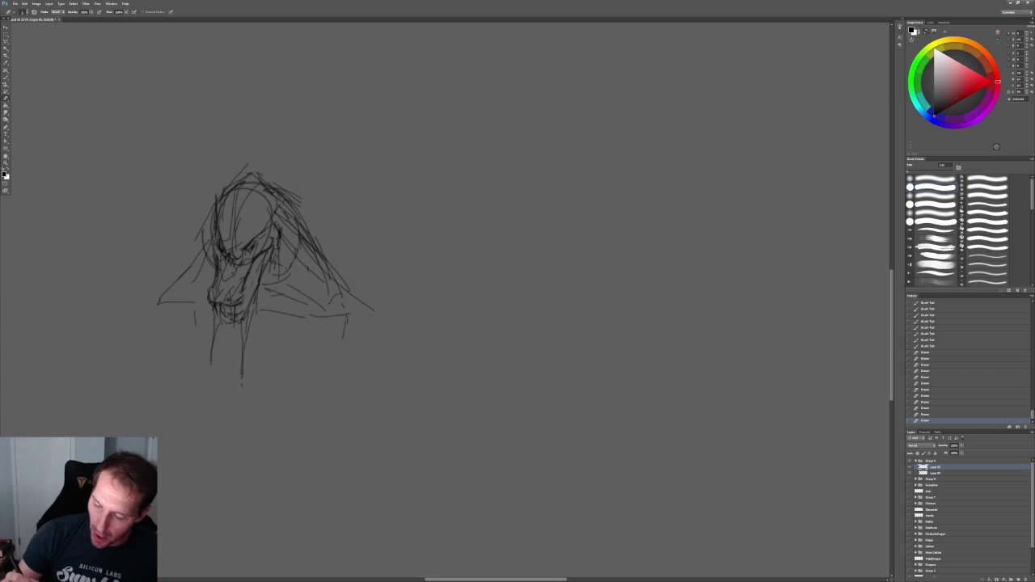
key("ctrl+z")
key("ctrl+z")
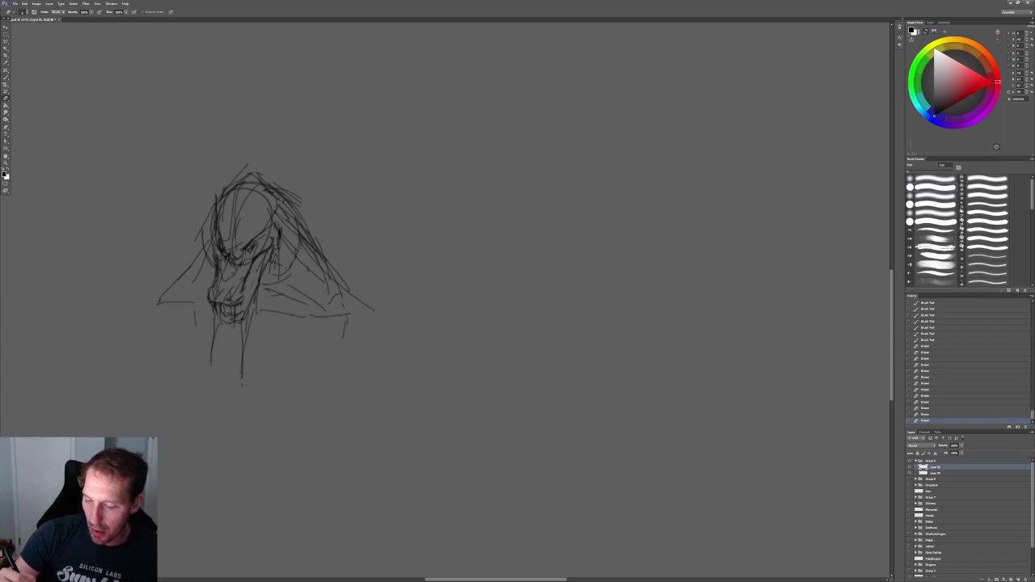
Lighten strokes near the shoulder, then sketch new lines down-right and along the left shoulder
left_click_drag(287, 195, 308, 236)
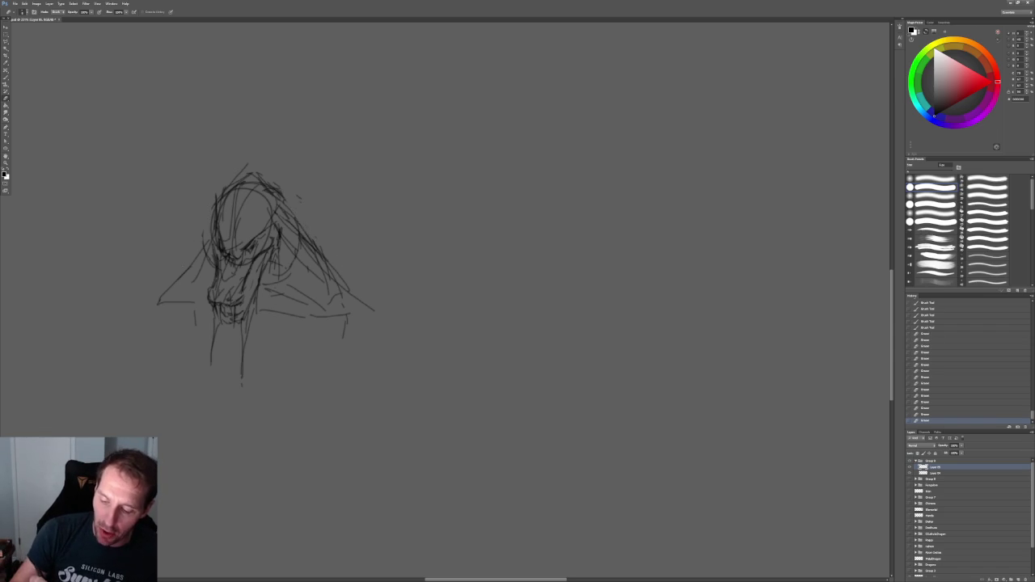
left_click_drag(299, 222, 333, 269)
key("b")
mouse_move(284, 220)
left_mouse_down()
mouse_move(351, 304)
mouse_move(356, 280)
left_mouse_up()
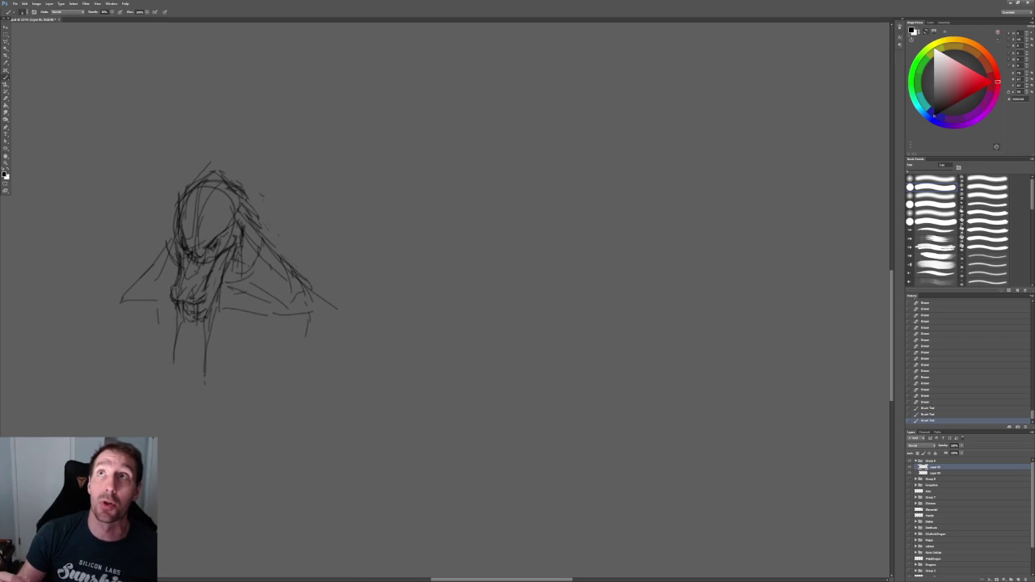
mouse_move(249, 210)
left_mouse_down()
mouse_move(268, 236)
mouse_move(249, 173)
left_mouse_up()
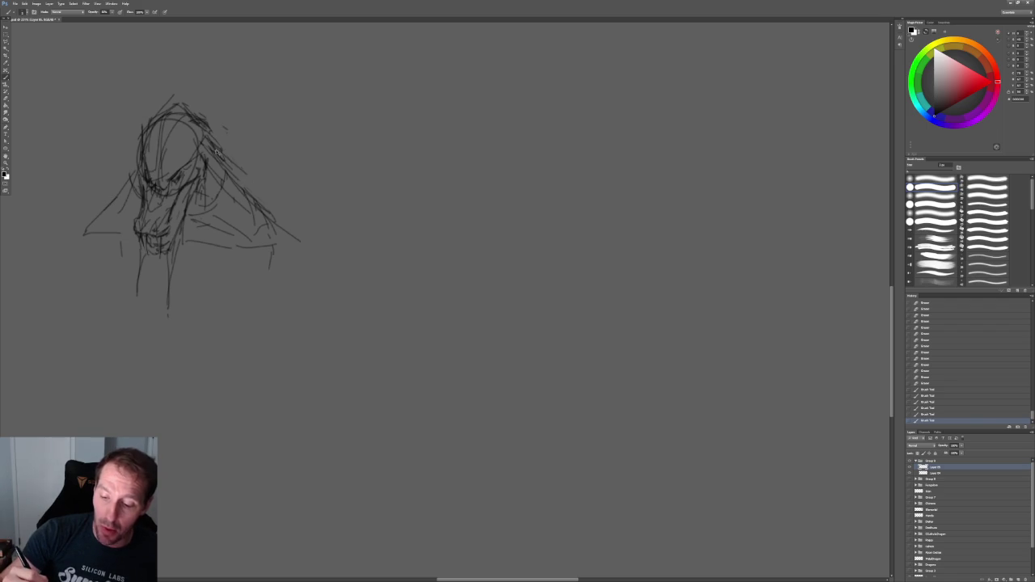
left_click_drag(141, 149, 129, 167)
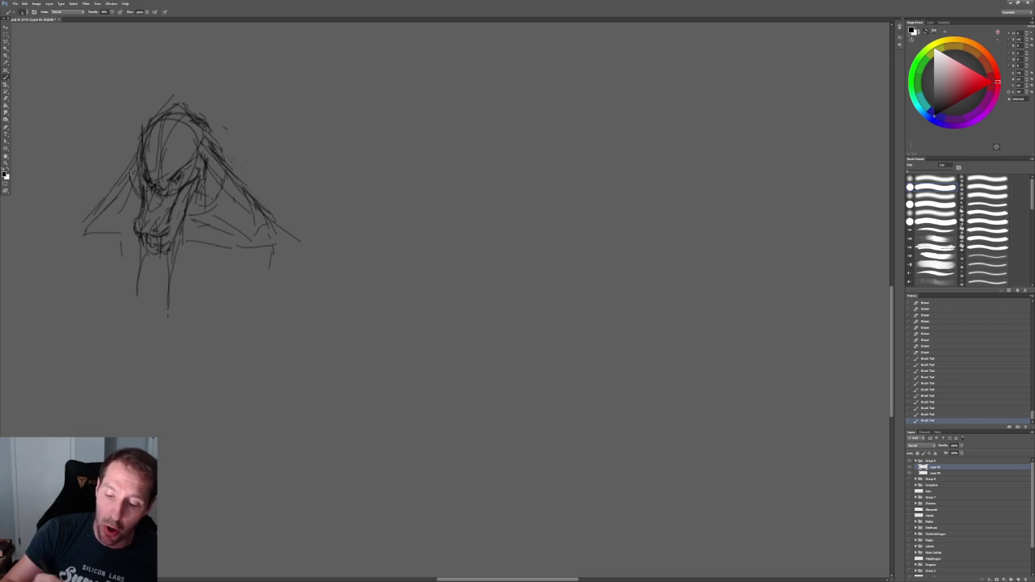
left_click_drag(137, 161, 80, 230)
left_click_drag(457, 289, 321, 316)
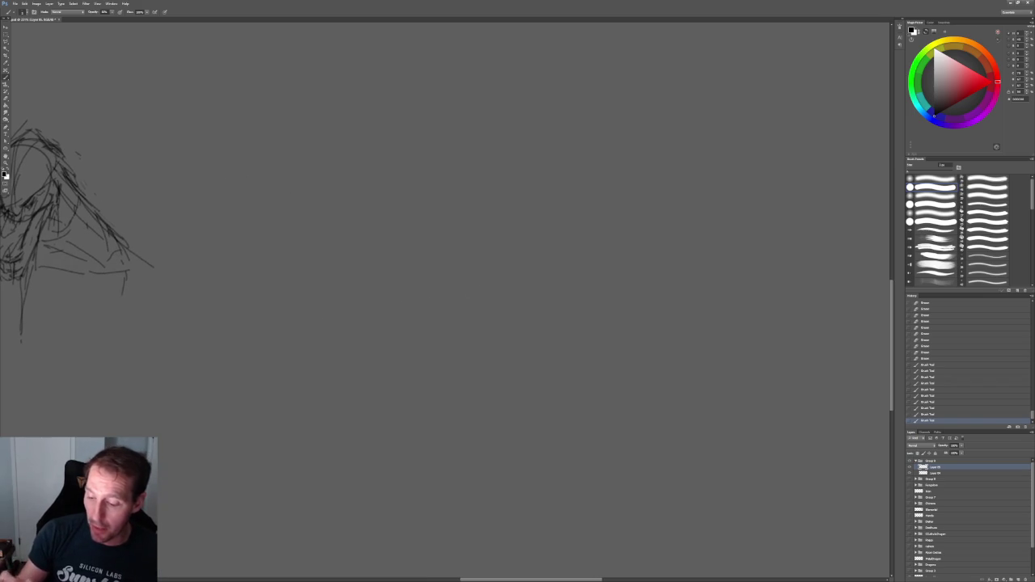
Draw stacked box outlines, a small face box beside them, and a curved arrow pointing at it
left_click_drag(355, 244, 339, 274)
left_click_drag(268, 243, 370, 285)
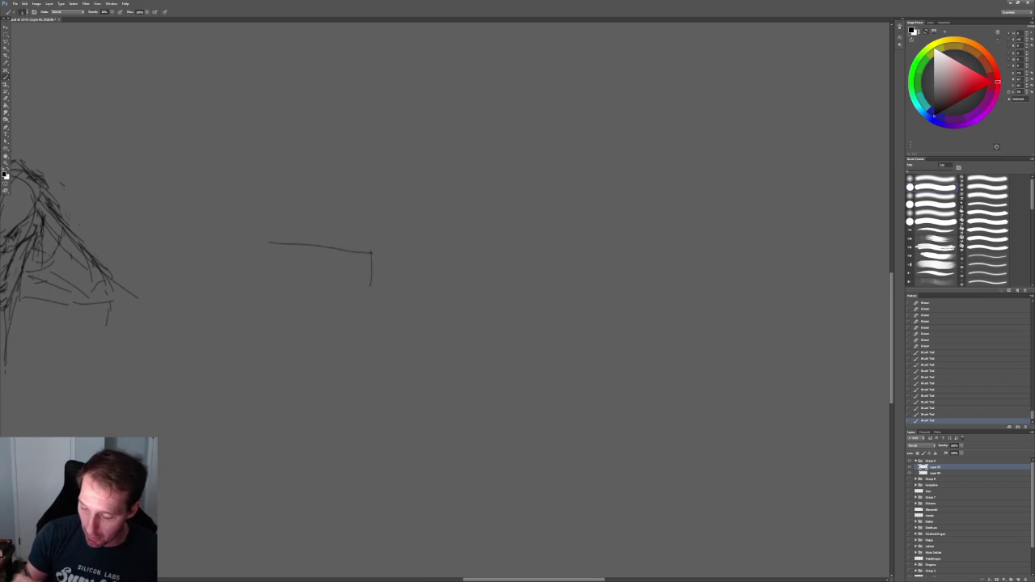
mouse_move(282, 219)
left_mouse_down()
mouse_move(276, 268)
mouse_move(333, 237)
mouse_move(279, 219)
left_mouse_up()
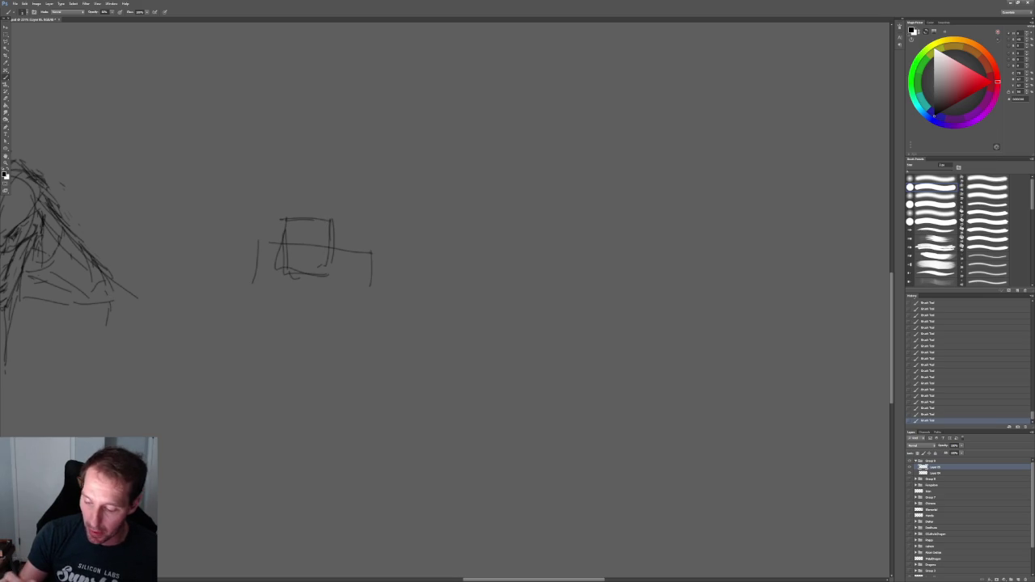
left_click_drag(347, 272, 341, 322)
mouse_move(270, 269)
left_mouse_down()
mouse_move(270, 326)
mouse_move(312, 335)
left_mouse_up()
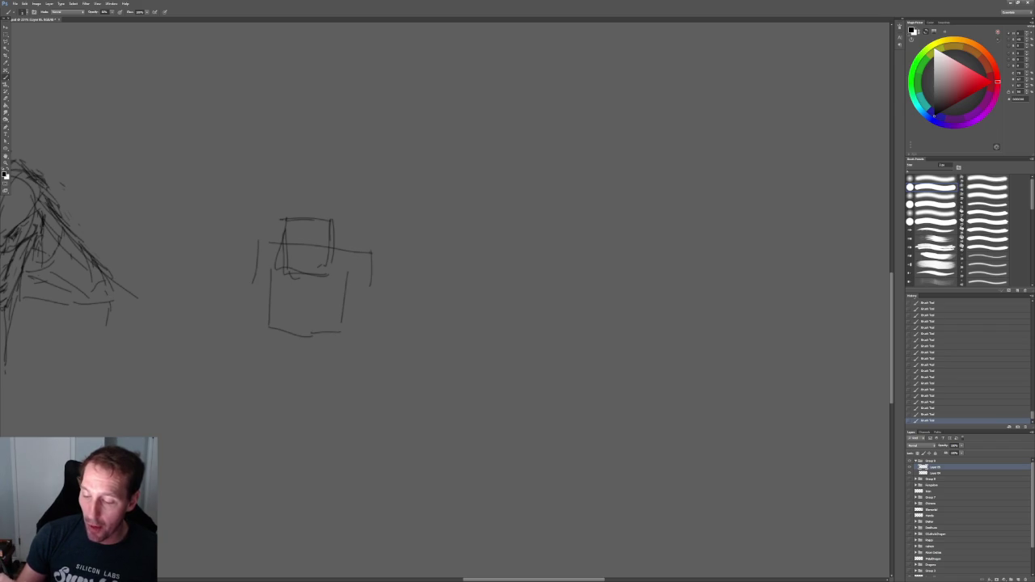
left_click_drag(353, 215, 353, 267)
mouse_move(351, 264)
left_mouse_down()
mouse_move(372, 265)
mouse_move(354, 213)
left_mouse_up()
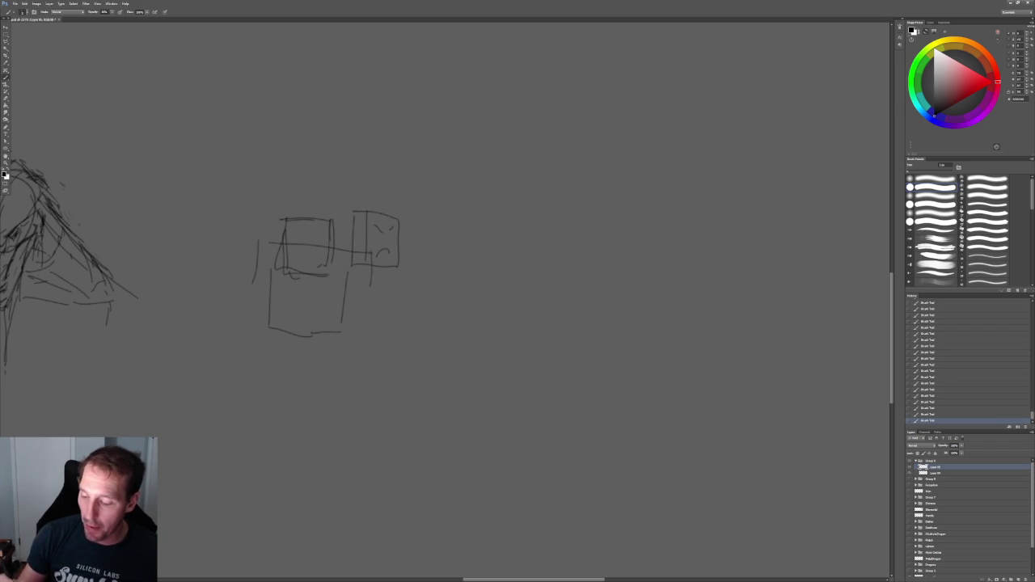
left_click_drag(453, 240, 406, 240)
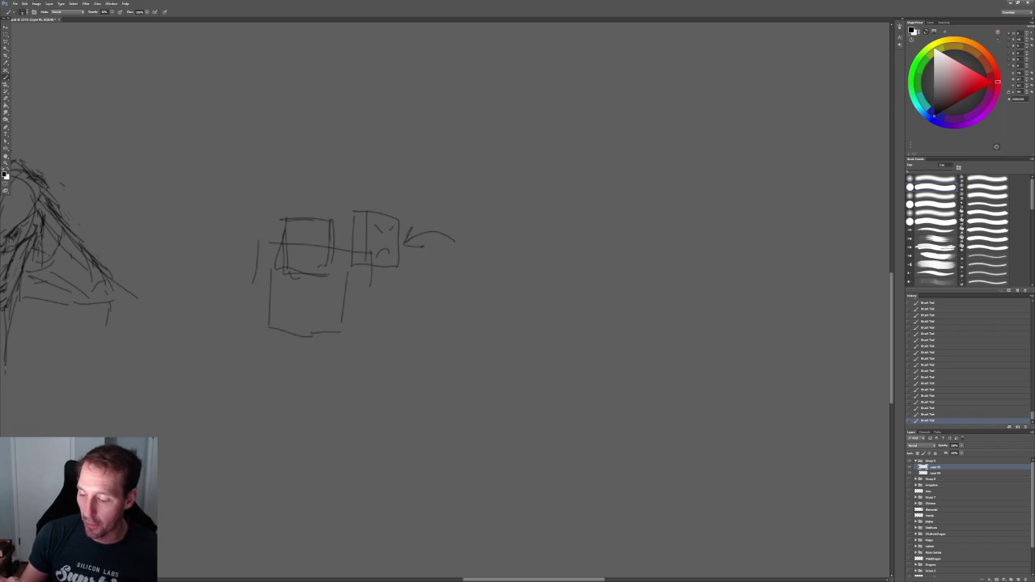
left_click(6, 41)
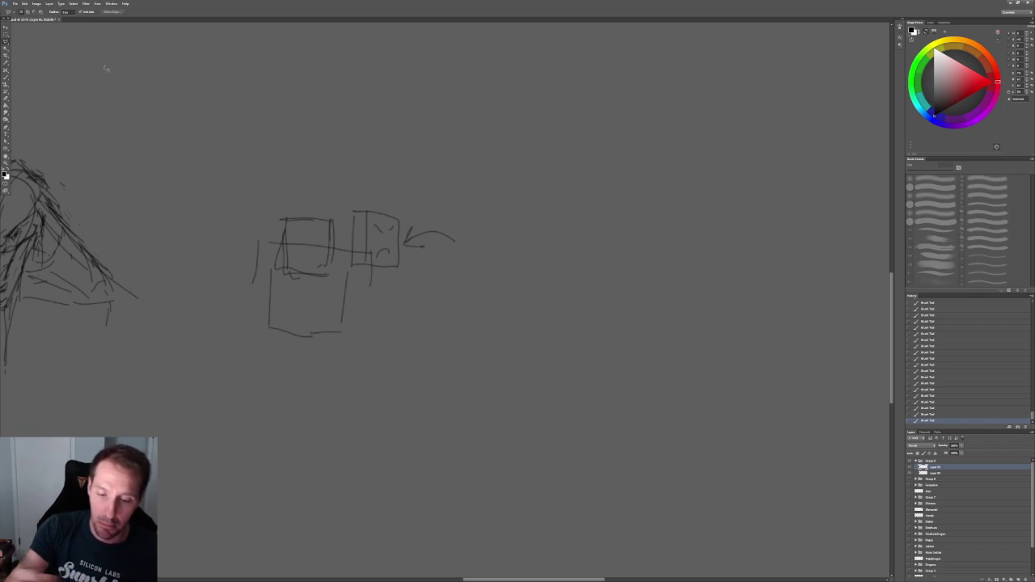
left_click(40, 41)
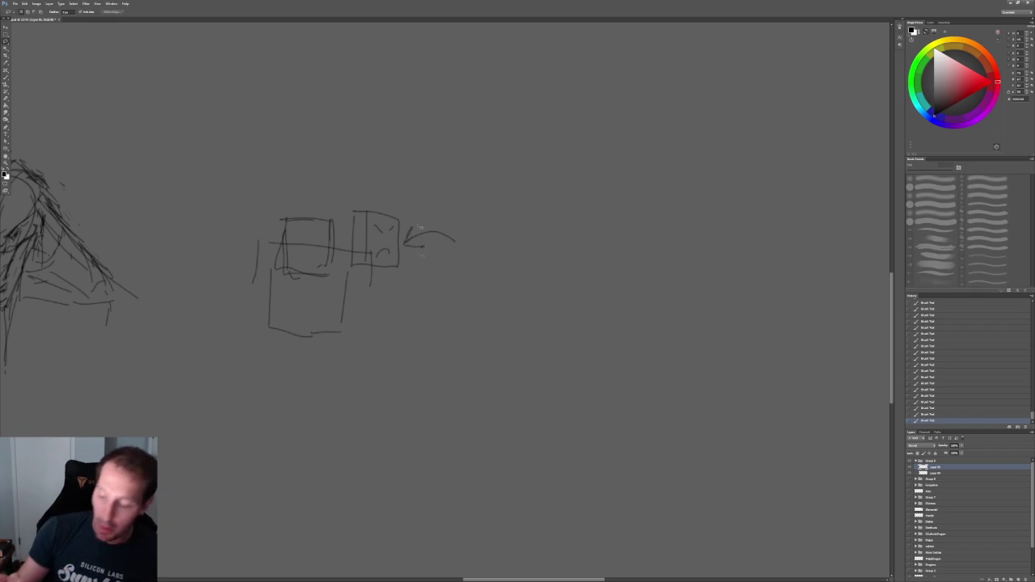
Lasso the stray arrow stroke and delete it
left_click(356, 210)
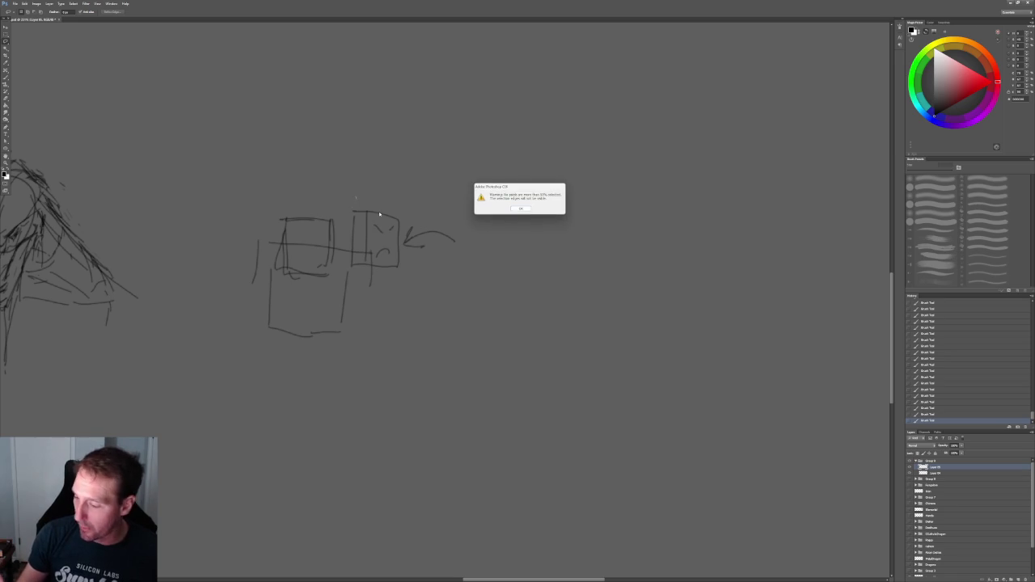
key("Return")
left_click_drag(437, 233, 420, 264)
key("Delete")
Lasso the face box and arrow, move them right, and deselect
left_click_drag(419, 193, 356, 204)
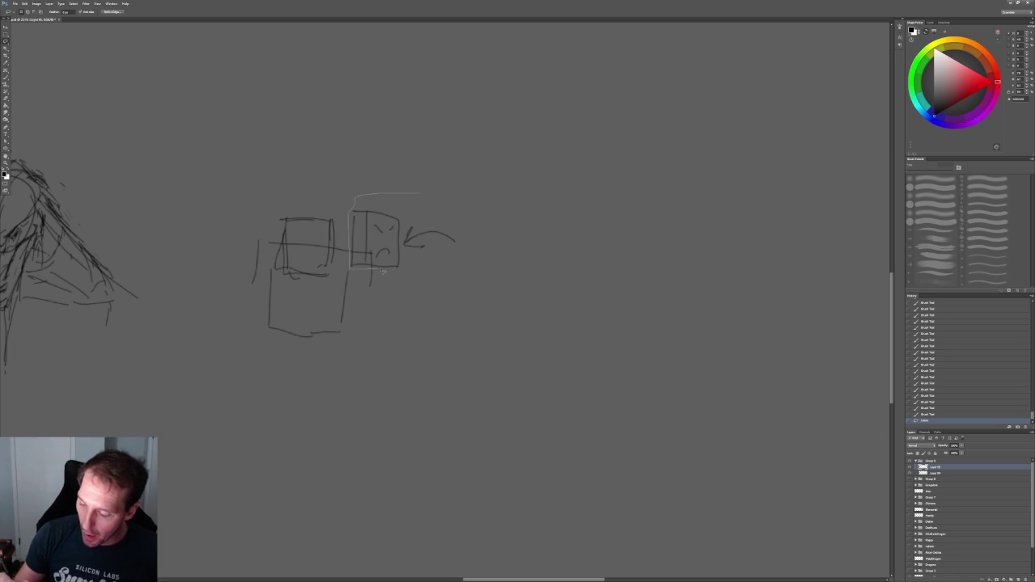
left_click_drag(376, 270, 429, 189)
key("v")
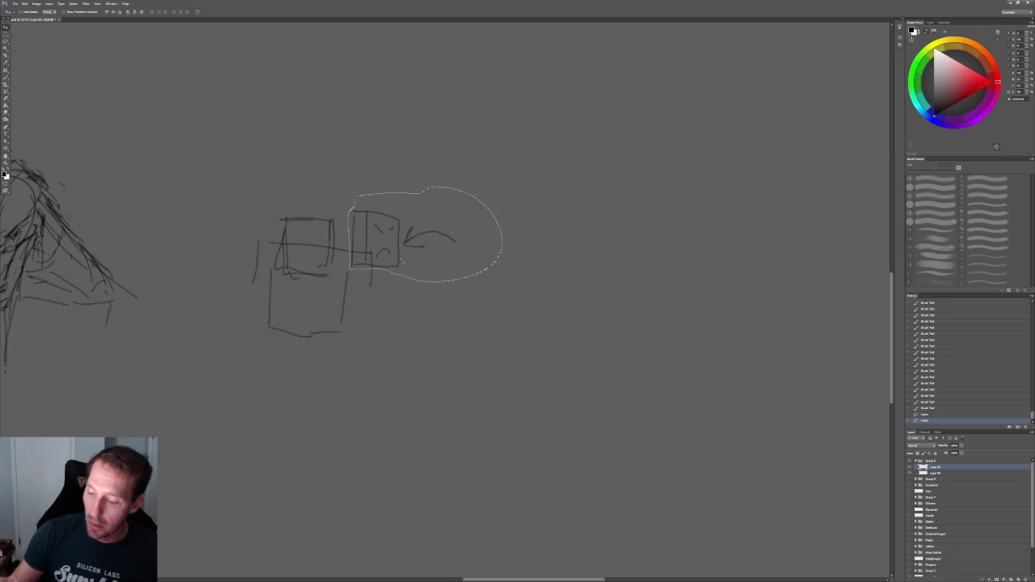
left_click_drag(391, 249, 455, 243)
key("ctrl+d")
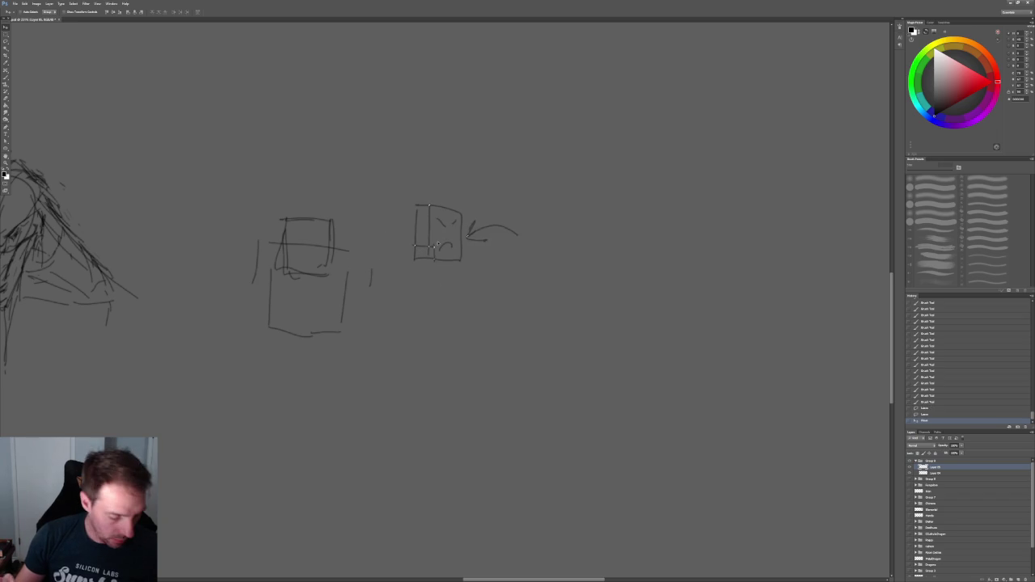
Try brush strokes: a vertical line, small arrow, x marks and a curved shape
key("b")
left_click_drag(373, 256, 372, 287)
left_click_drag(401, 244, 413, 243)
left_click_drag(448, 191, 457, 201)
left_click_drag(457, 190, 447, 202)
left_click_drag(361, 228, 392, 275)
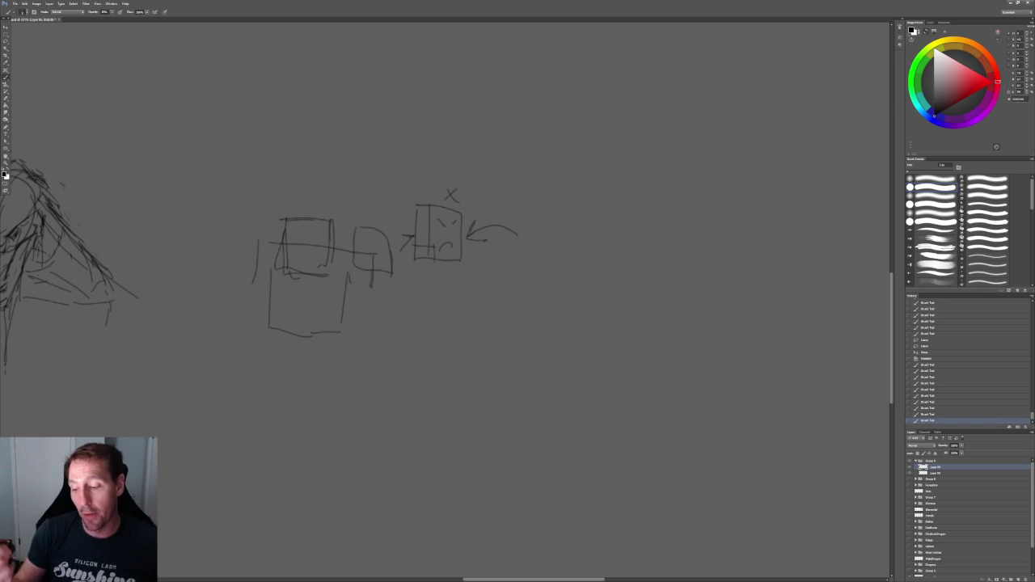
Undo the trial strokes and a rounded loop, then draw an x above the face box's corner
key("ctrl+alt+z")
key("ctrl+alt+z")
key("ctrl+alt+z")
key("ctrl+alt+z")
key("ctrl+alt+z")
key("ctrl+alt+z")
key("ctrl+alt+z")
key("ctrl+alt+z")
key("ctrl+alt+z")
key("ctrl+alt+z")
key("ctrl+alt+z")
key("ctrl+alt+z")
key("ctrl+d")
left_click_drag(363, 188, 340, 189)
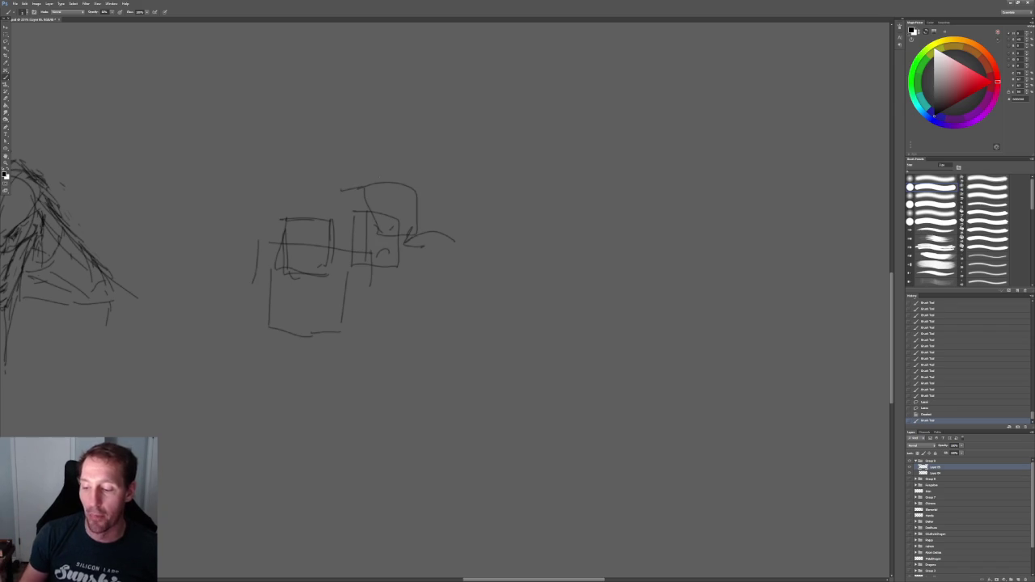
key("ctrl+z")
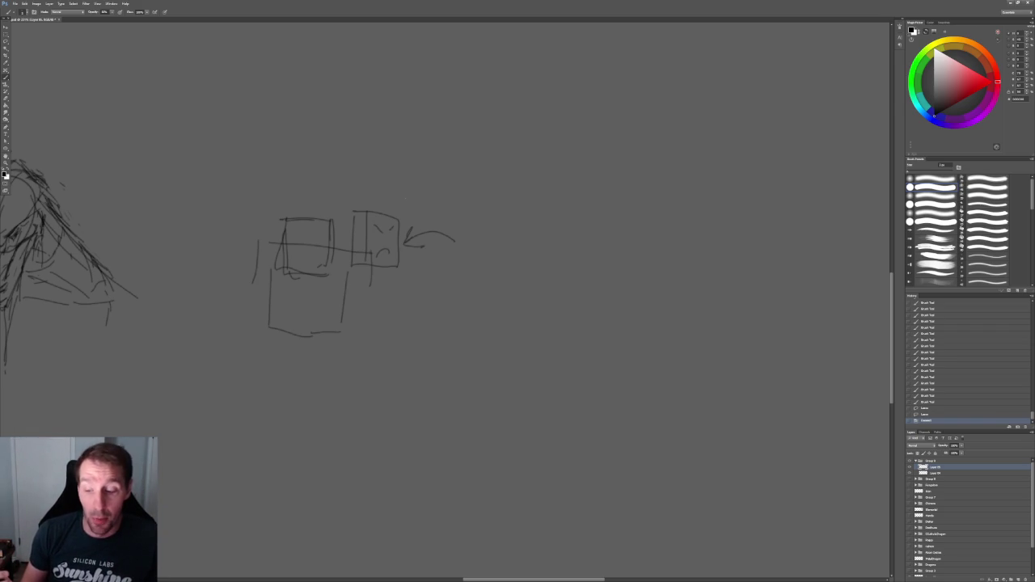
left_click_drag(400, 208, 408, 216)
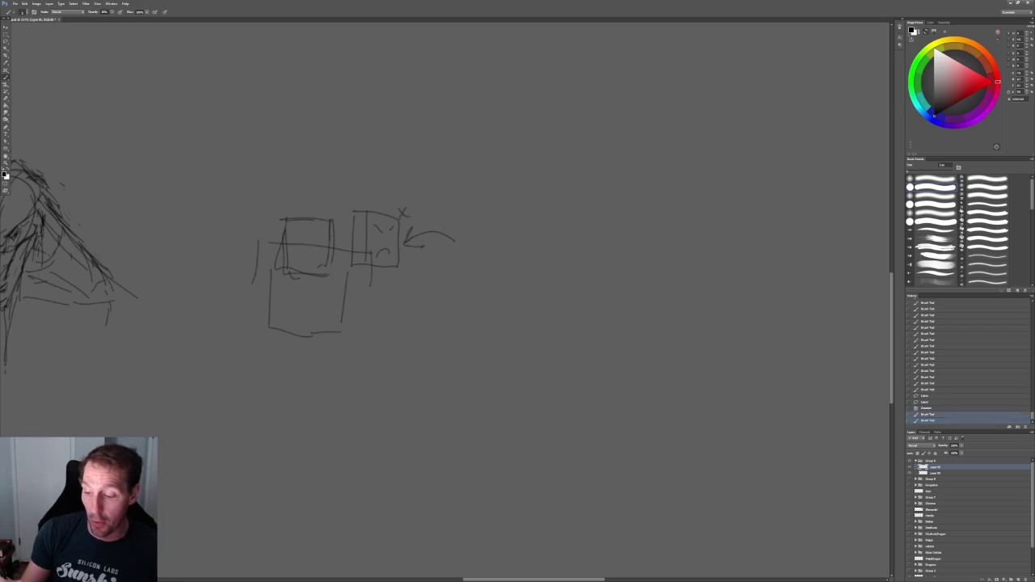
Try a rounded shape and leg strokes around the lower box, undoing the rejects
mouse_move(247, 228)
left_mouse_down()
mouse_move(238, 260)
mouse_move(271, 221)
mouse_move(243, 230)
left_mouse_up()
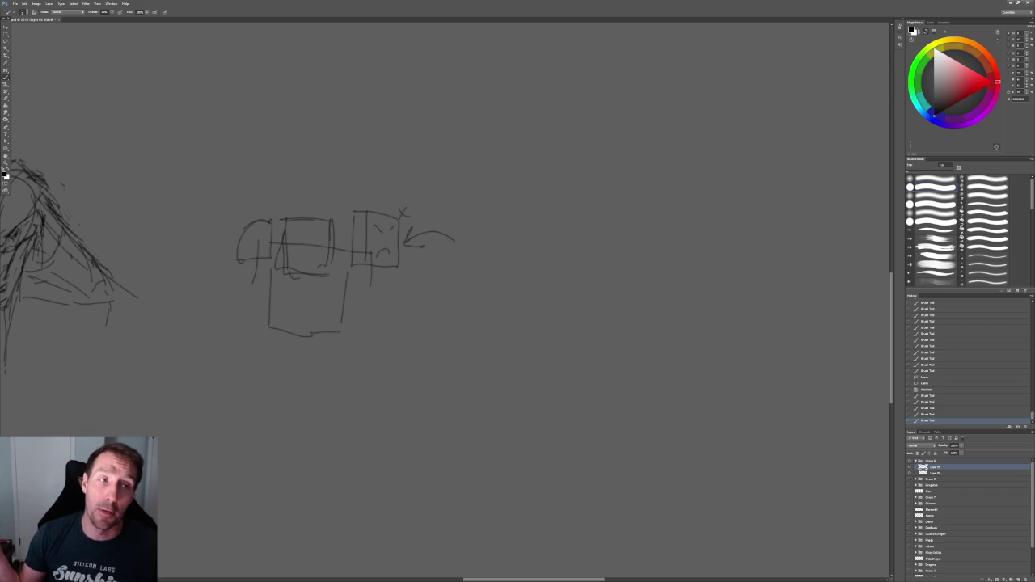
key("ctrl+alt+z")
key("ctrl+alt+z")
key("ctrl+alt+z")
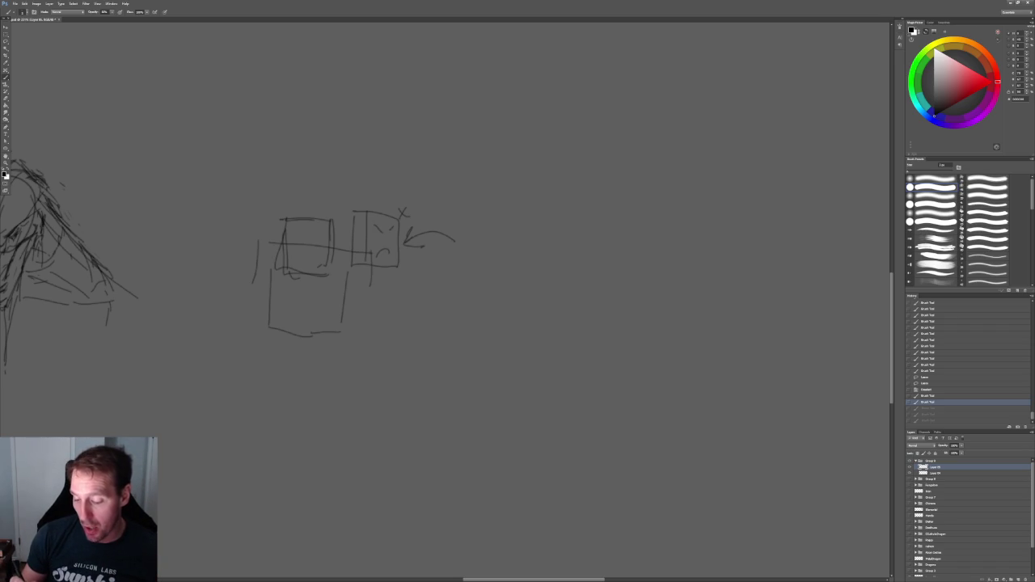
mouse_move(269, 334)
left_mouse_down()
mouse_move(292, 348)
mouse_move(338, 343)
mouse_move(293, 362)
mouse_move(364, 371)
mouse_move(316, 401)
left_mouse_up()
mouse_move(328, 355)
left_mouse_down()
mouse_move(362, 361)
mouse_move(332, 430)
left_mouse_up()
left_click_drag(316, 396, 332, 429)
left_click_drag(343, 350, 356, 334)
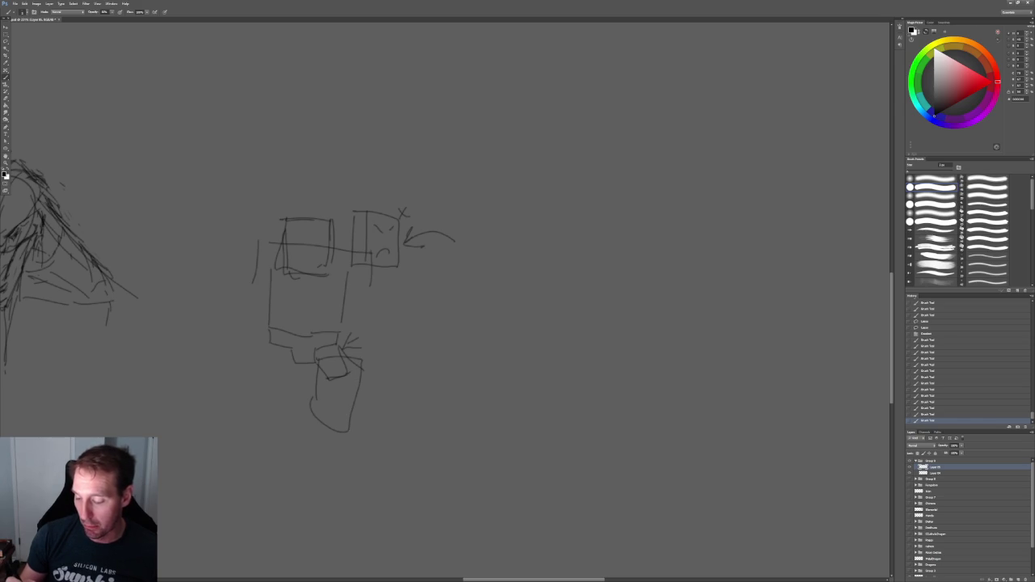
key("ctrl+alt+z")
Add a box below, an arch inside the bottom box, and a vertical stroke beside the stack
key("ctrl+alt+z")
key("ctrl+alt+z")
mouse_move(323, 382)
left_mouse_down()
mouse_move(315, 440)
mouse_move(357, 440)
left_mouse_up()
left_click_drag(362, 393, 361, 442)
left_click_drag(364, 354, 358, 420)
key("ctrl+alt+z")
mouse_move(323, 369)
left_mouse_down()
mouse_move(359, 365)
mouse_move(335, 365)
left_mouse_up()
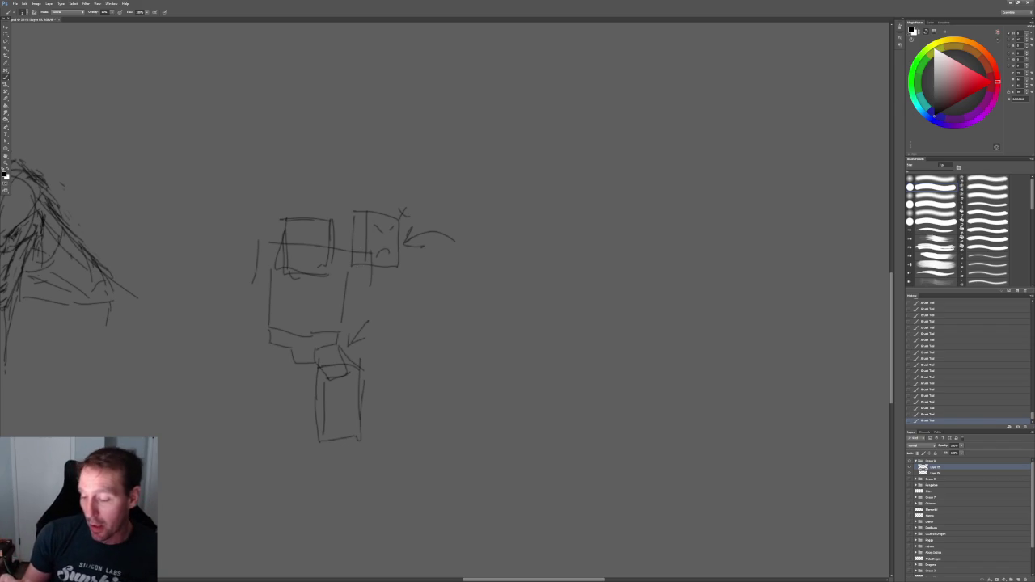
left_click_drag(329, 438, 394, 453)
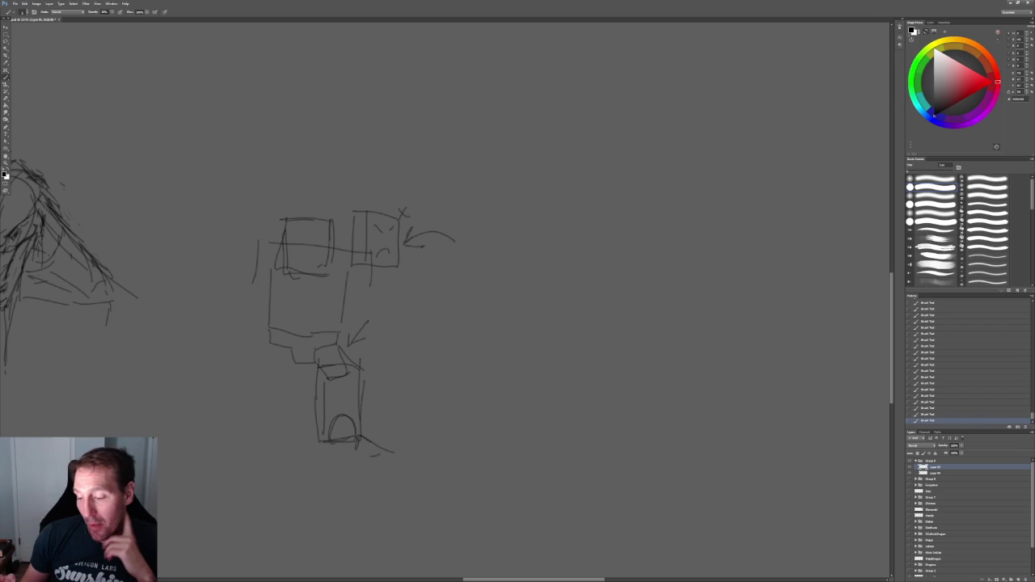
mouse_move(370, 270)
left_mouse_down()
mouse_move(368, 306)
mouse_move(368, 277)
mouse_move(347, 343)
mouse_move(381, 370)
left_mouse_up()
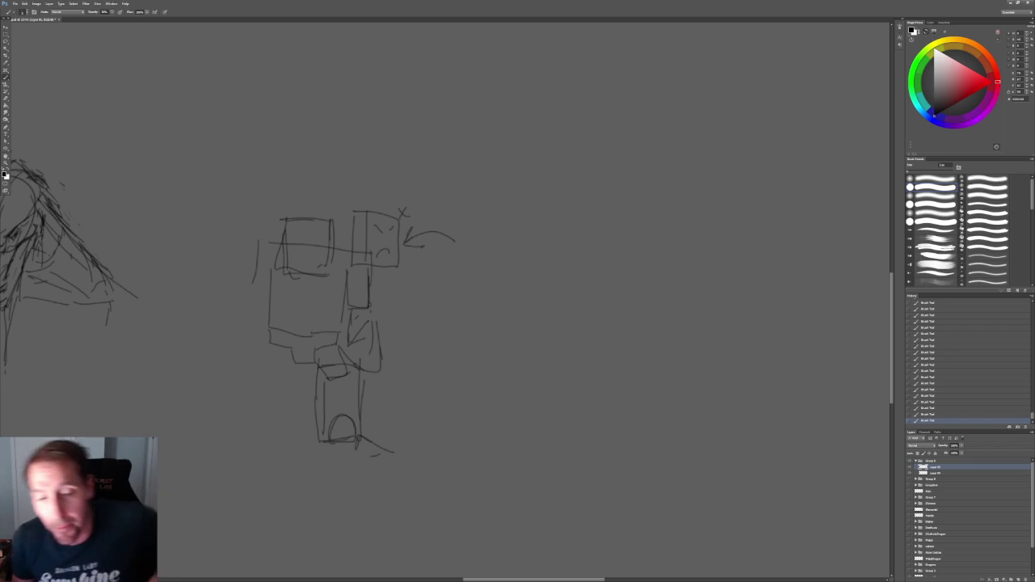
Lasso and delete the box diagram, then pan the head sketch to the centre
key("w")
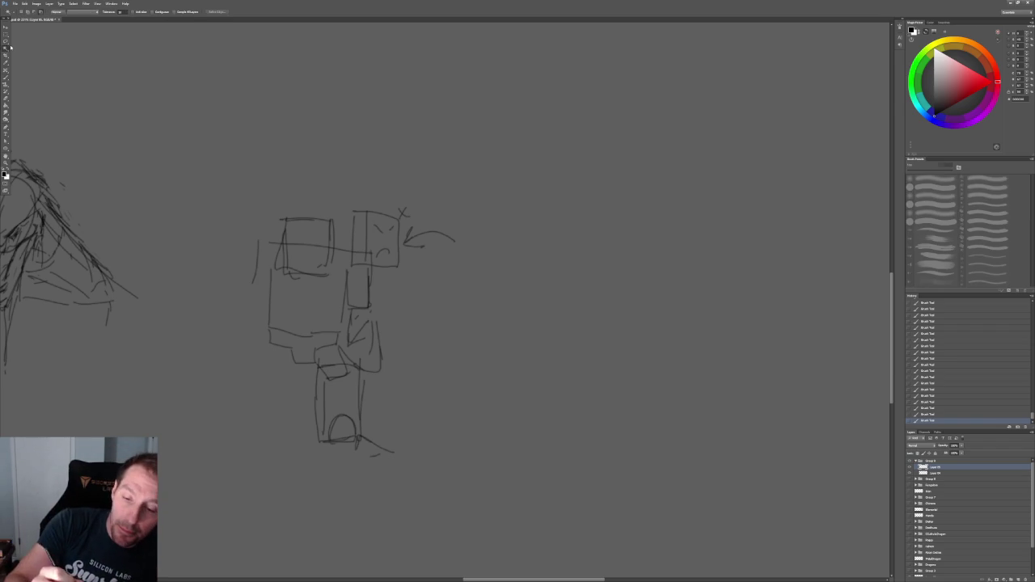
key("l")
mouse_move(360, 491)
left_mouse_down()
mouse_move(196, 281)
mouse_move(235, 435)
left_mouse_up()
key("Delete")
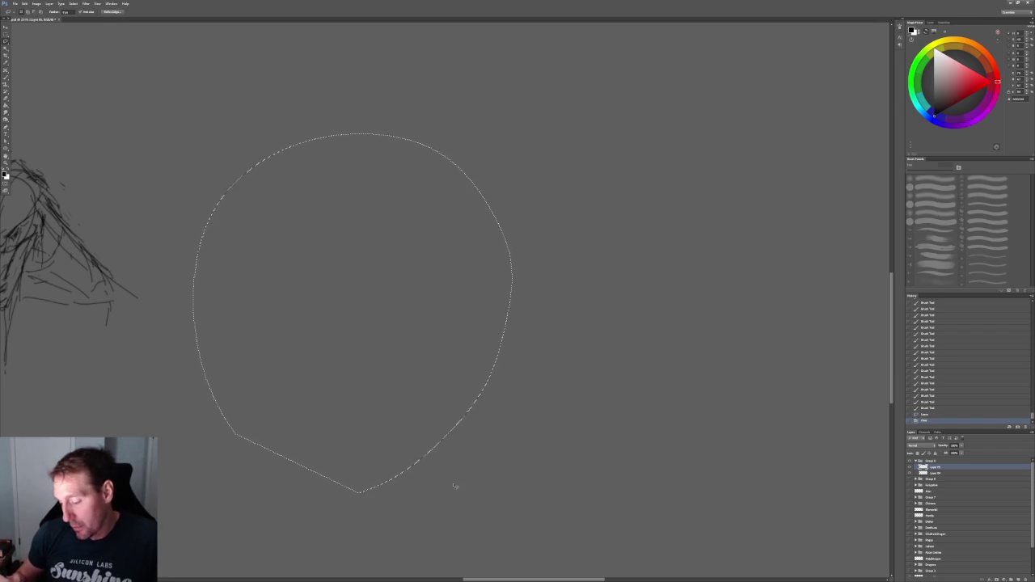
key("ctrl+d")
mouse_move(138, 289)
left_mouse_down()
mouse_move(272, 353)
mouse_move(358, 340)
left_mouse_up()
Sketch fuller right and left shoulders with lines down the figure's sides
key("b")
mouse_move(243, 225)
left_mouse_down()
mouse_move(307, 309)
mouse_move(347, 314)
left_mouse_up()
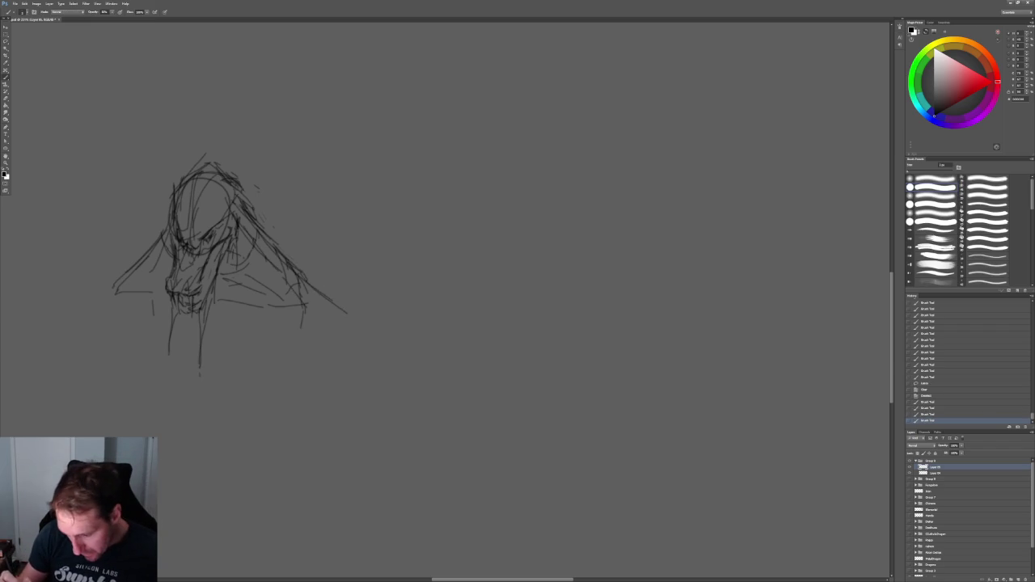
key("ctrl+z")
mouse_move(304, 267)
left_mouse_down()
mouse_move(359, 299)
mouse_move(372, 333)
left_mouse_up()
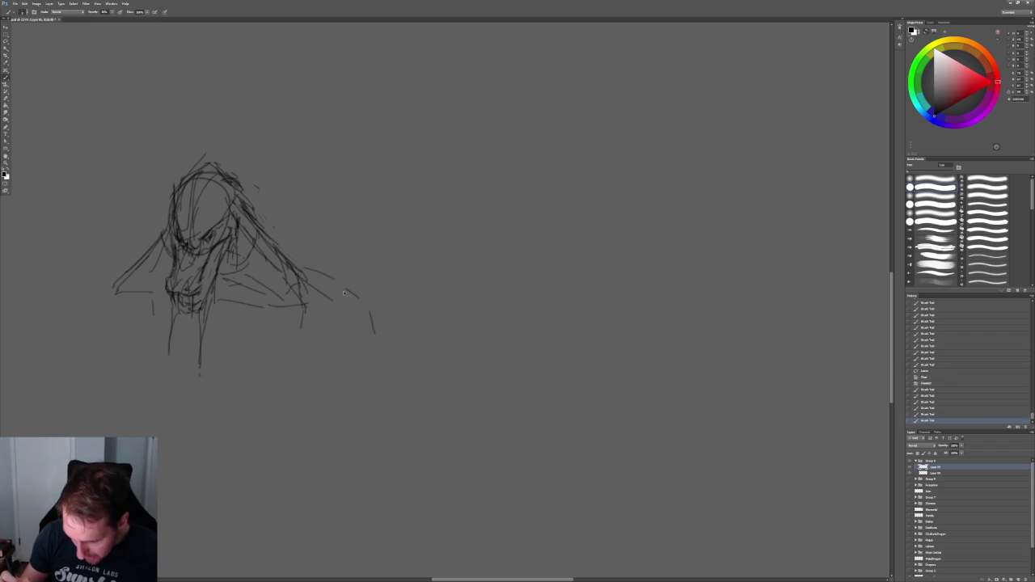
key("ctrl+alt+z")
key("ctrl+alt+z")
left_click_drag(308, 288, 283, 318)
left_click_drag(286, 256, 252, 295)
mouse_move(119, 273)
left_mouse_down()
mouse_move(92, 291)
mouse_move(103, 314)
mouse_move(94, 334)
left_mouse_up()
left_click_drag(110, 294, 136, 359)
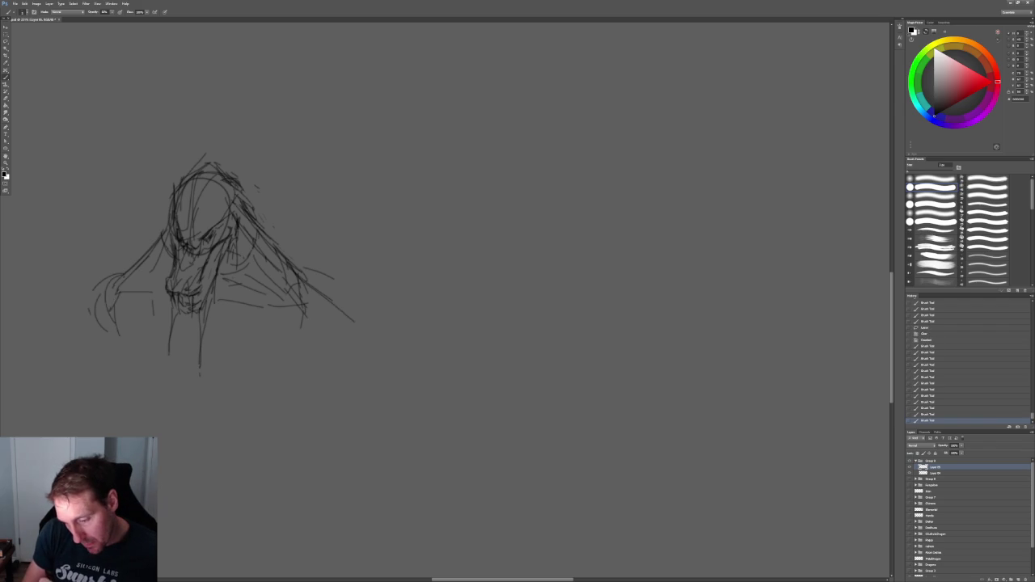
left_click_drag(298, 306, 280, 361)
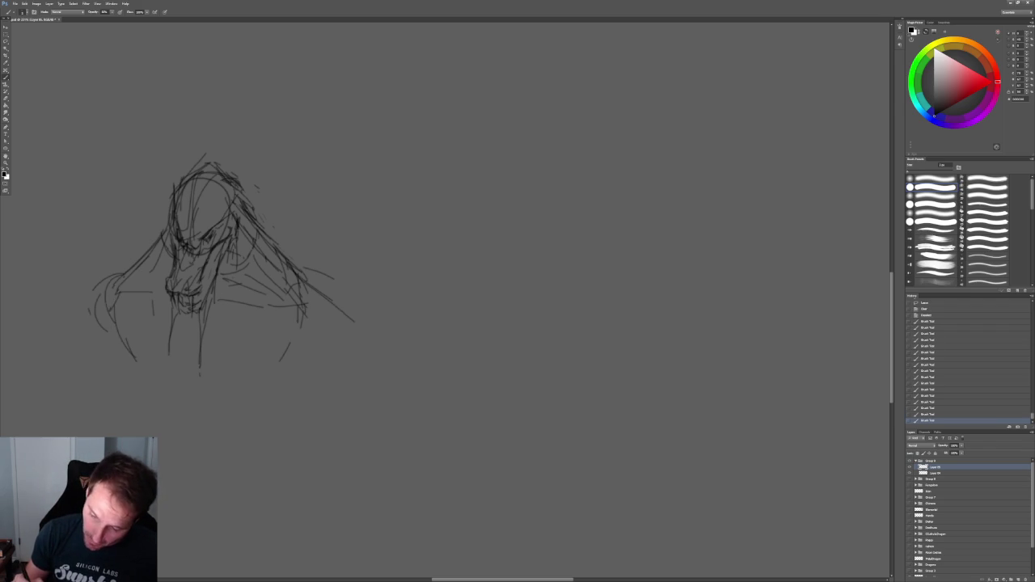
left_click_drag(151, 246, 118, 285)
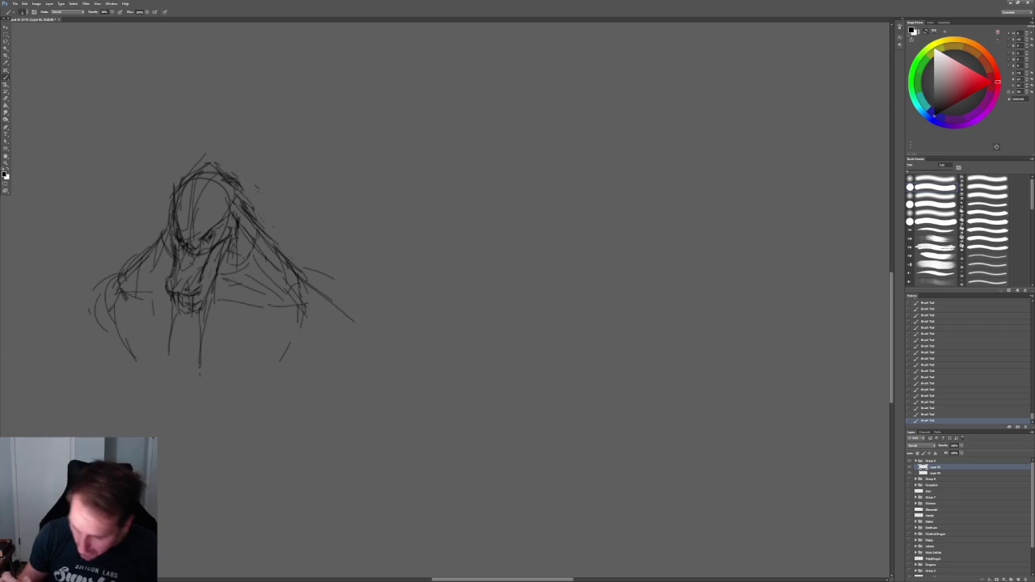
Add more shoulder strokes, faint chest marks and a horizontal line across the chest
mouse_move(310, 291)
left_mouse_down()
mouse_move(324, 326)
mouse_move(340, 304)
mouse_move(328, 337)
left_mouse_up()
left_click_drag(236, 236, 235, 290)
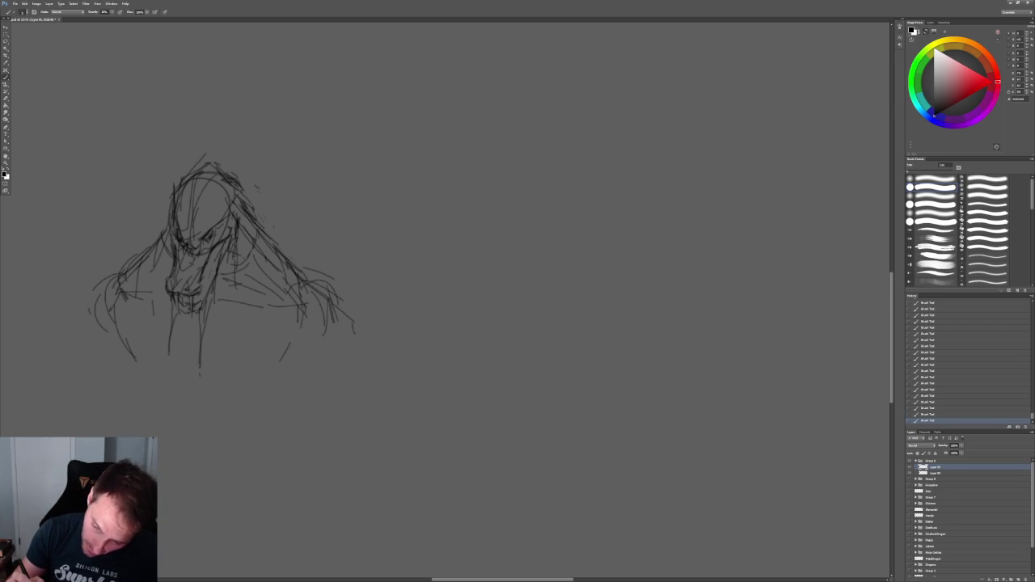
left_click_drag(243, 218, 241, 248)
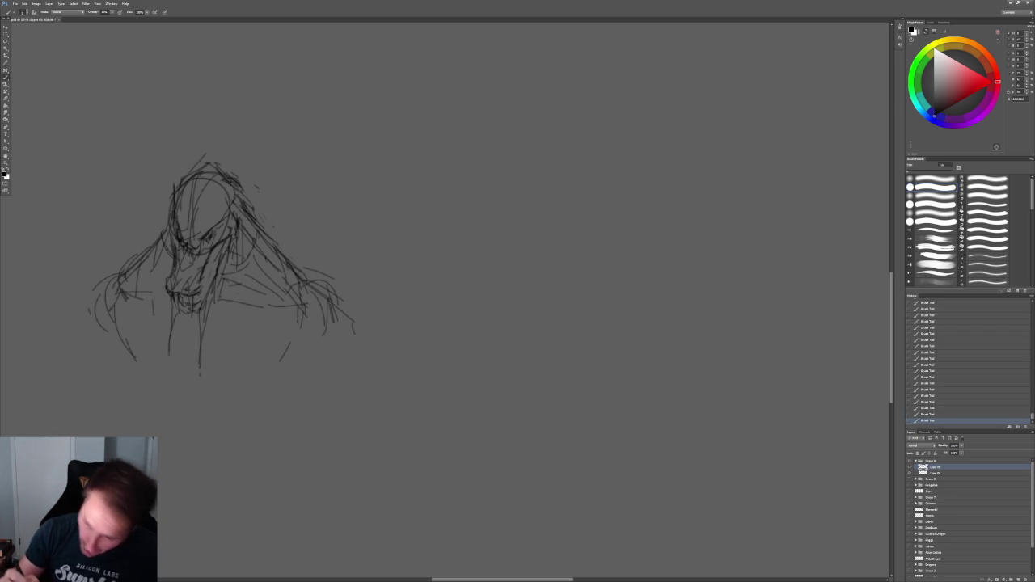
left_click_drag(259, 207, 241, 249)
left_click_drag(239, 199, 311, 283)
mouse_move(171, 215)
left_mouse_down()
mouse_move(146, 260)
mouse_move(169, 282)
left_mouse_up()
left_click_drag(213, 311, 301, 304)
left_click_drag(227, 255, 215, 283)
Darken the face and jaw shading, then zoom in to check the head
left_click_drag(223, 246, 205, 289)
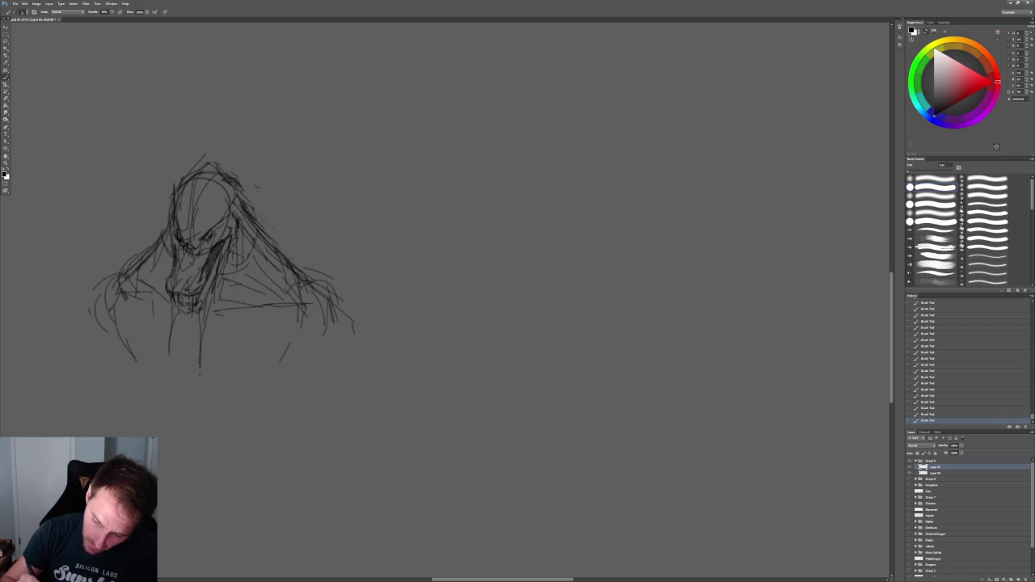
left_click_drag(204, 278, 186, 305)
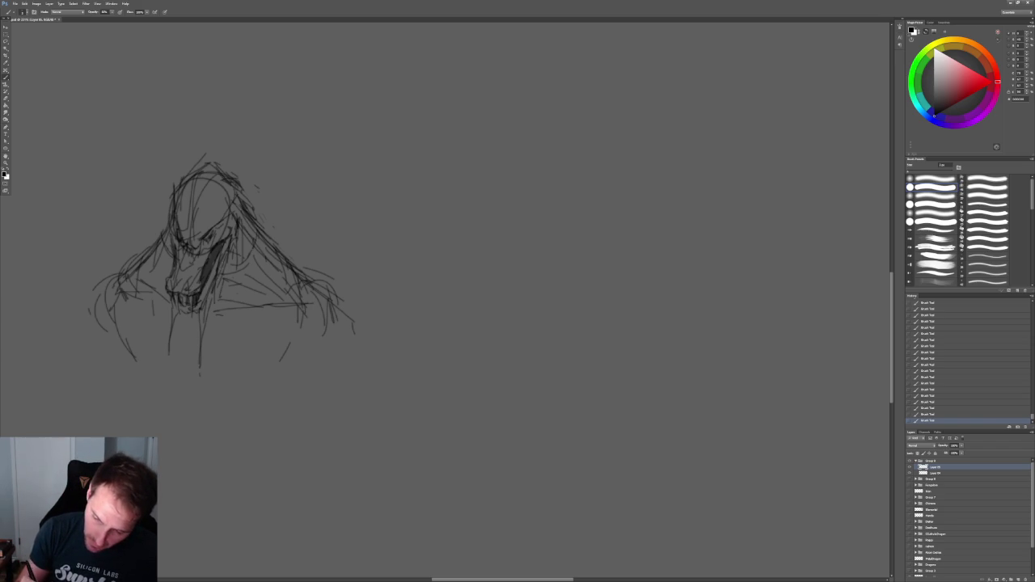
left_click(257, 188, "ctrl")
left_click(257, 188, "alt")
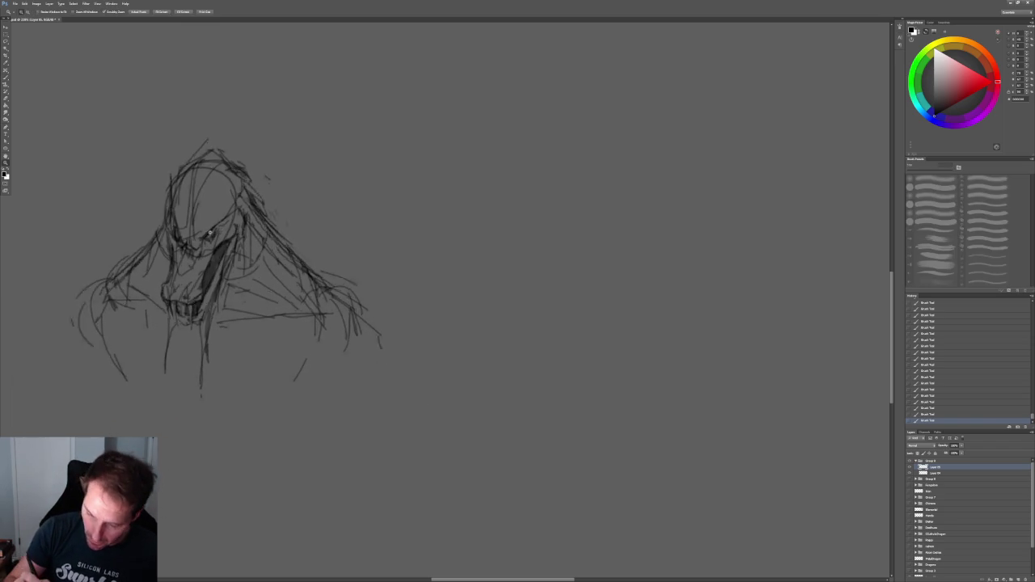
left_click(166, 243, "ctrl")
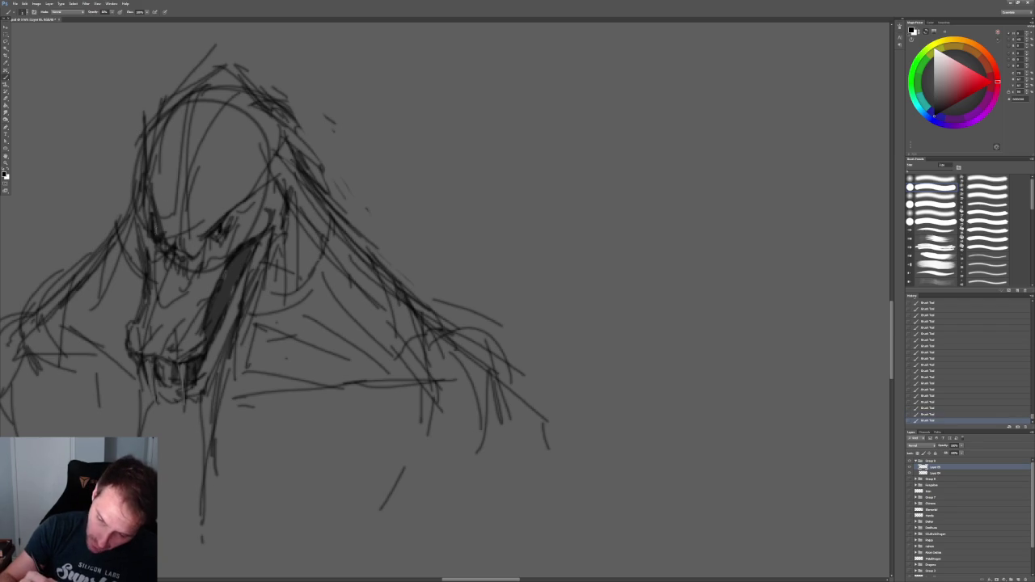
left_click(243, 135, "alt")
left_click(301, 165, "ctrl")
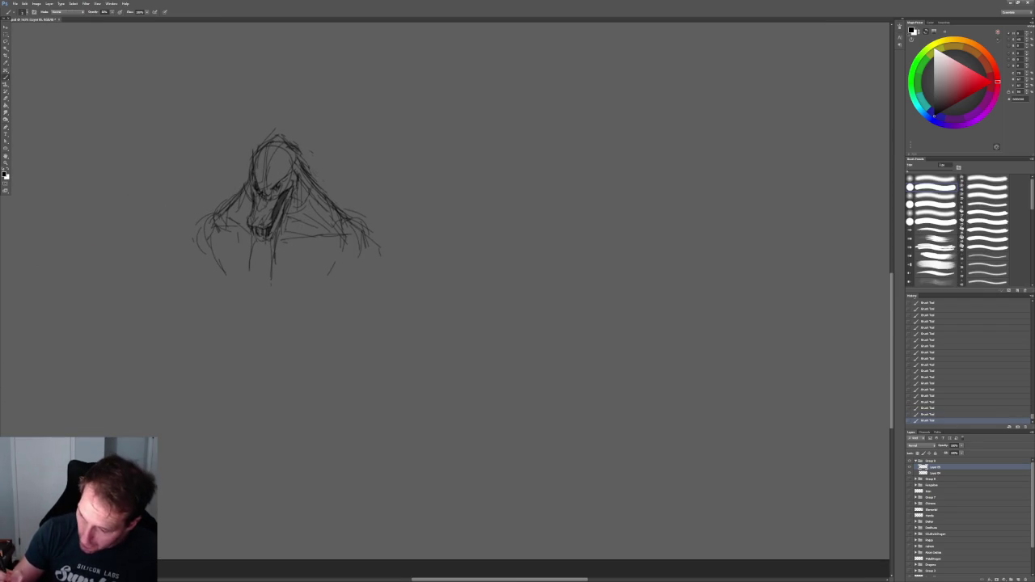
Erase stray marks on the canvas with the Eraser
key("e")
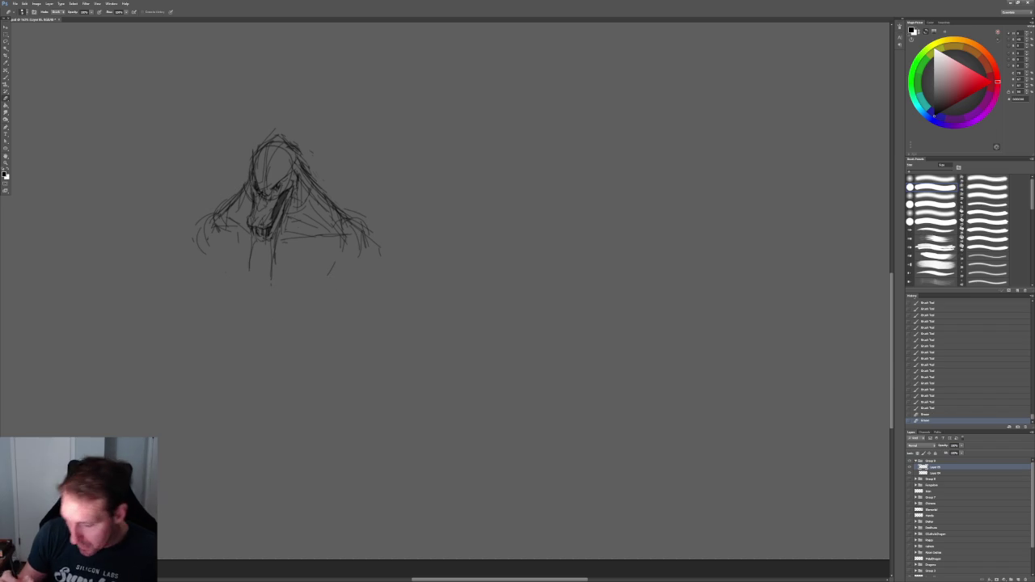
left_click_drag(309, 348, 386, 304)
scroll(372, 304, "up", 3, "alt")
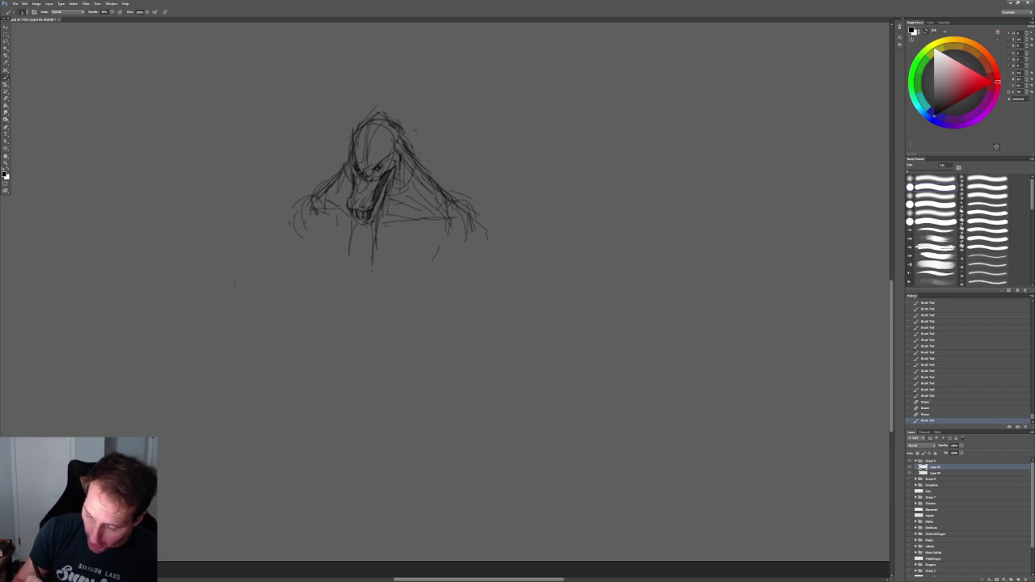
Draw the new figure's curved S-line running down the canvas
left_click_drag(203, 282, 212, 415)
key("ctrl+z")
left_click_drag(202, 279, 215, 414)
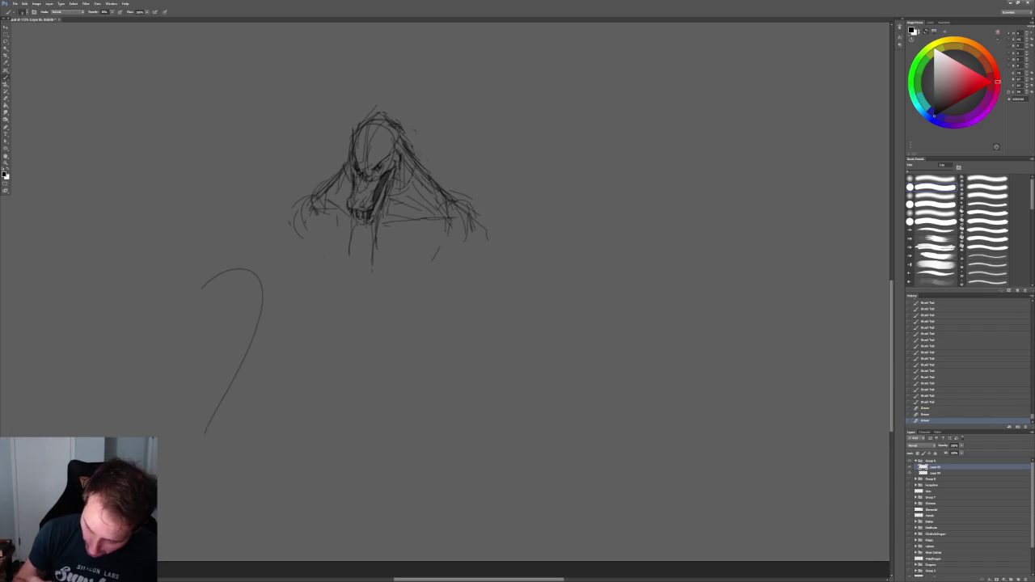
left_click_drag(246, 346, 207, 458)
mouse_move(239, 364)
left_mouse_down()
mouse_move(180, 474)
mouse_move(278, 468)
left_mouse_up()
key("ctrl+z")
Turn the curve's bottom right and draw a long ground line
left_click_drag(208, 400, 220, 472)
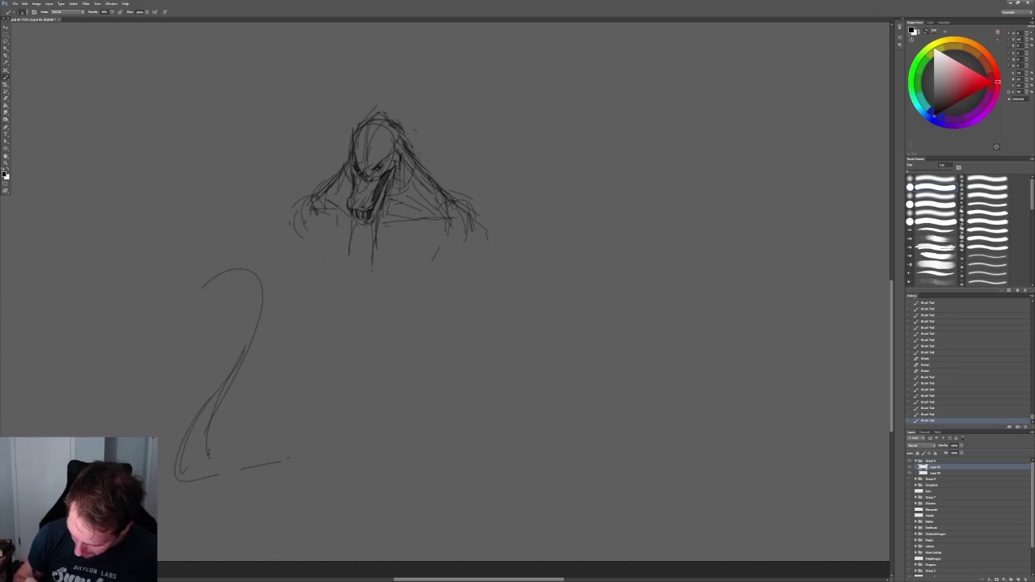
left_click_drag(283, 461, 347, 450)
key("ctrl+z")
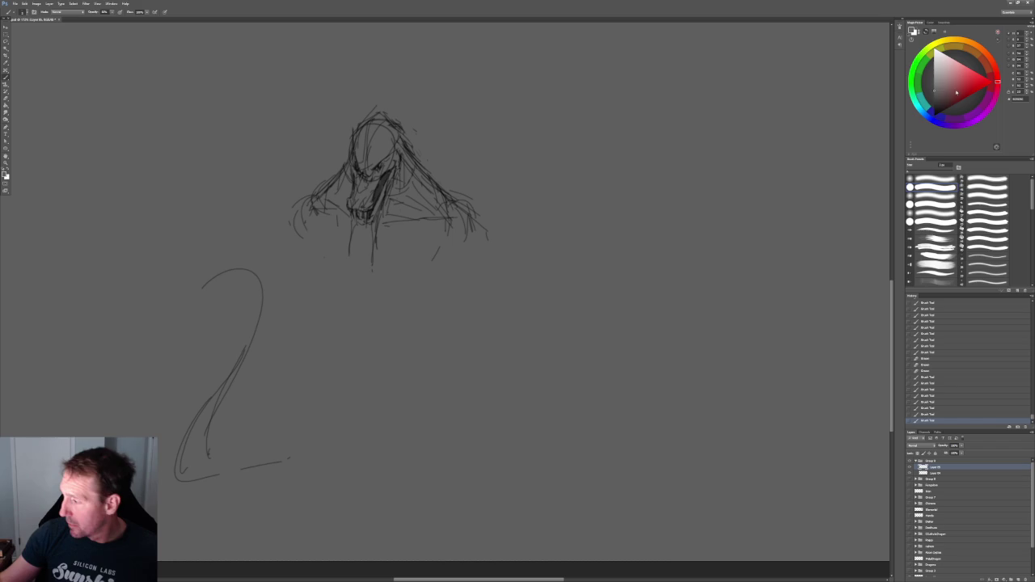
left_click_drag(214, 473, 346, 463)
mouse_move(263, 465)
left_mouse_down()
mouse_move(352, 461)
mouse_move(244, 509)
mouse_move(288, 508)
left_mouse_up()
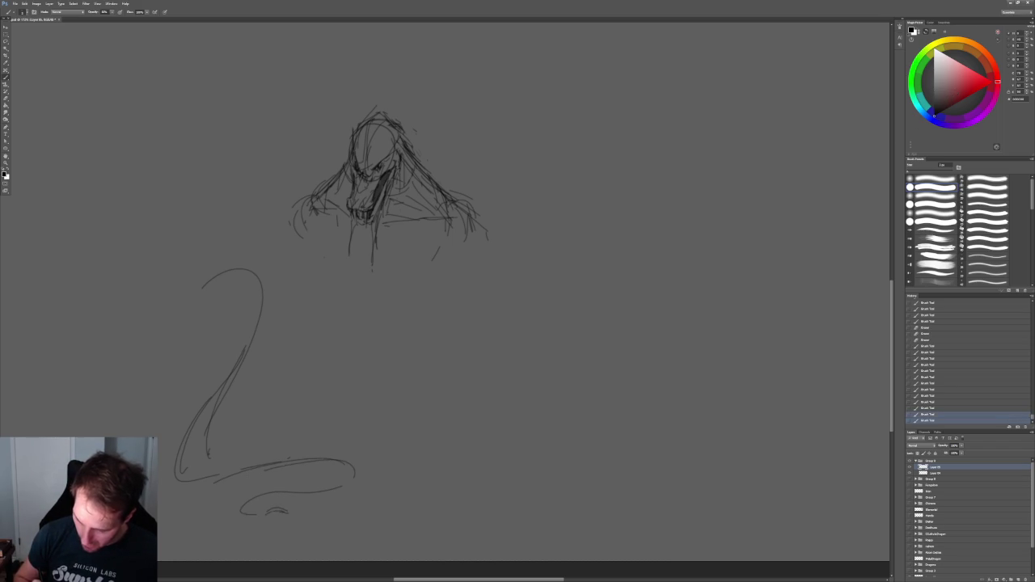
Add a curl at the top of the S-curve and block in body lines
mouse_move(220, 268)
left_mouse_down()
mouse_move(231, 287)
mouse_move(207, 293)
mouse_move(249, 272)
mouse_move(236, 286)
left_mouse_up()
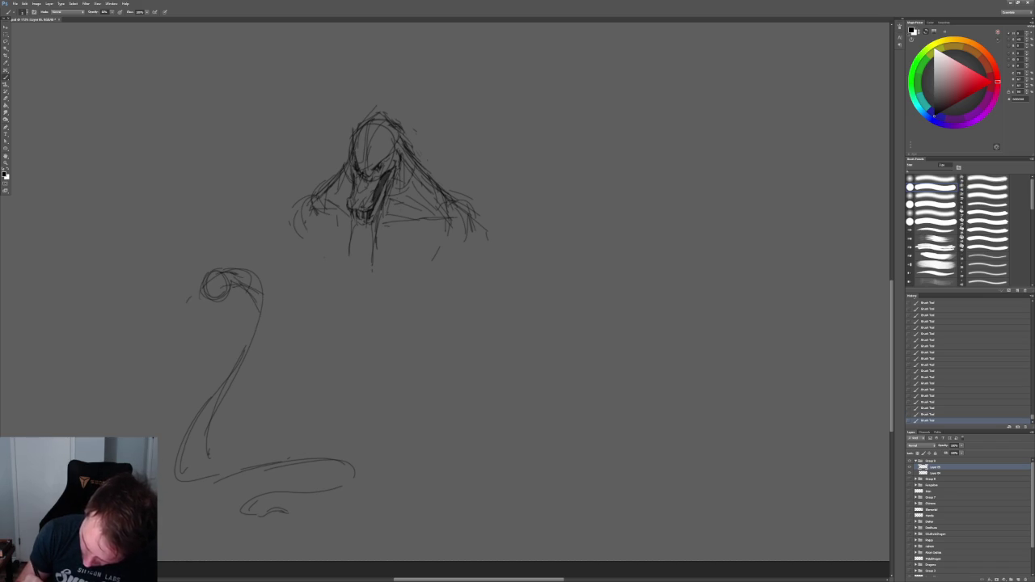
left_click_drag(189, 312, 293, 329)
left_click_drag(186, 407, 249, 401)
left_click_drag(267, 349, 236, 381)
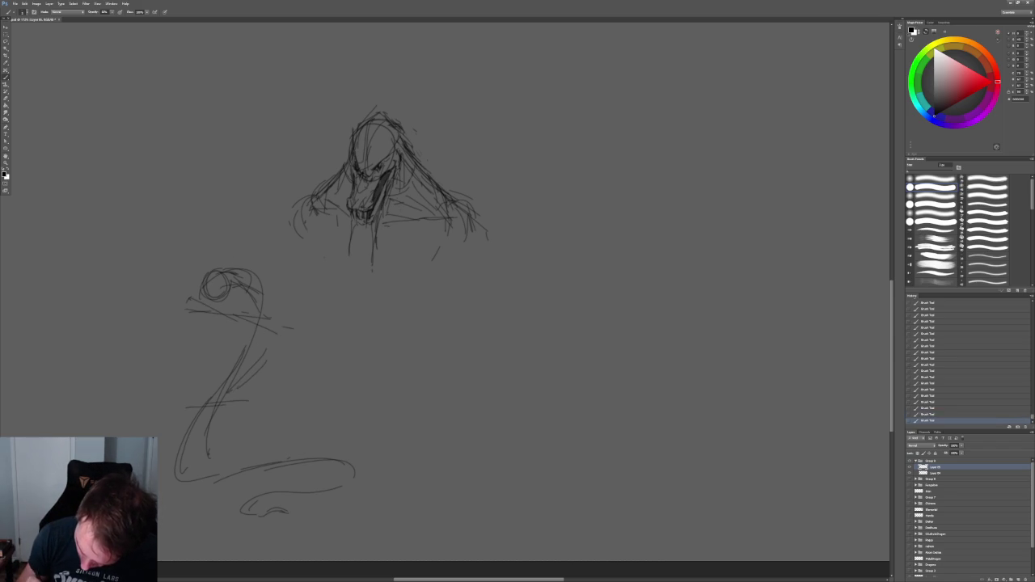
Sketch the new figure's neck, torso, head and shoulders
mouse_move(199, 315)
left_mouse_down()
mouse_move(270, 346)
mouse_move(233, 343)
mouse_move(210, 372)
left_mouse_up()
left_click_drag(211, 337, 197, 413)
left_click_drag(207, 359, 213, 393)
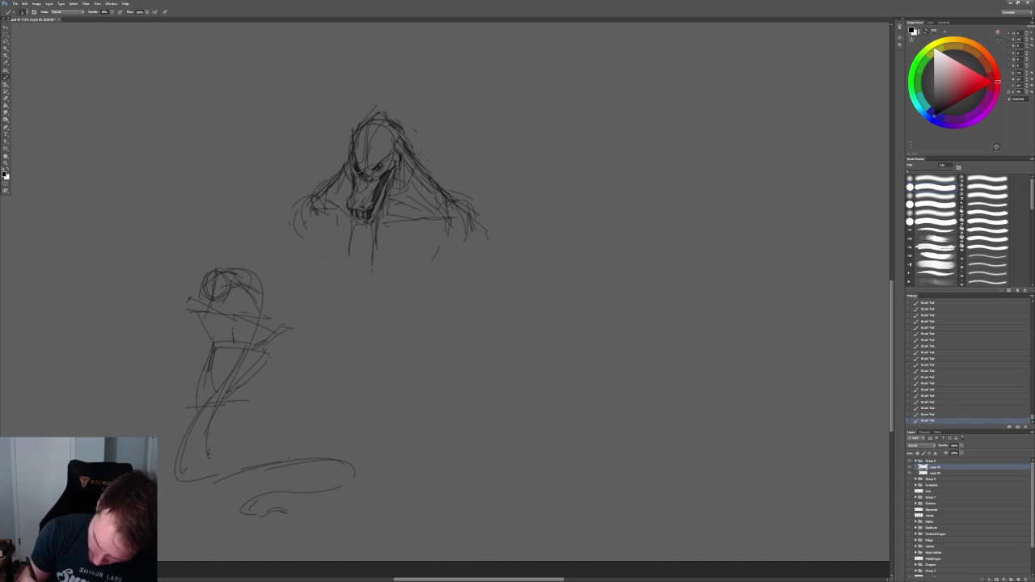
mouse_move(201, 287)
left_mouse_down()
mouse_move(207, 319)
mouse_move(203, 296)
left_mouse_up()
left_click_drag(188, 322, 282, 289)
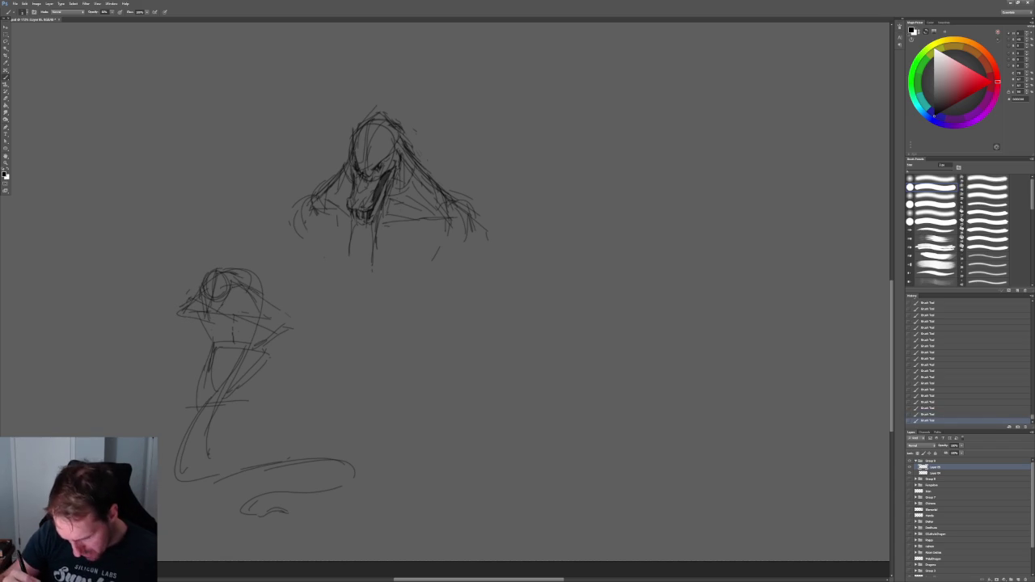
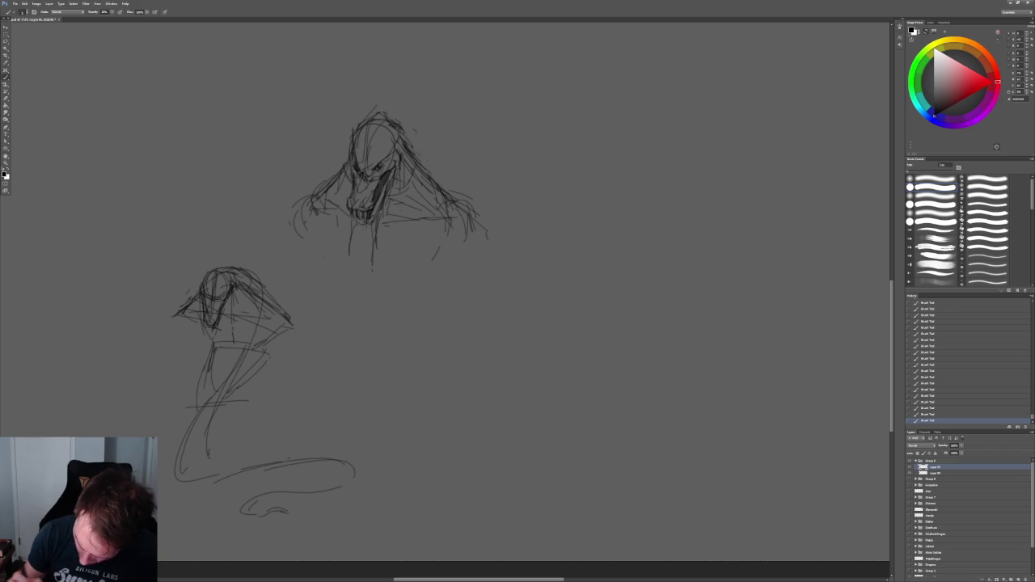
Add a stroke to the lower figure's right side, then choose a textured pencil brush preset
left_click_drag(289, 311, 283, 362)
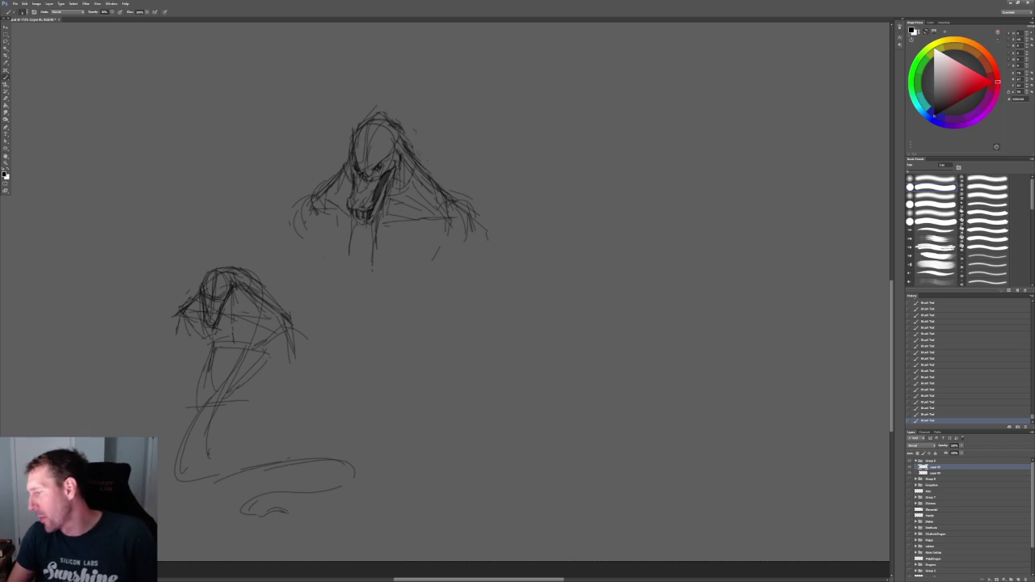
scroll(1008, 248, "down", 3)
scroll(1009, 249, "down", 3)
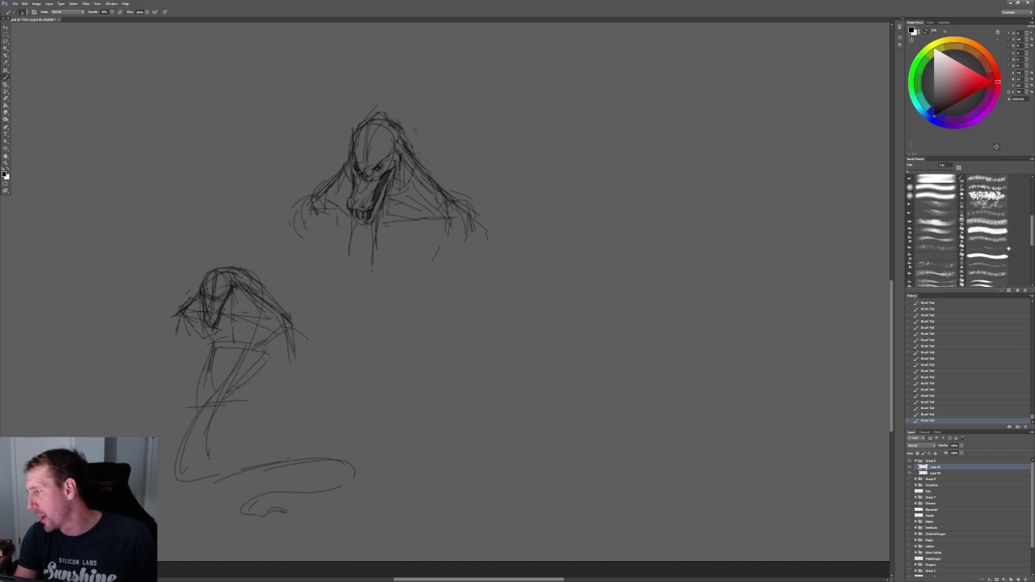
scroll(1009, 248, "down", 2)
scroll(526, 324, "down", 2)
scroll(987, 243, "down", 2)
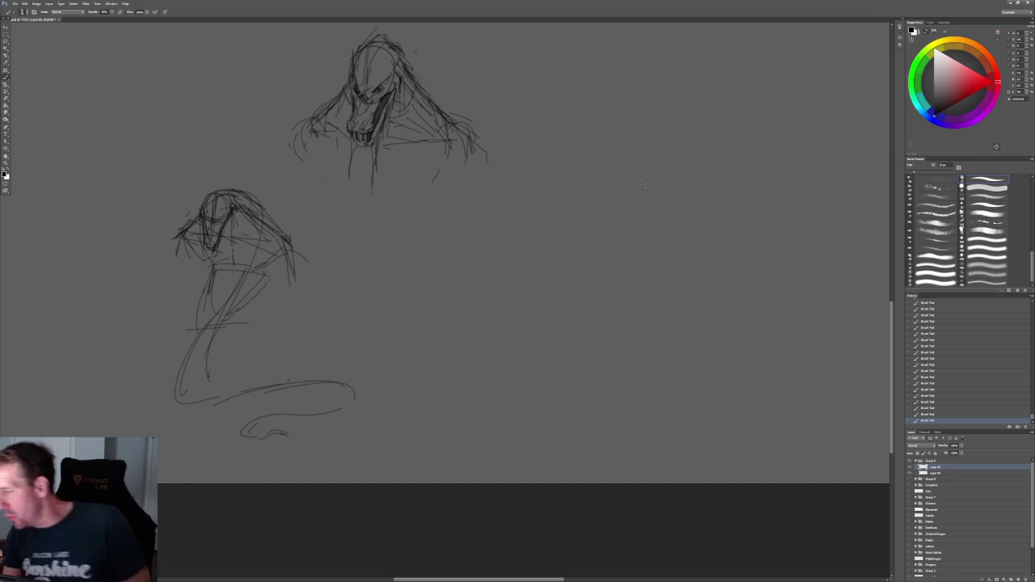
left_click(984, 180)
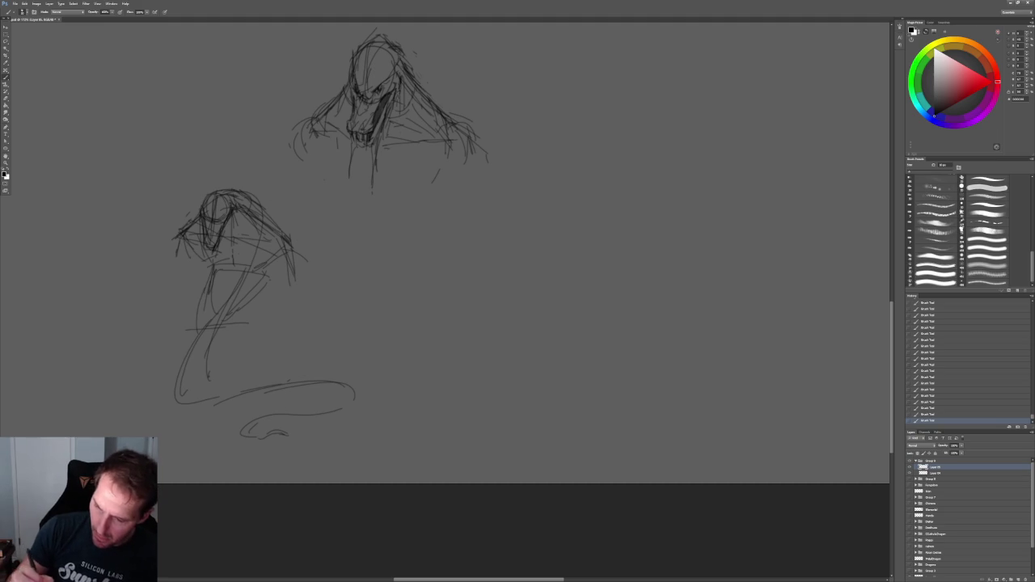
scroll(214, 186, "up", 1, "alt")
Darken the head outline, its left side, lower edge and chin with pencil strokes
left_click_drag(239, 231, 237, 249)
mouse_move(212, 195)
left_mouse_down()
mouse_move(192, 256)
mouse_move(203, 301)
left_mouse_up()
left_click_drag(197, 254, 237, 241)
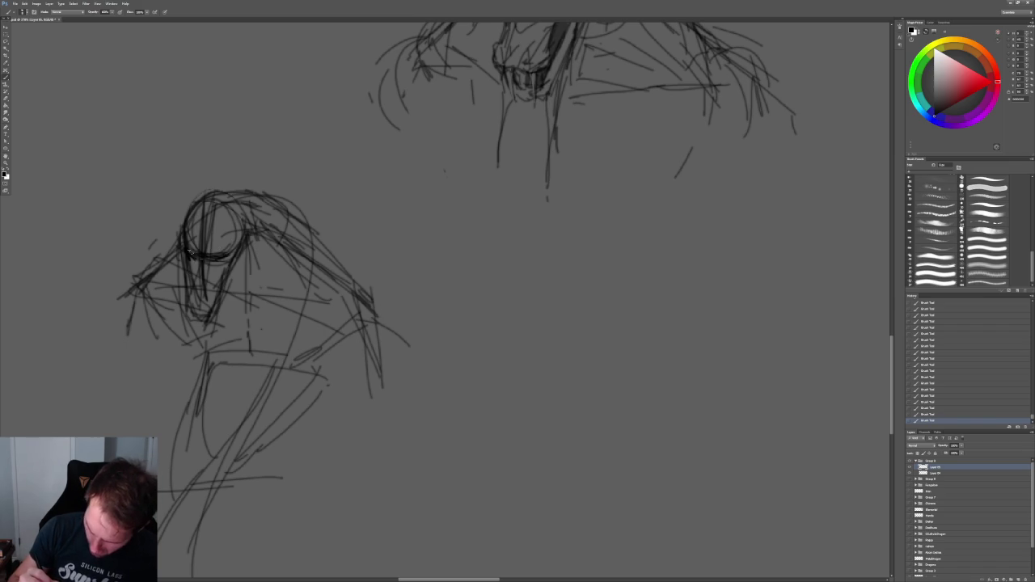
mouse_move(220, 281)
left_mouse_down()
mouse_move(202, 312)
mouse_move(191, 277)
left_mouse_up()
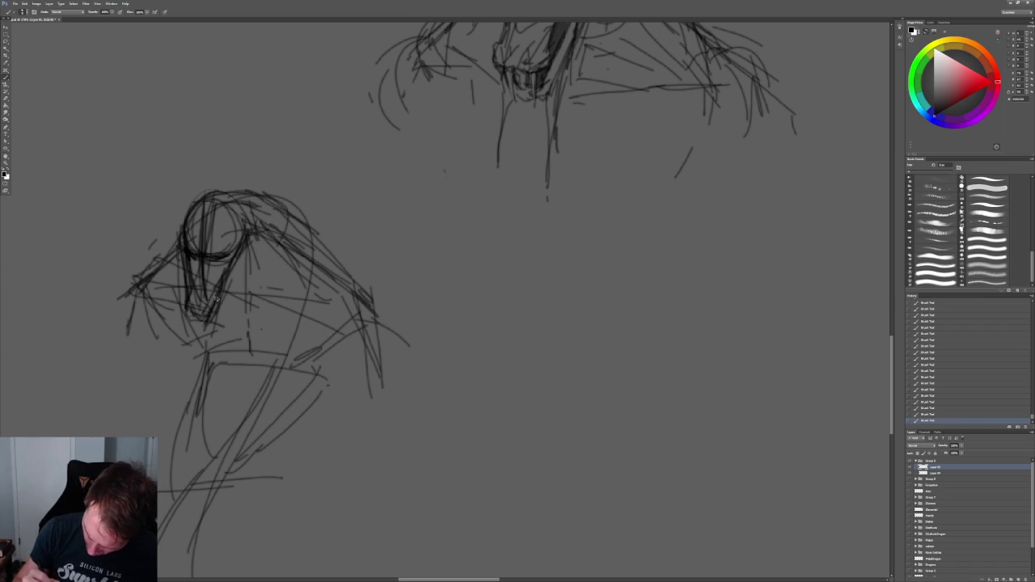
mouse_move(191, 302)
left_mouse_down()
mouse_move(215, 295)
mouse_move(194, 309)
mouse_move(186, 351)
left_mouse_up()
left_click_drag(212, 293, 210, 303)
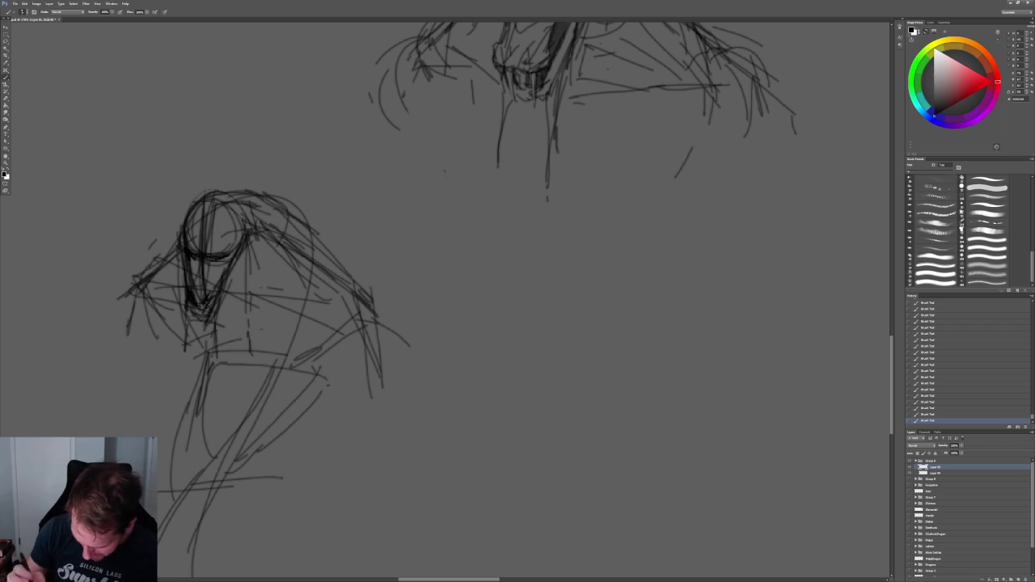
Draw and thicken the helmet's right face line and right side
left_click_drag(250, 226, 225, 300)
left_click_drag(250, 256, 221, 305)
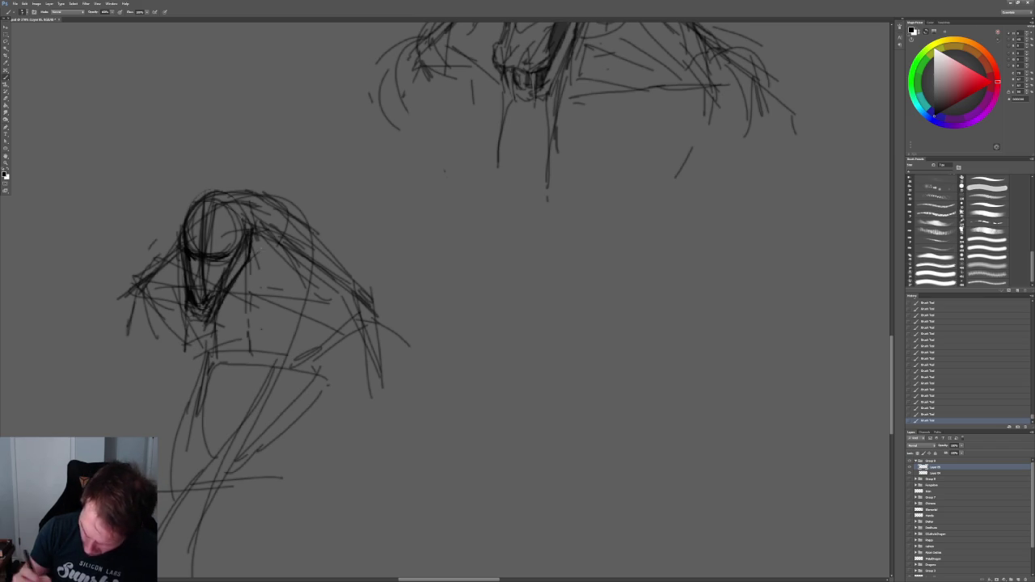
left_click_drag(453, 323, 429, 259)
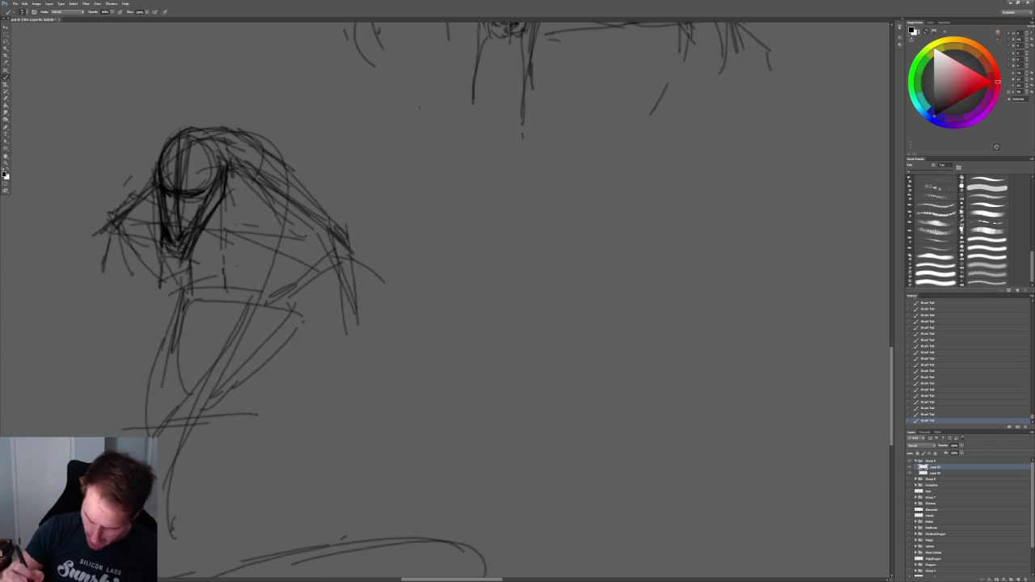
left_click_drag(241, 180, 231, 237)
left_click_drag(240, 170, 232, 220)
left_click_drag(238, 196, 231, 228)
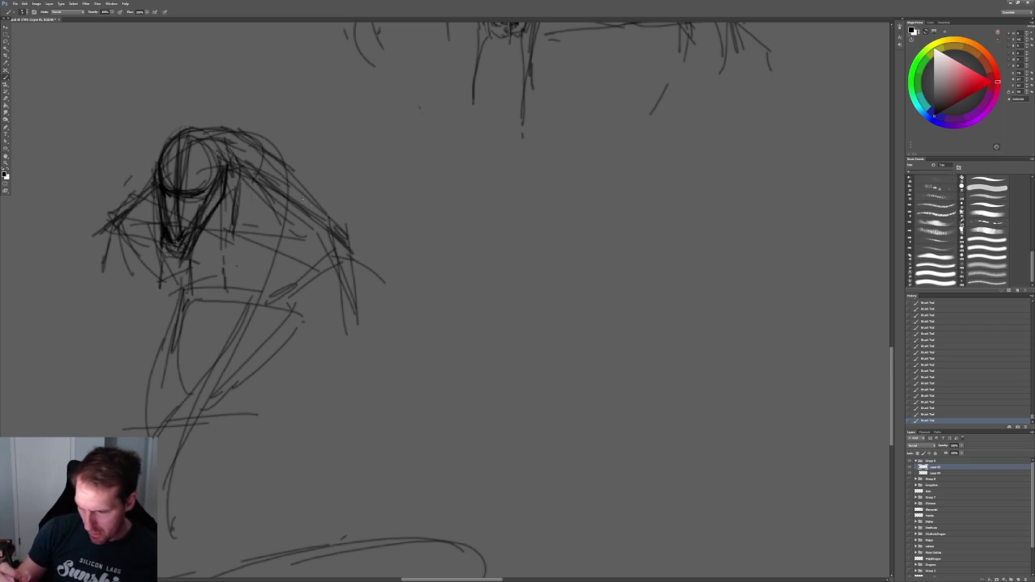
Define the right shoulder contour and add a line just below the chest
left_click_drag(349, 220, 354, 300)
mouse_move(285, 241)
left_mouse_down()
mouse_move(299, 262)
mouse_move(275, 284)
mouse_move(283, 304)
mouse_move(293, 298)
mouse_move(285, 315)
left_mouse_up()
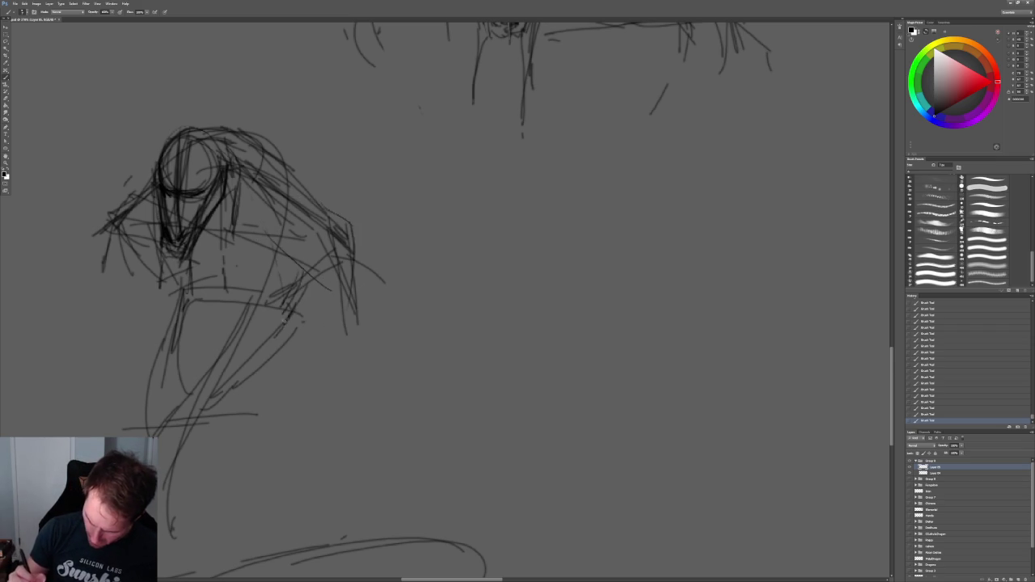
mouse_move(282, 285)
left_mouse_down()
mouse_move(223, 300)
mouse_move(153, 296)
mouse_move(191, 301)
left_mouse_up()
mouse_move(227, 190)
left_mouse_down()
mouse_move(260, 163)
mouse_move(293, 173)
mouse_move(323, 211)
left_mouse_up()
left_click_drag(278, 180, 325, 206)
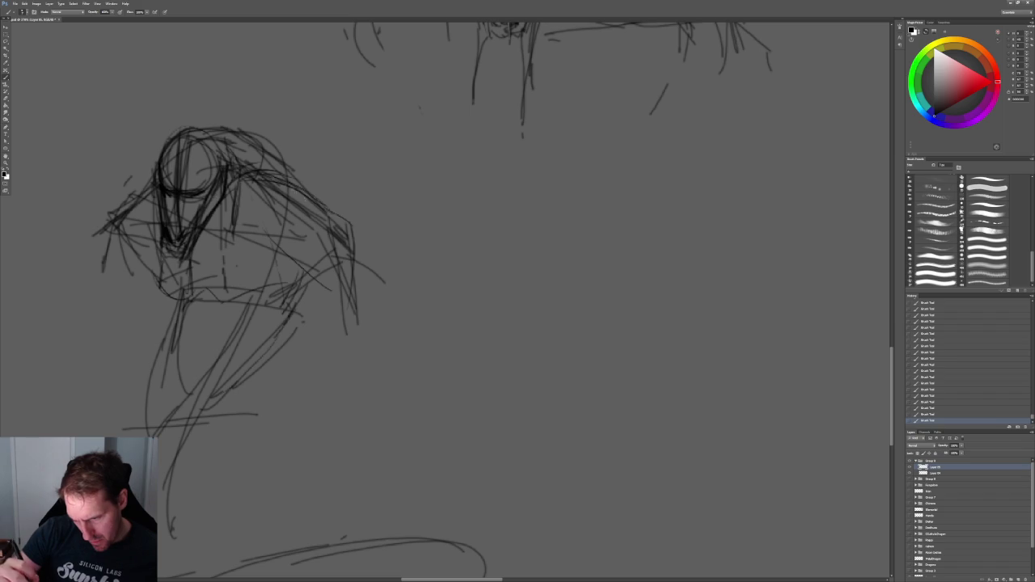
left_click_drag(257, 151, 312, 210)
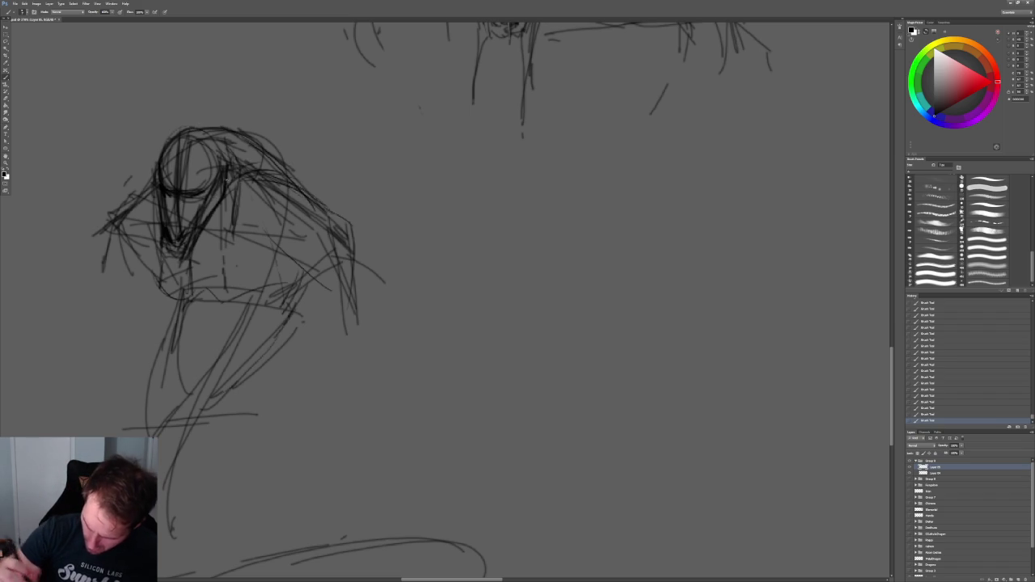
scroll(194, 200, "up", 1, "alt")
scroll(194, 200, "up", 2, "alt")
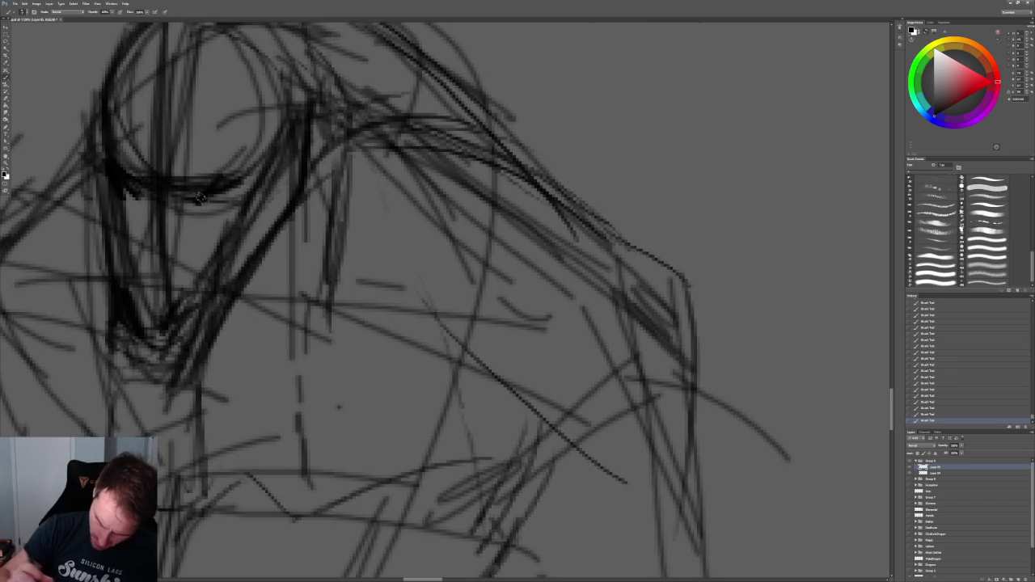
scroll(199, 194, "down", 3, "alt")
scroll(210, 162, "up", 2, "alt")
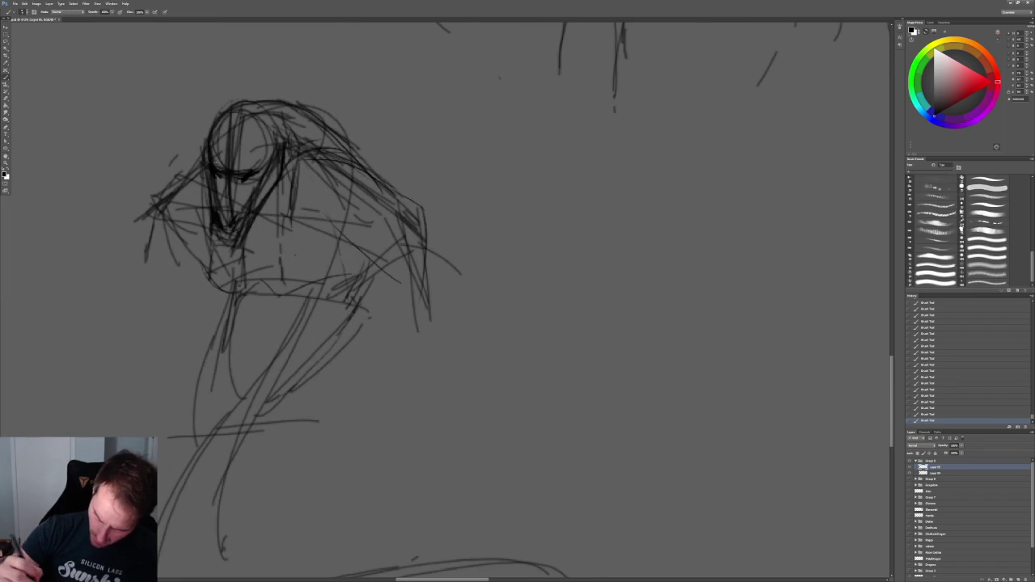
Zoom in on the creature's sketched head
key("z")
left_click(255, 166)
key("b")
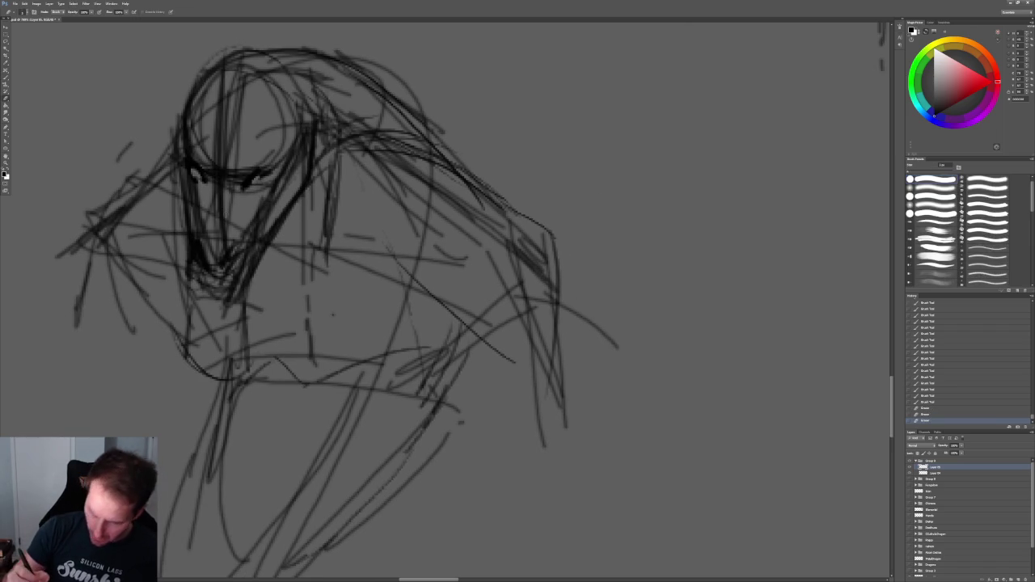
Erase and lighten the nose, left cheek and eye strokes
left_click_drag(225, 147, 222, 246)
left_click_drag(210, 188, 215, 224)
mouse_move(219, 215)
left_mouse_down()
mouse_move(226, 248)
mouse_move(191, 261)
left_mouse_up()
left_click_drag(181, 180, 189, 244)
left_click_drag(213, 175, 212, 183)
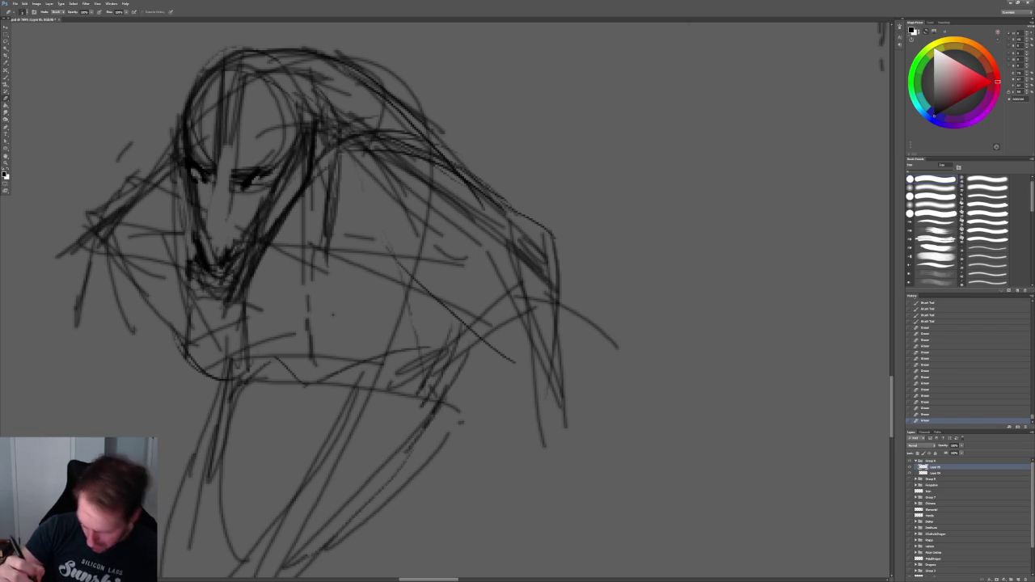
left_click_drag(199, 139, 211, 173)
left_click_drag(240, 170, 356, 242)
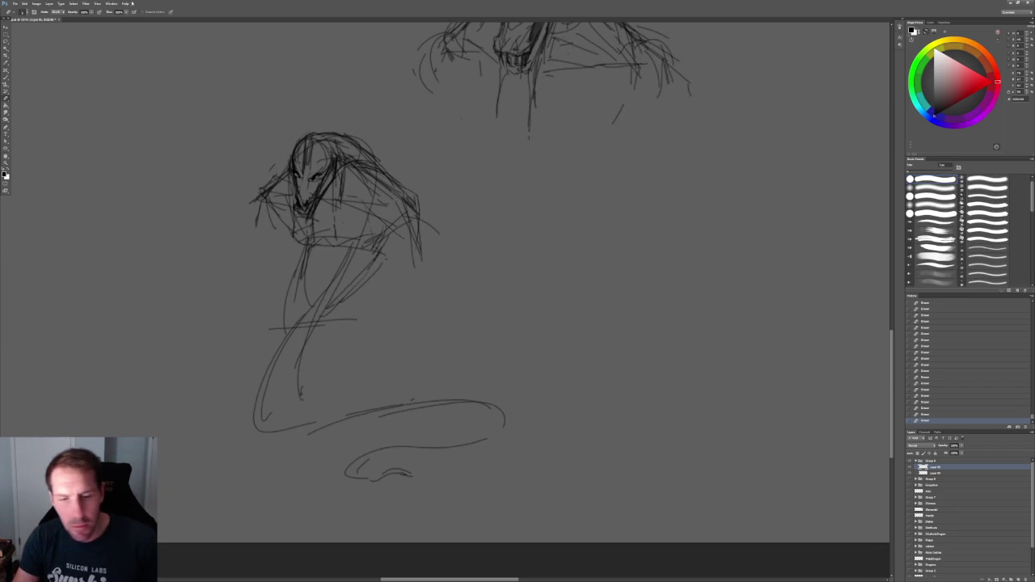
left_click(24, 3)
mouse_move(48, 109)
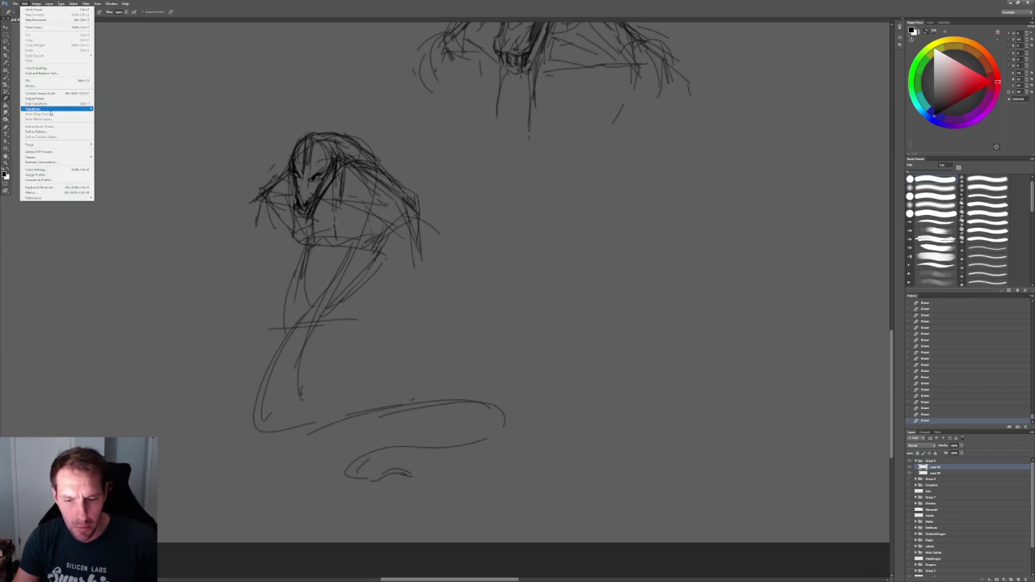
Flip the sketch horizontally, then lasso the upper body and rotate it clockwise
left_click(108, 166)
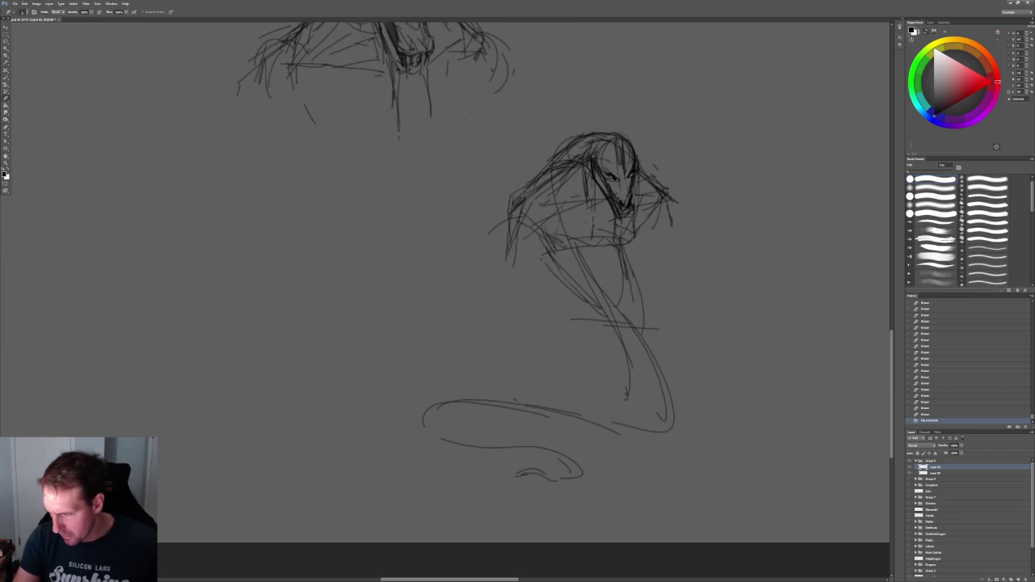
left_click_drag(598, 242, 291, 284)
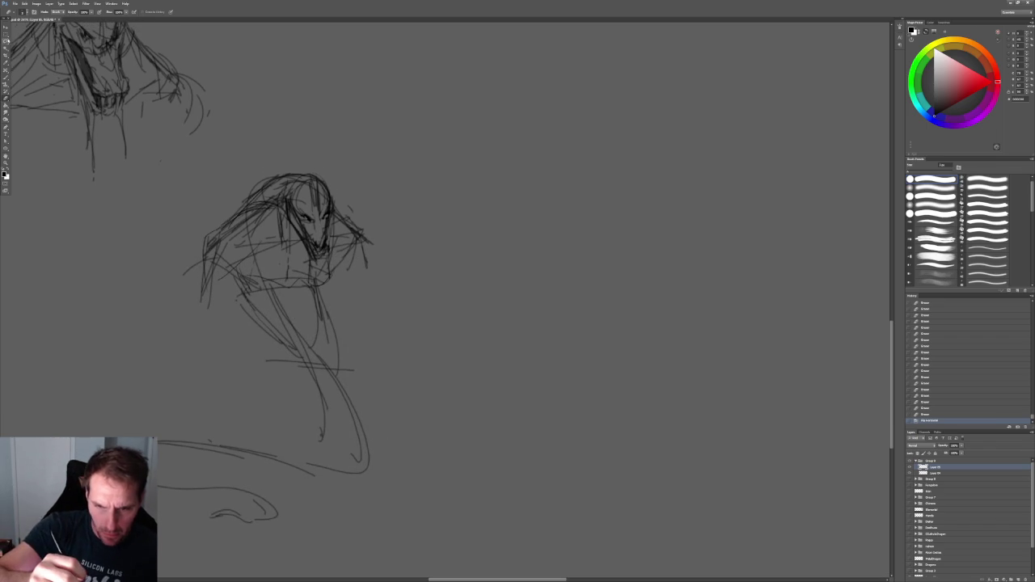
key("l")
left_click_drag(387, 288, 234, 150)
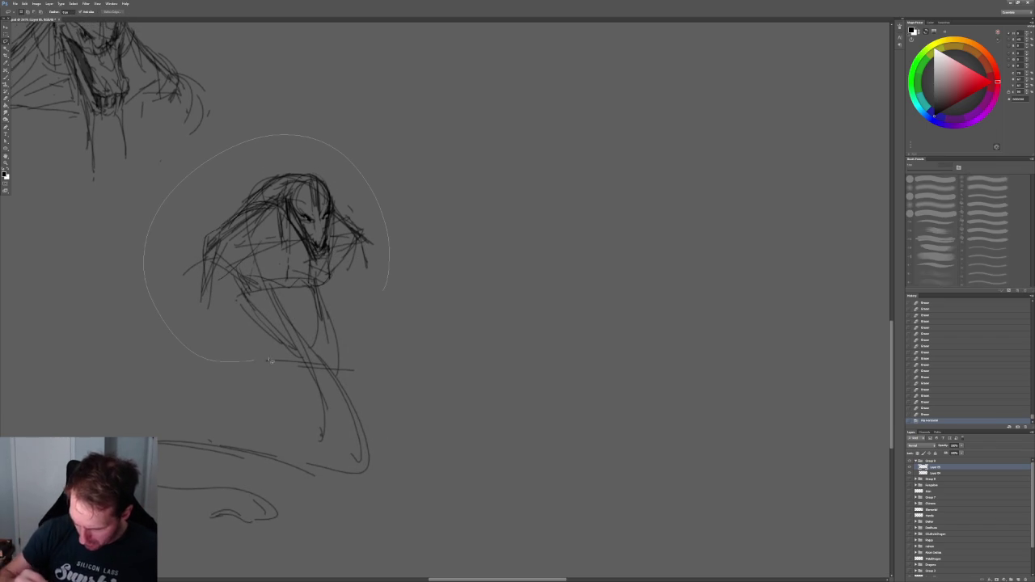
left_click_drag(259, 362, 361, 363)
key("ctrl+t")
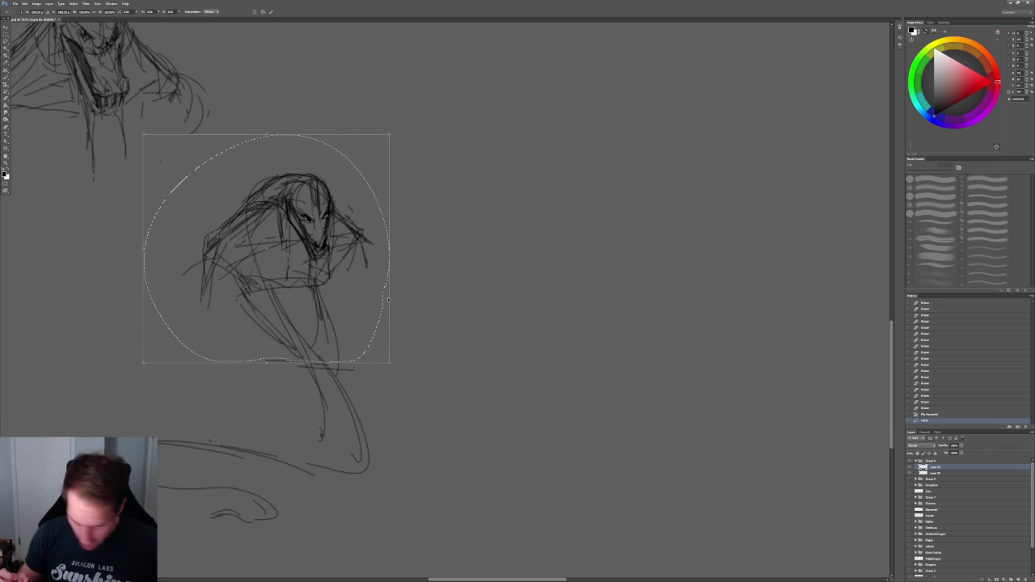
left_click_drag(387, 307, 425, 215)
left_click_drag(308, 307, 320, 319)
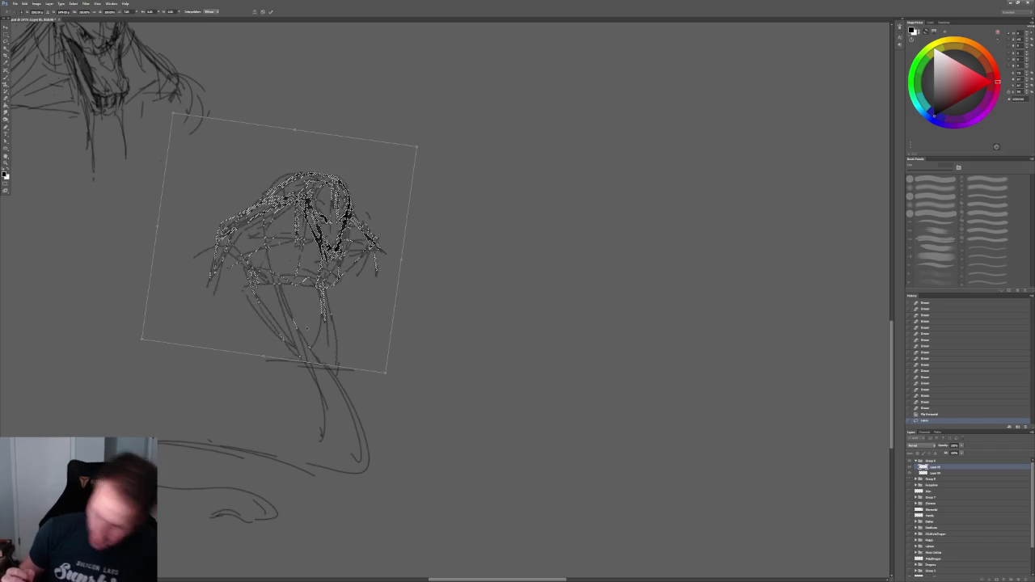
key("Return")
key("ctrl+d")
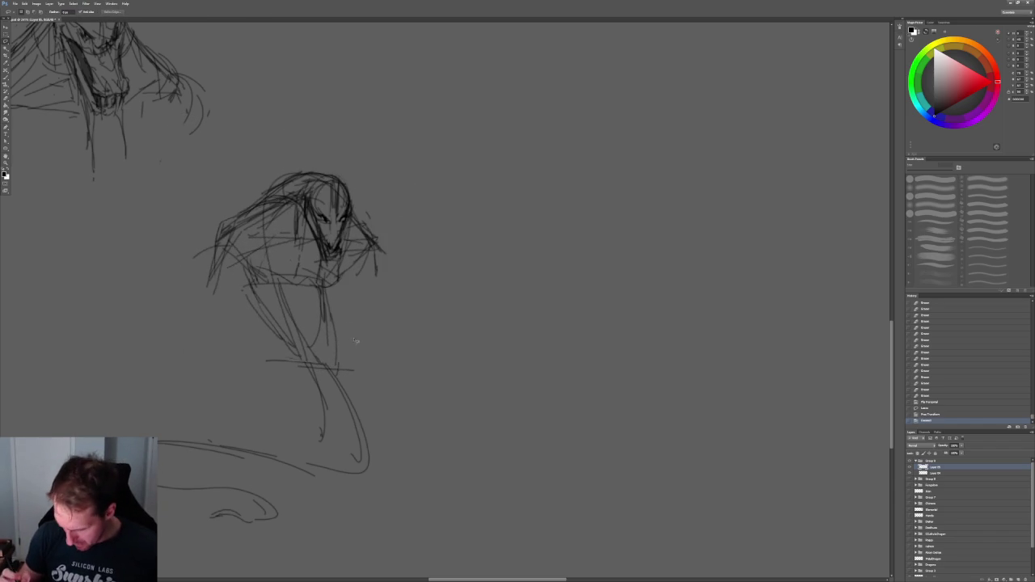
Rough in pencil strokes along the chest sides, left side and lower torso
key("b")
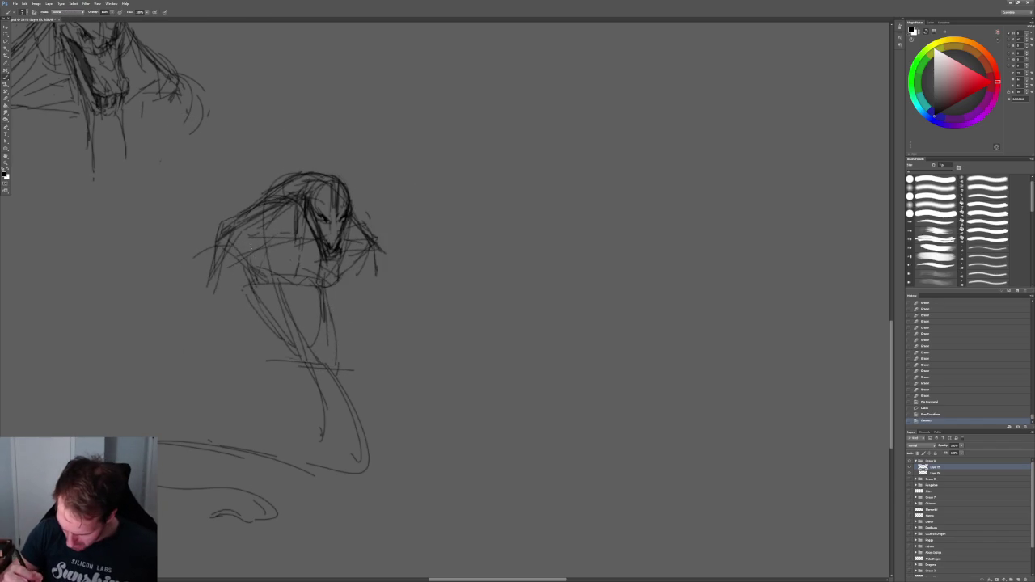
left_click_drag(267, 247, 228, 299)
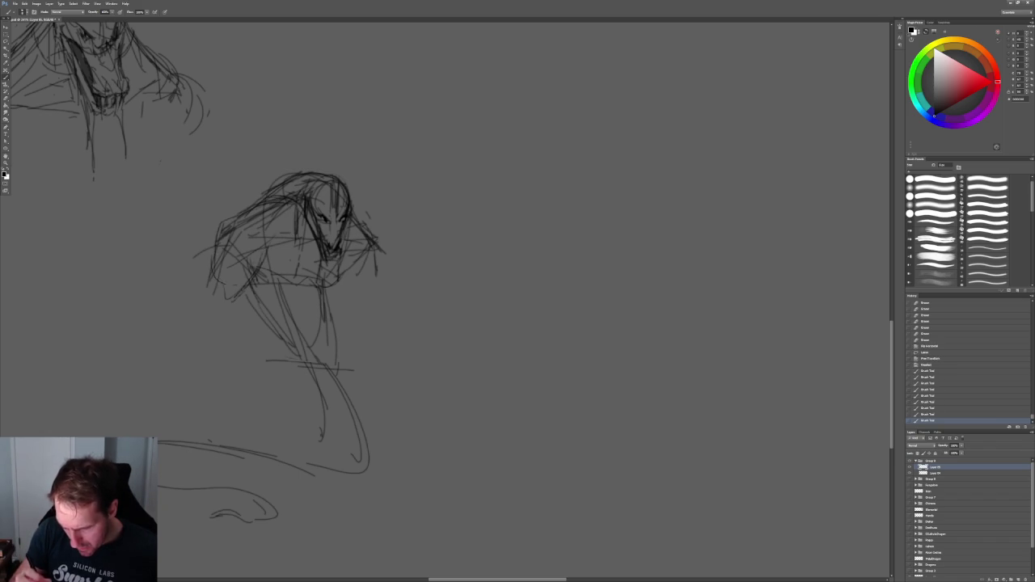
mouse_move(355, 279)
left_mouse_down()
mouse_move(371, 298)
mouse_move(374, 288)
left_mouse_up()
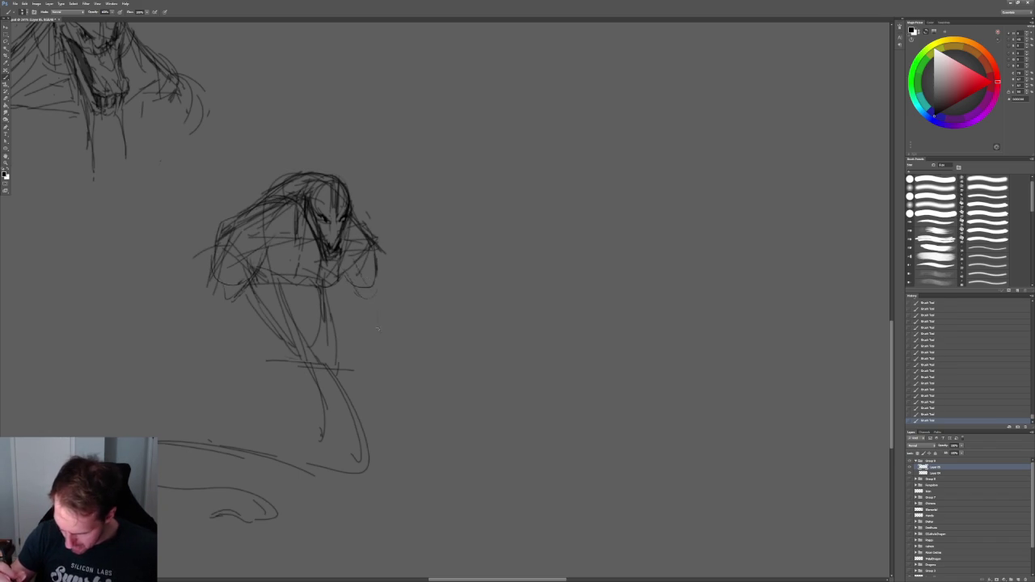
left_click_drag(224, 275, 200, 341)
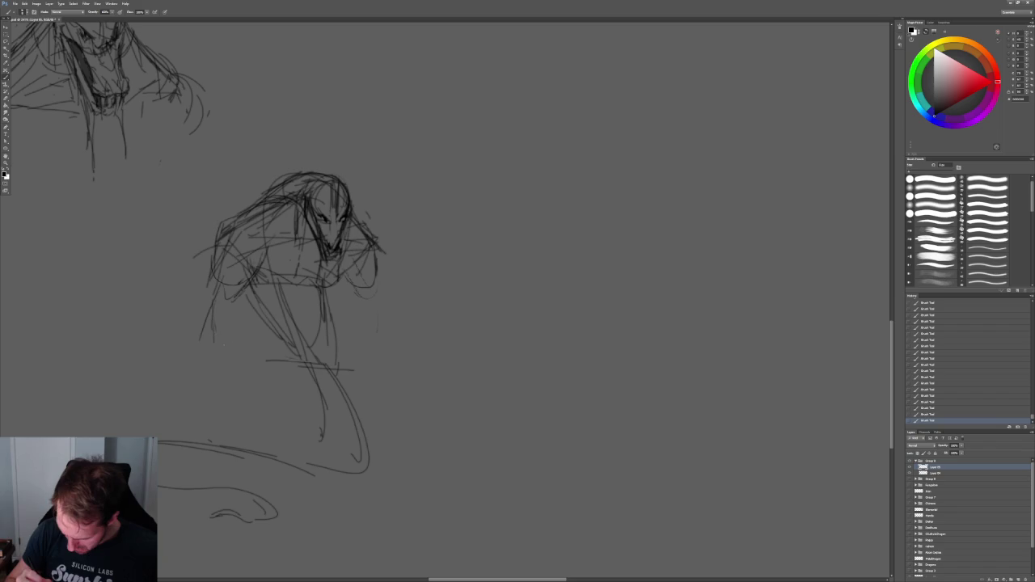
left_click_drag(371, 393, 335, 371)
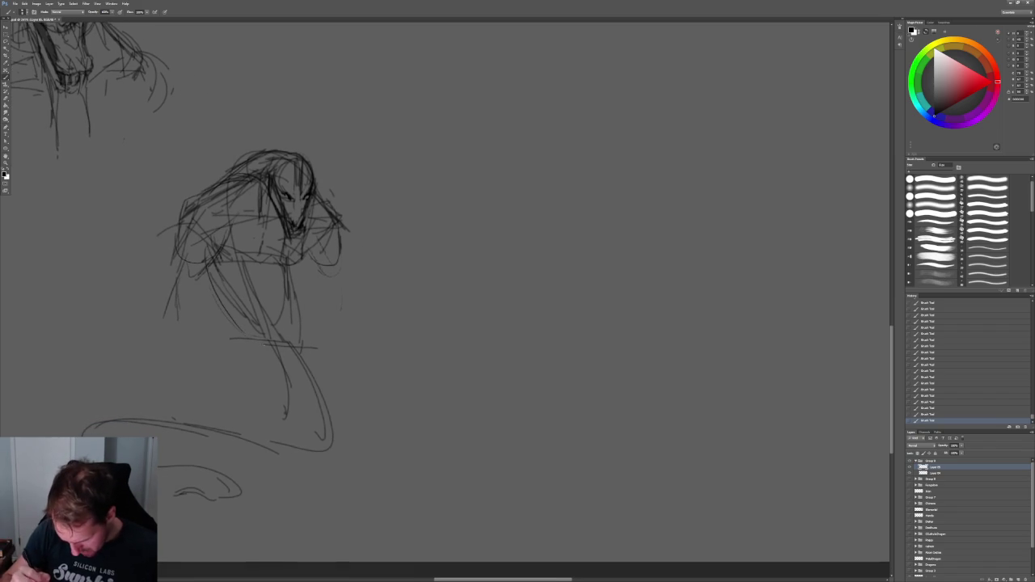
mouse_move(306, 265)
left_mouse_down()
mouse_move(301, 343)
mouse_move(327, 372)
left_mouse_up()
left_click_drag(236, 325, 261, 385)
left_click_drag(226, 312, 230, 367)
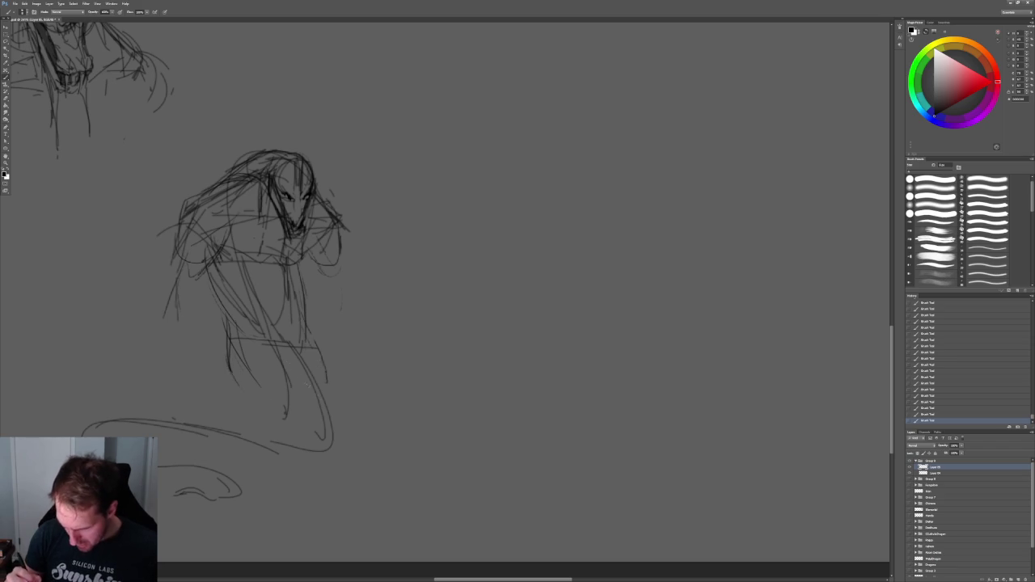
scroll(328, 357, "down", 3, "alt")
scroll(309, 348, "down", 2, "alt")
scroll(330, 358, "up", 1, "alt")
scroll(346, 351, "up", 3, "alt")
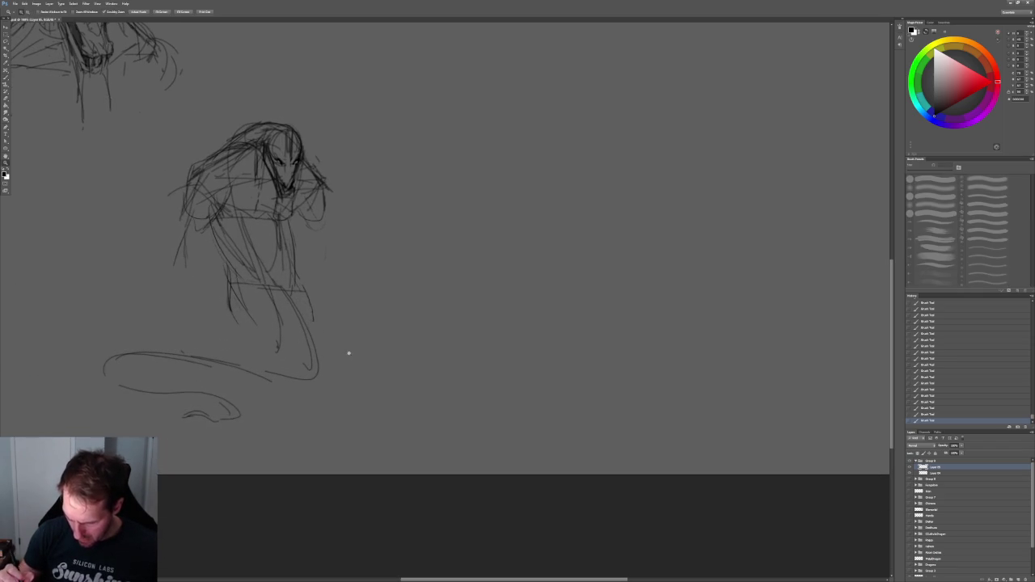
Lasso the coiled tail sketch and move it lower on the canvas
key("l")
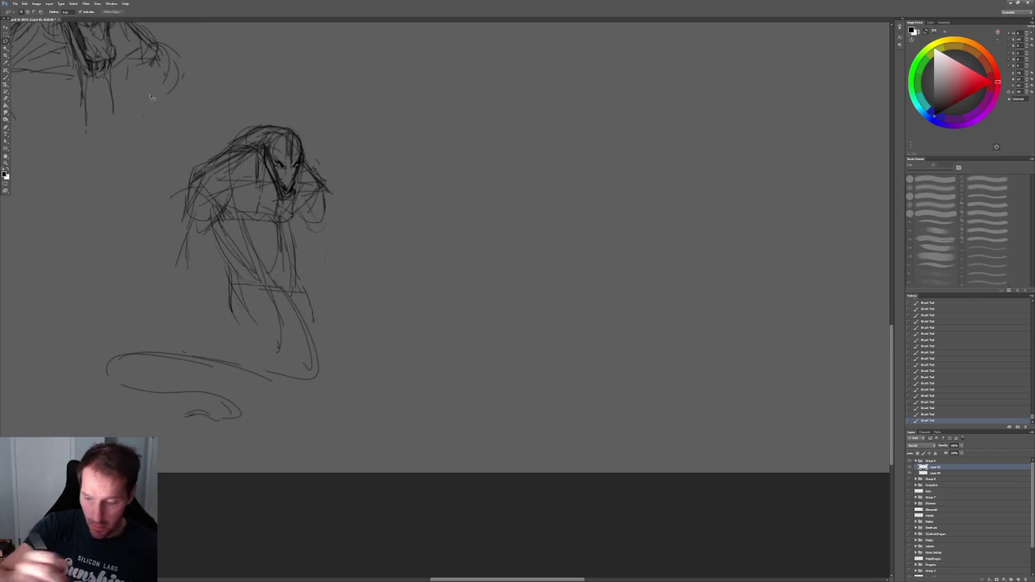
mouse_move(348, 342)
left_mouse_down()
mouse_move(59, 357)
mouse_move(355, 404)
left_mouse_up()
key("v")
mouse_move(289, 392)
left_mouse_down()
mouse_move(299, 441)
mouse_move(308, 418)
left_mouse_up()
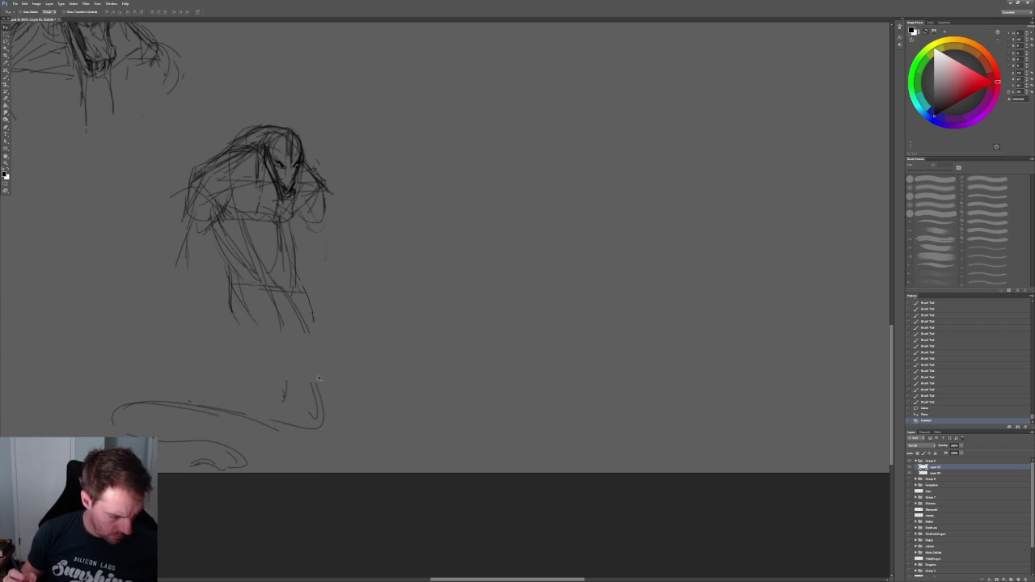
left_click_drag(359, 313, 363, 242)
key("w")
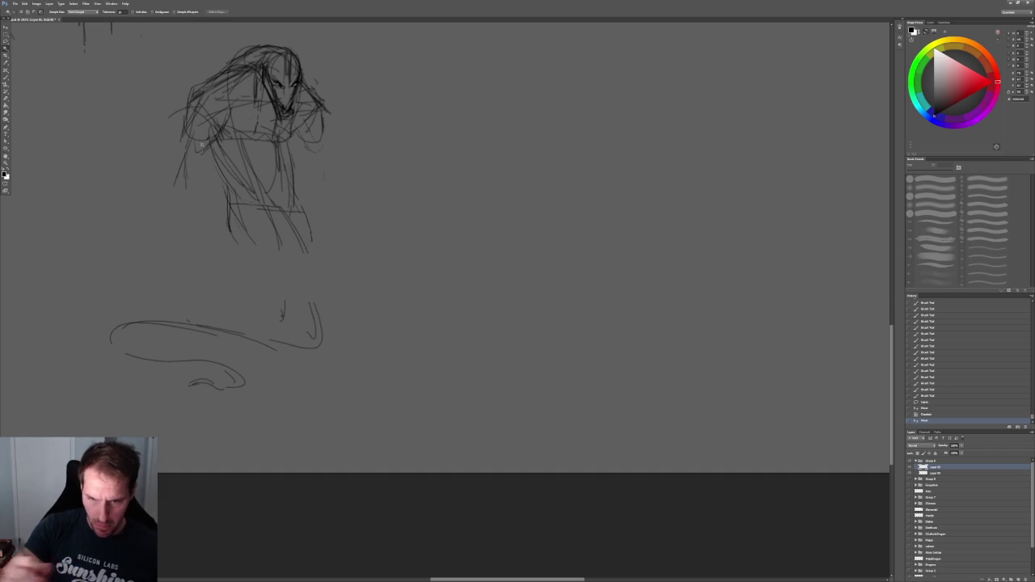
left_click(6, 40)
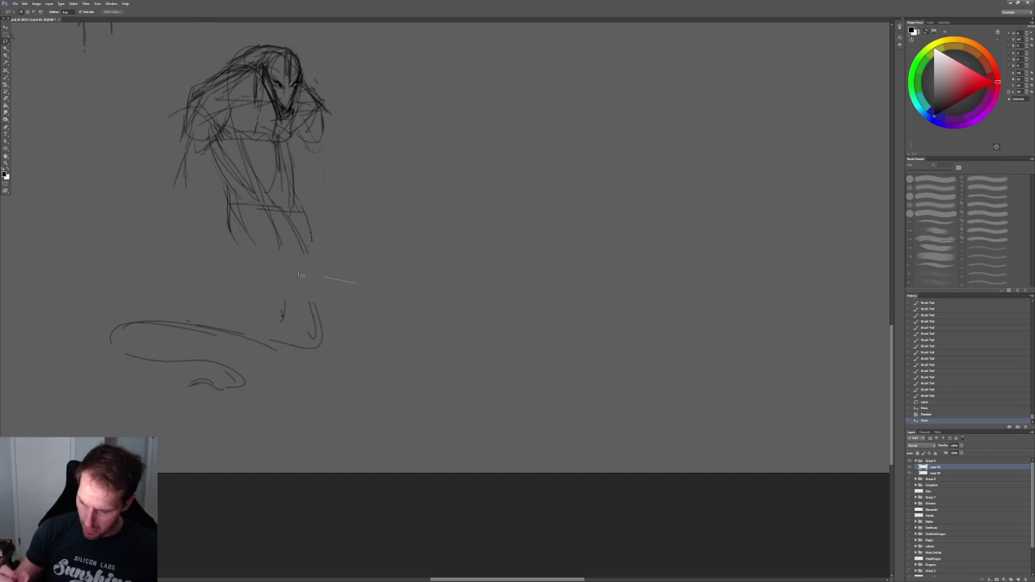
left_click_drag(326, 280, 356, 284)
key("v")
left_click_drag(262, 309, 270, 421)
key("ctrl+d")
Draw strokes carrying the body's sides down toward the tail
key("b")
mouse_move(310, 246)
left_mouse_down()
mouse_move(323, 322)
mouse_move(314, 396)
mouse_move(303, 392)
left_mouse_up()
mouse_move(227, 229)
left_mouse_down()
mouse_move(261, 346)
mouse_move(87, 378)
mouse_move(161, 349)
left_mouse_up()
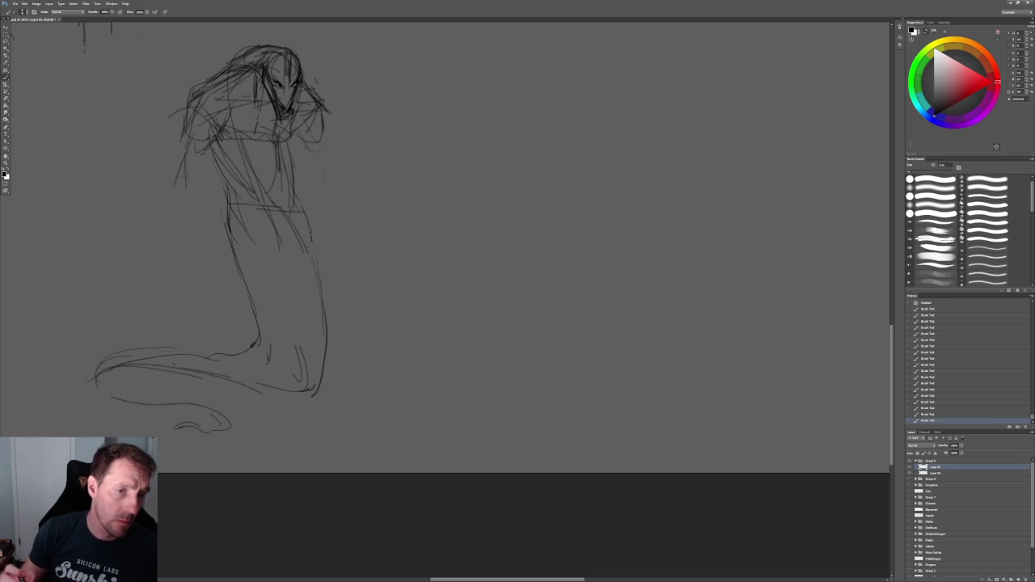
Add short strokes on the right shoulder and left side
scroll(296, 206, "up", 1, "alt")
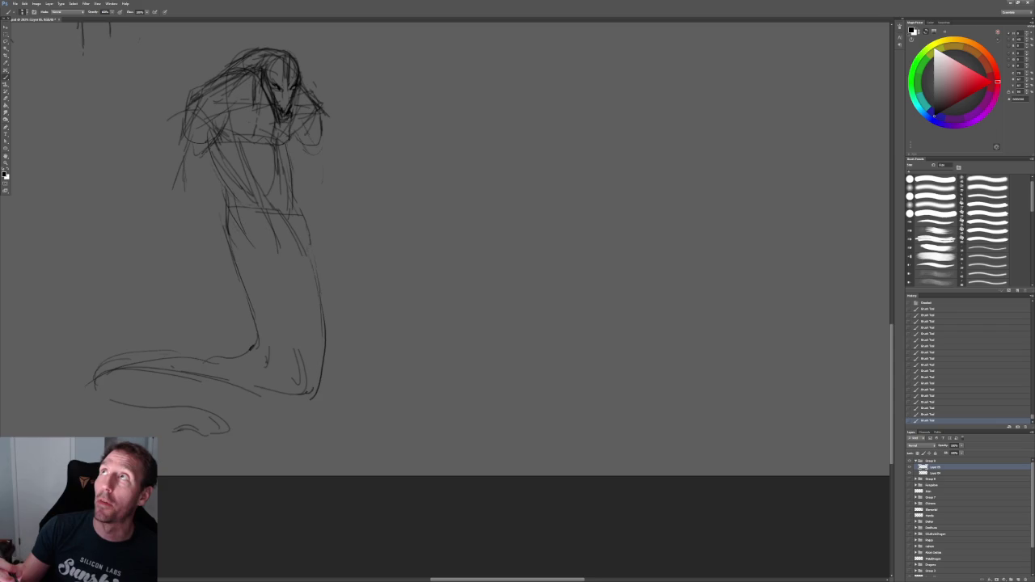
scroll(286, 186, "up", 2, "alt")
scroll(285, 187, "down", 1, "alt")
scroll(286, 187, "up", 1)
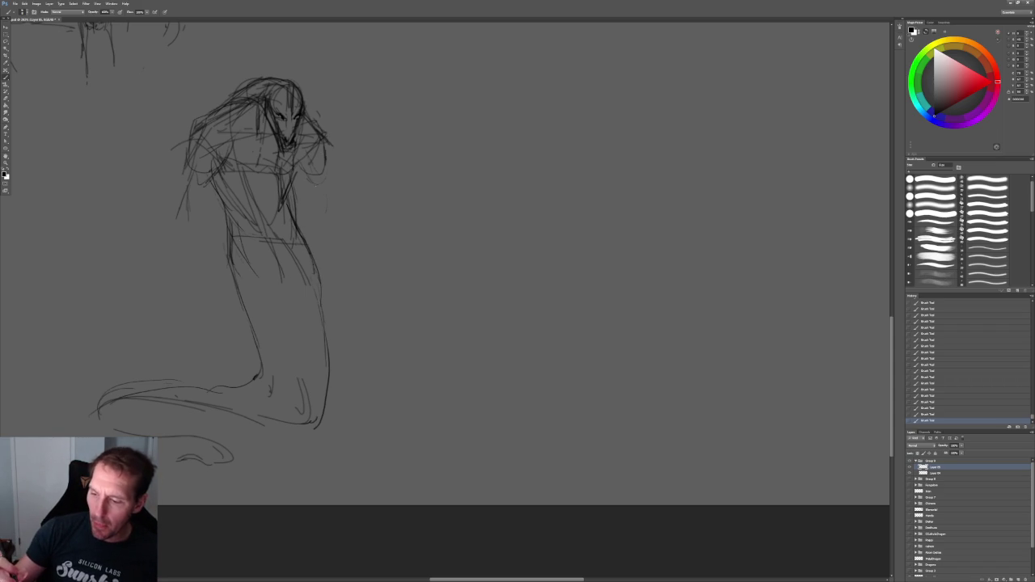
left_click_drag(315, 150, 306, 181)
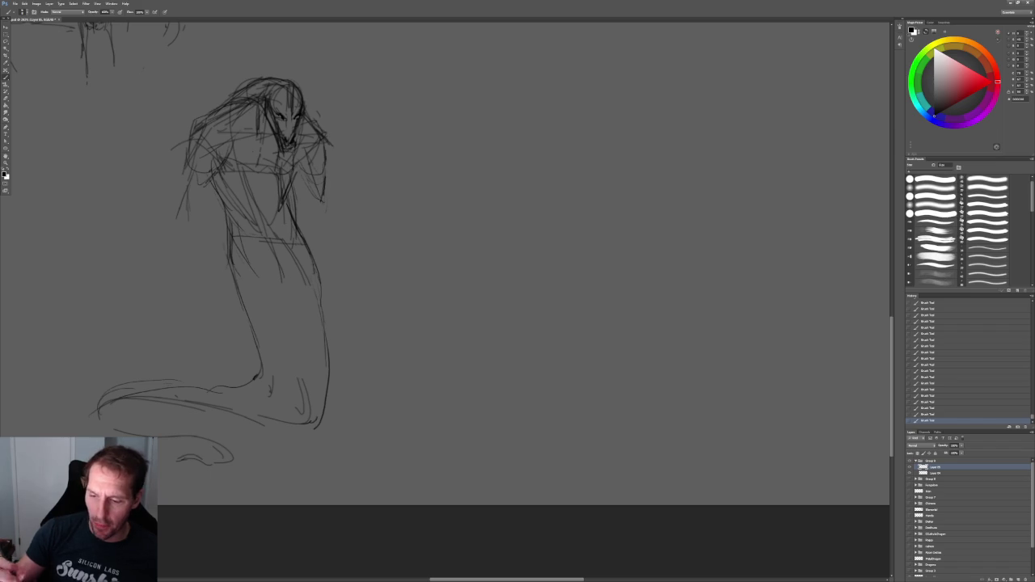
left_click_drag(189, 181, 179, 208)
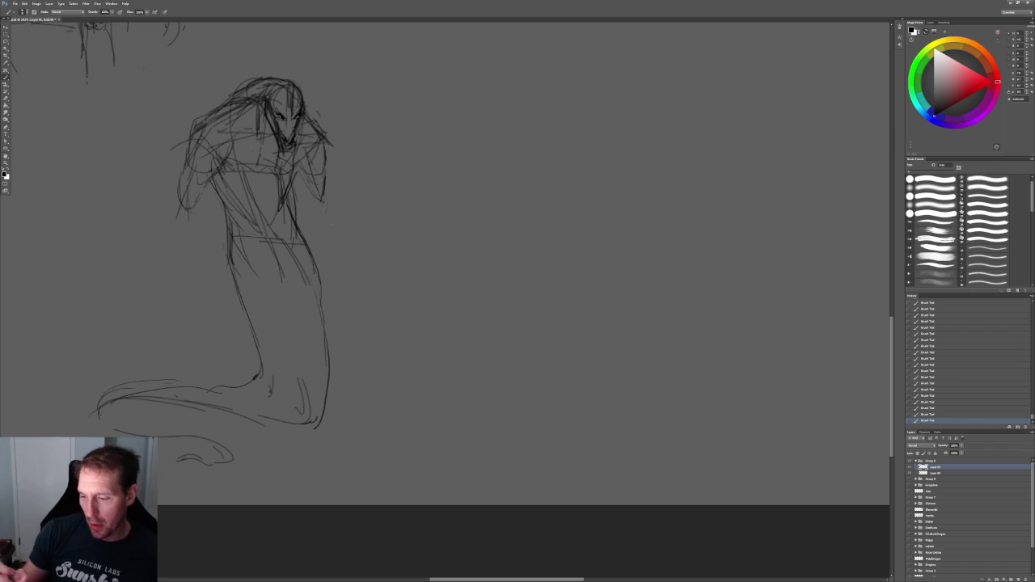
left_click_drag(307, 167, 304, 207)
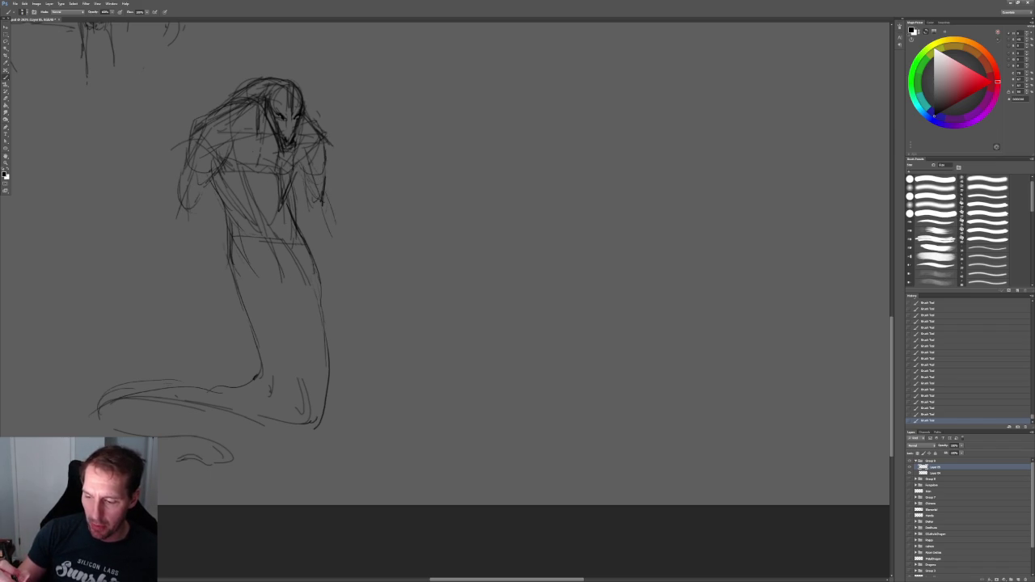
Draw lines down both sides of the figure, redoing one dark stroke fainter
left_click_drag(328, 202, 333, 265)
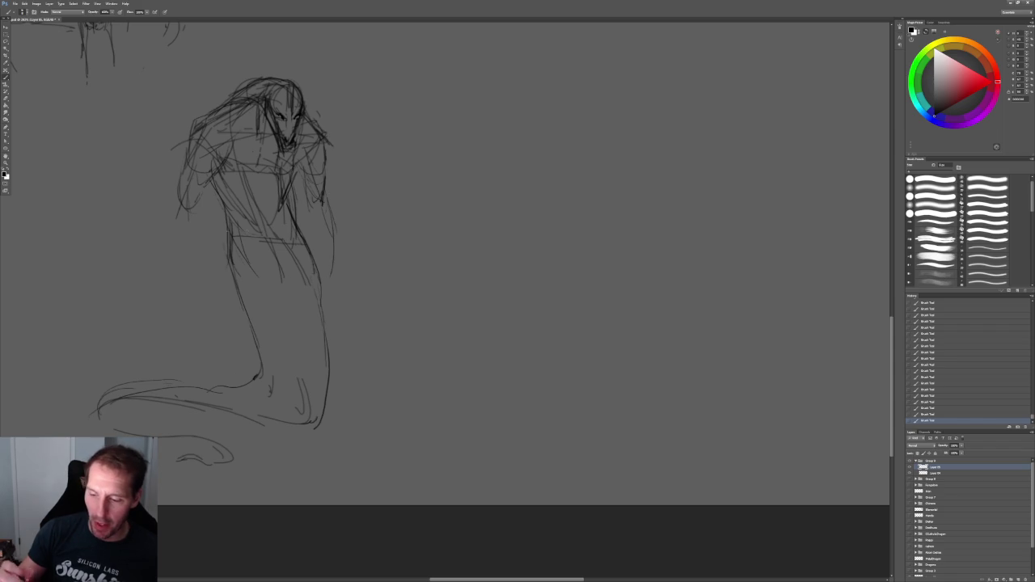
left_click_drag(166, 244, 184, 292)
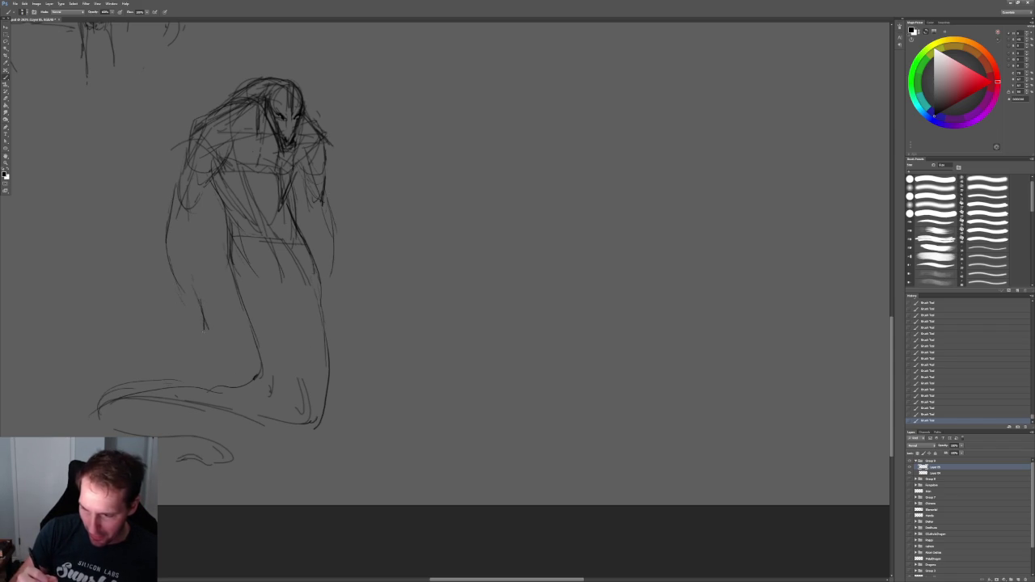
left_click_drag(185, 297, 184, 326)
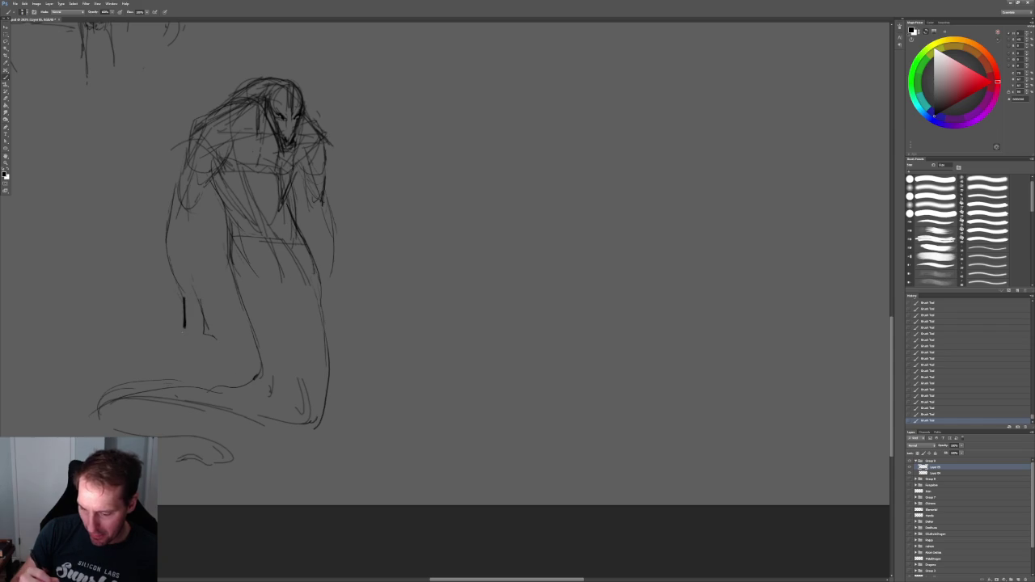
key("ctrl+z")
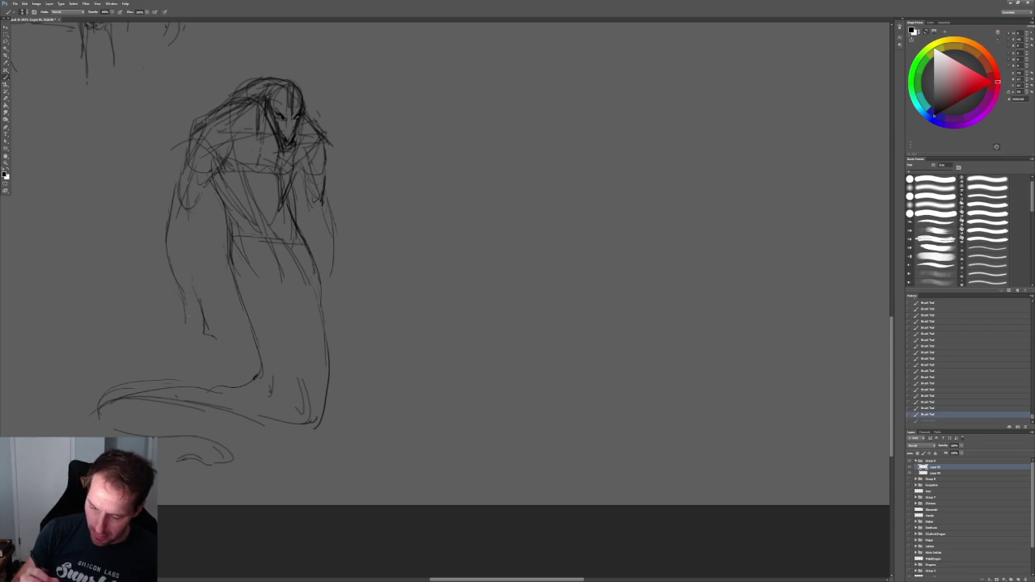
left_click_drag(191, 326, 194, 340)
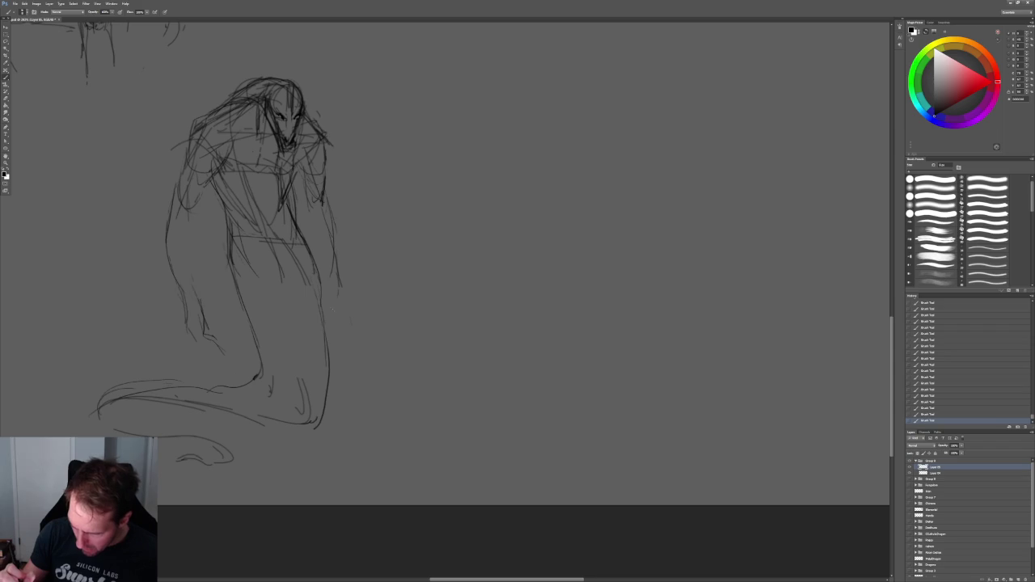
scroll(283, 93, "up", 3, "alt")
Hatch the chin and reinforce the head's right edge and left face marks
left_click_drag(258, 210, 281, 228)
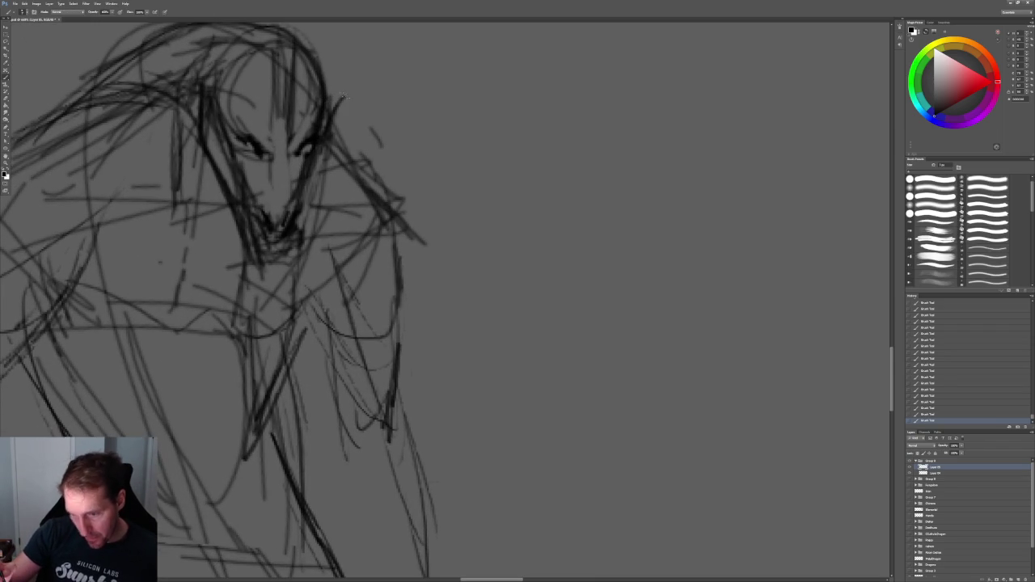
mouse_move(331, 112)
left_mouse_down()
mouse_move(343, 96)
mouse_move(380, 139)
mouse_move(394, 194)
left_mouse_up()
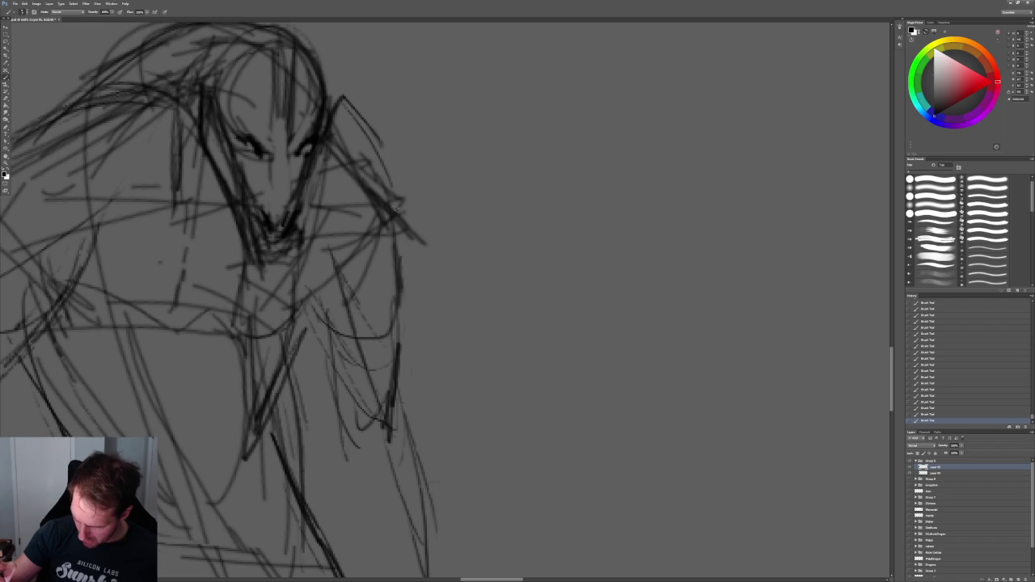
mouse_move(305, 44)
left_mouse_down()
mouse_move(317, 102)
mouse_move(348, 149)
left_mouse_up()
left_click_drag(301, 95, 346, 156)
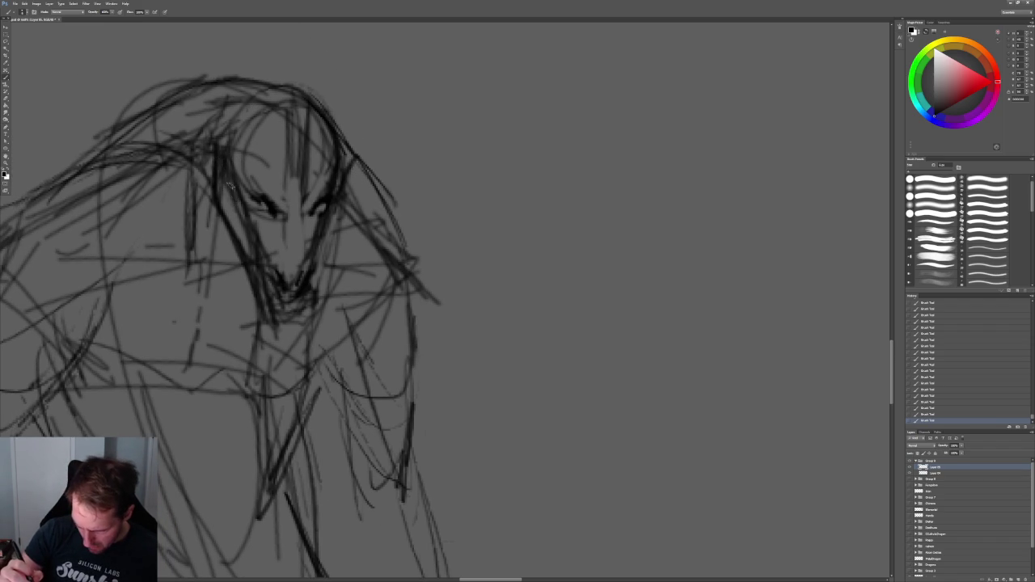
left_click_drag(232, 172, 241, 208)
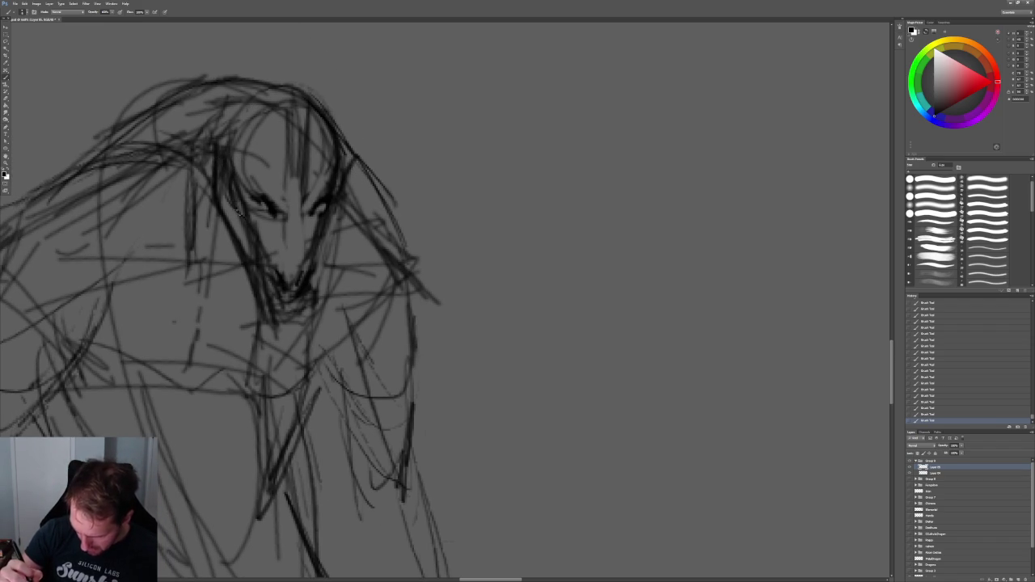
Erase faint strokes on the face's left side and chin, then zoom out over both sketches
key("e")
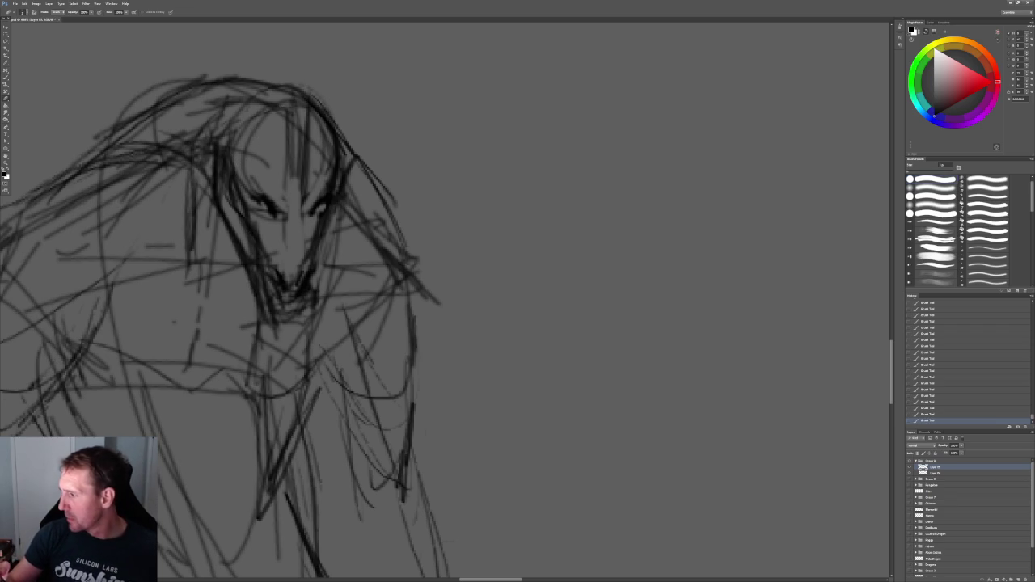
mouse_move(243, 167)
left_mouse_down()
mouse_move(235, 198)
mouse_move(247, 206)
mouse_move(247, 196)
mouse_move(285, 243)
mouse_move(286, 299)
left_mouse_up()
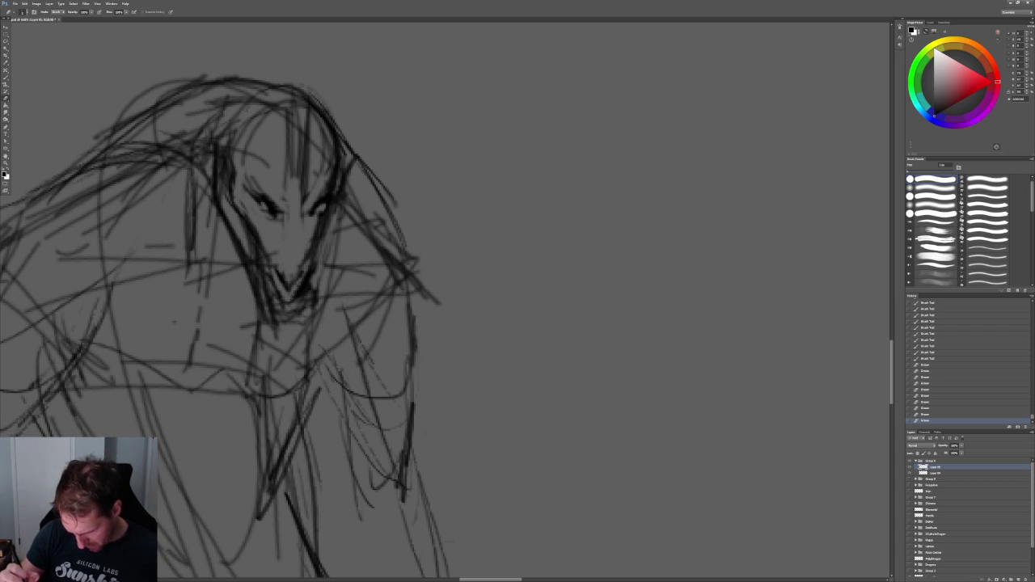
mouse_move(297, 292)
left_mouse_down()
mouse_move(301, 272)
mouse_move(289, 293)
left_mouse_up()
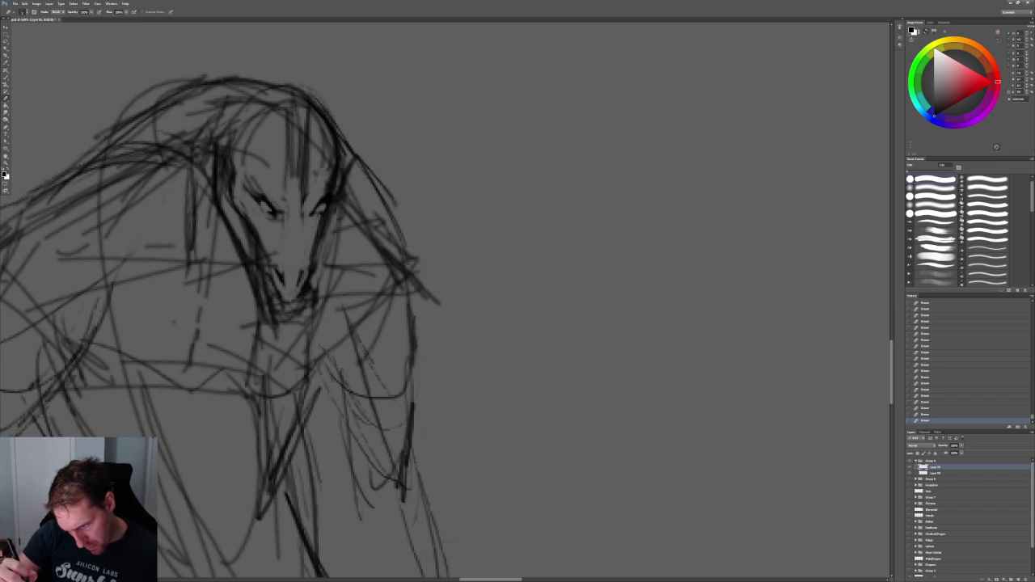
key("z")
mouse_move(453, 260)
left_mouse_down()
mouse_move(375, 261)
mouse_move(420, 259)
left_mouse_up()
key("b")
scroll(267, 218, "up", 2, "alt")
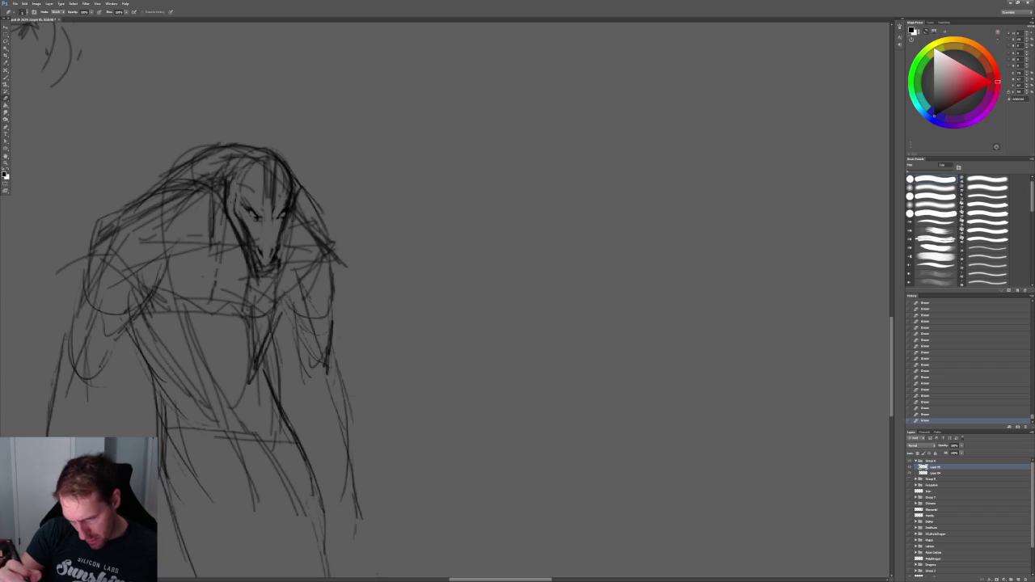
Zoom into the head and add small face strokes and a dark cheek stroke
key("z")
left_click(235, 141)
left_click(238, 150)
key("b")
key("b")
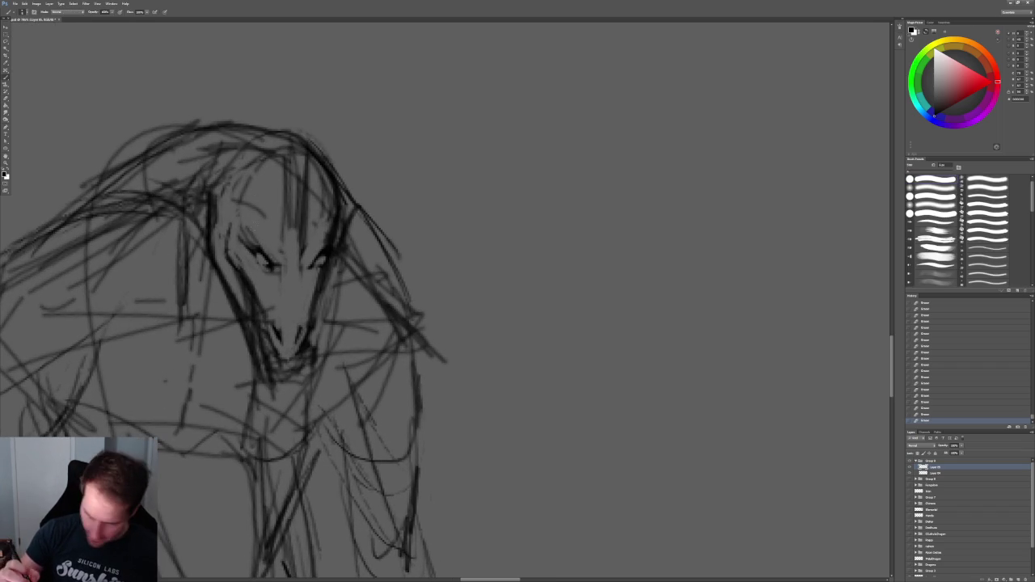
mouse_move(227, 209)
left_mouse_down()
mouse_move(238, 230)
mouse_move(222, 248)
mouse_move(236, 267)
left_mouse_up()
left_click_drag(257, 306, 267, 335)
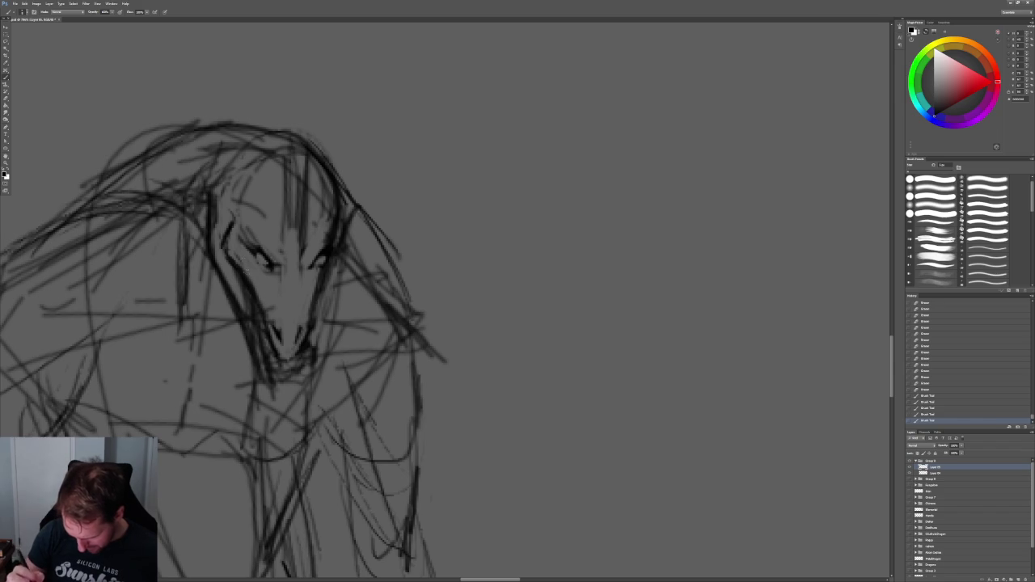
Erase and soften the lines along the left cheek and chin
key("e")
left_click_drag(222, 231, 246, 300)
left_click_drag(244, 299, 262, 332)
left_click_drag(246, 293, 267, 364)
left_click_drag(248, 320, 280, 369)
left_click_drag(249, 301, 265, 352)
left_click_drag(228, 278, 247, 353)
left_click_drag(238, 317, 253, 364)
left_click_drag(226, 285, 236, 313)
Lighten the strokes on top of the head and at the chin
left_click_drag(267, 267, 340, 310)
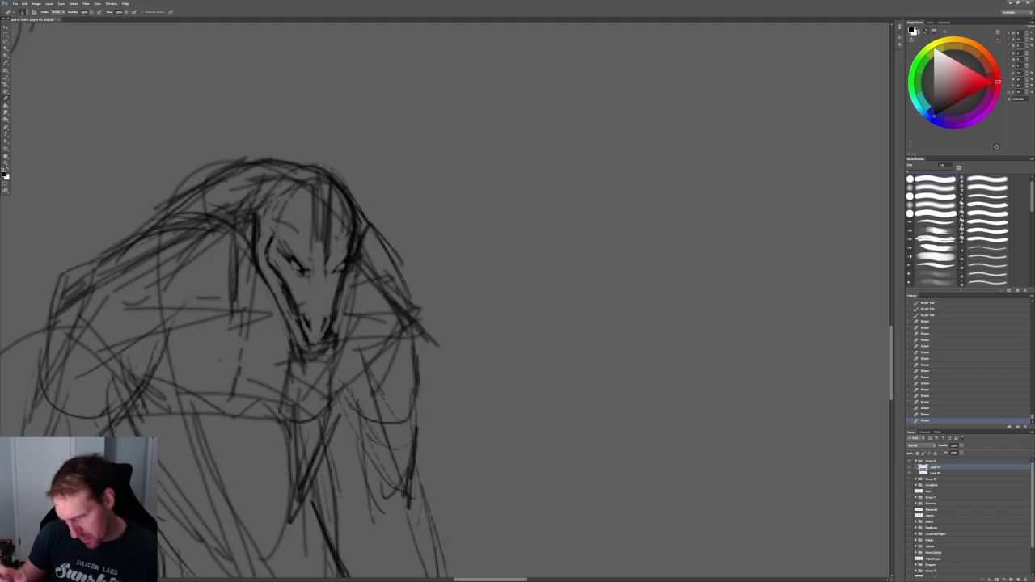
left_click_drag(351, 220, 353, 252)
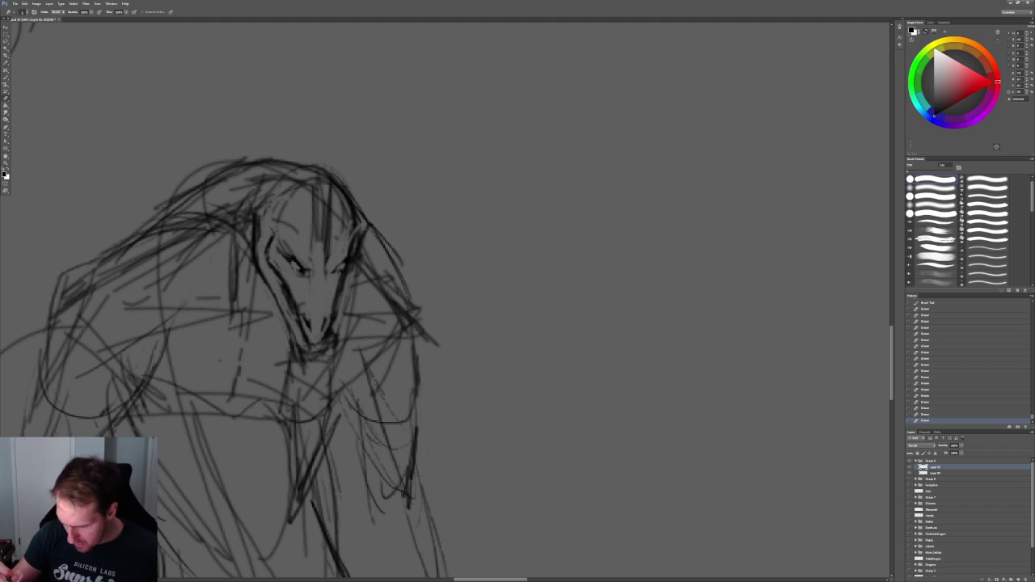
mouse_move(267, 209)
left_mouse_down()
mouse_move(271, 180)
mouse_move(316, 181)
mouse_move(326, 260)
left_mouse_up()
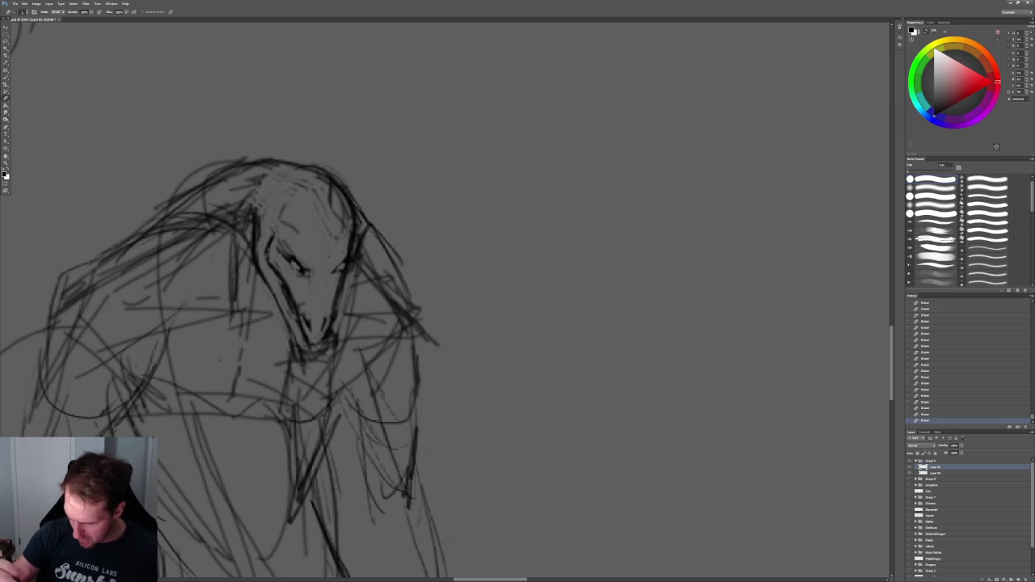
mouse_move(327, 332)
left_mouse_down()
mouse_move(330, 353)
mouse_move(332, 322)
left_mouse_up()
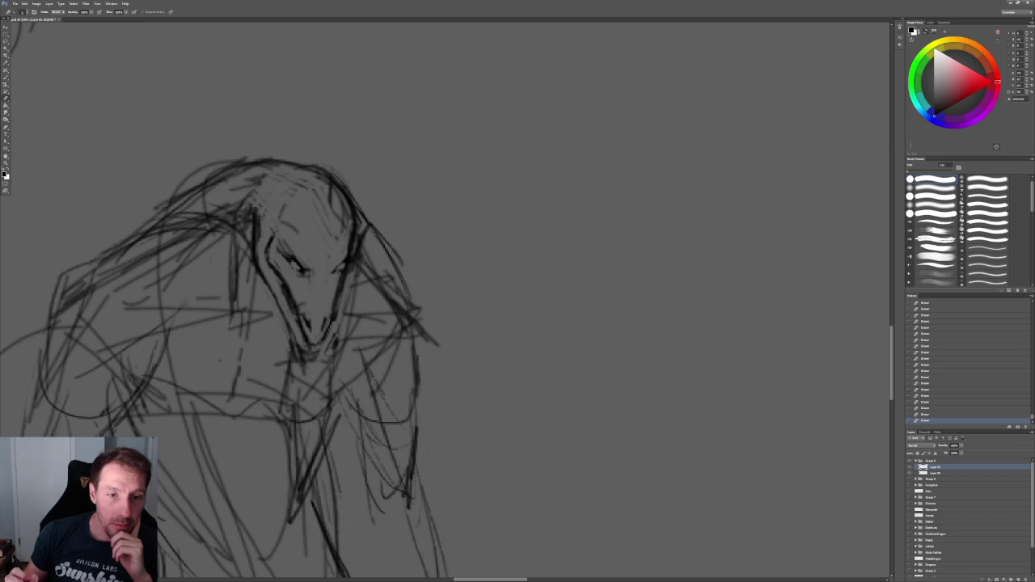
Soften the remaining lines around the chin, neck, left eye and right of the face
mouse_move(304, 356)
left_mouse_down()
mouse_move(282, 320)
mouse_move(247, 327)
left_mouse_up()
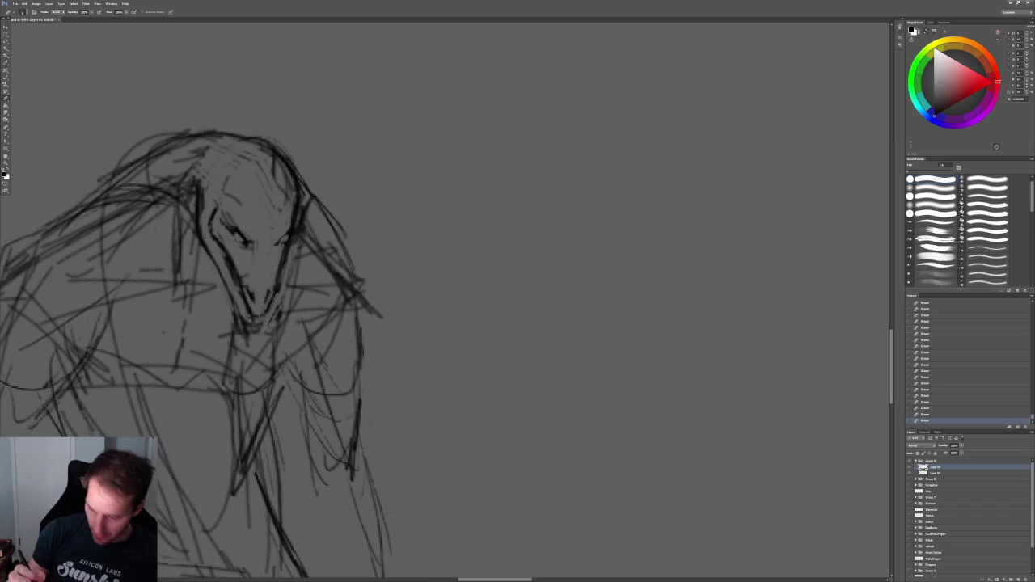
left_click_drag(234, 291, 241, 339)
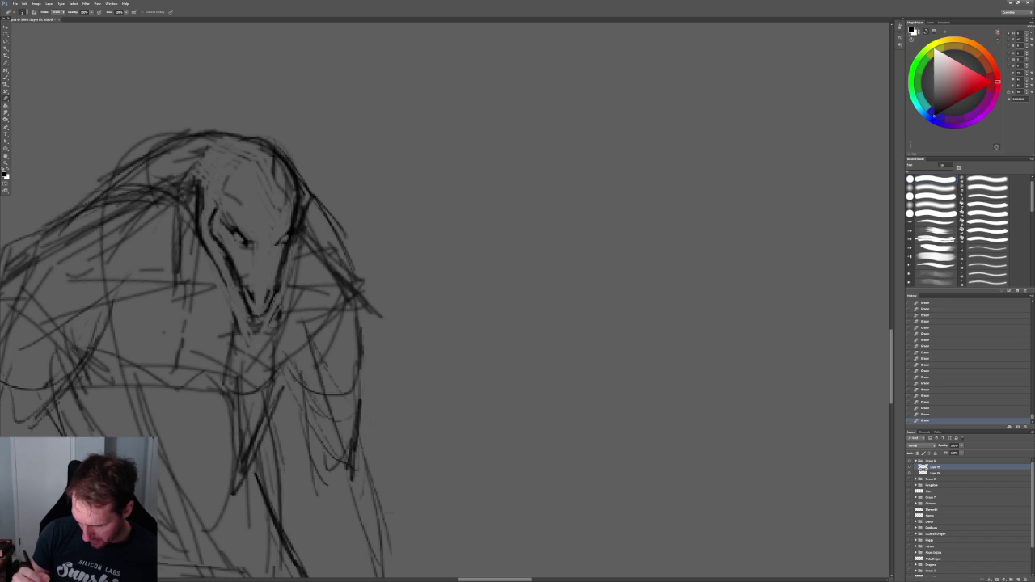
left_click_drag(279, 299, 275, 345)
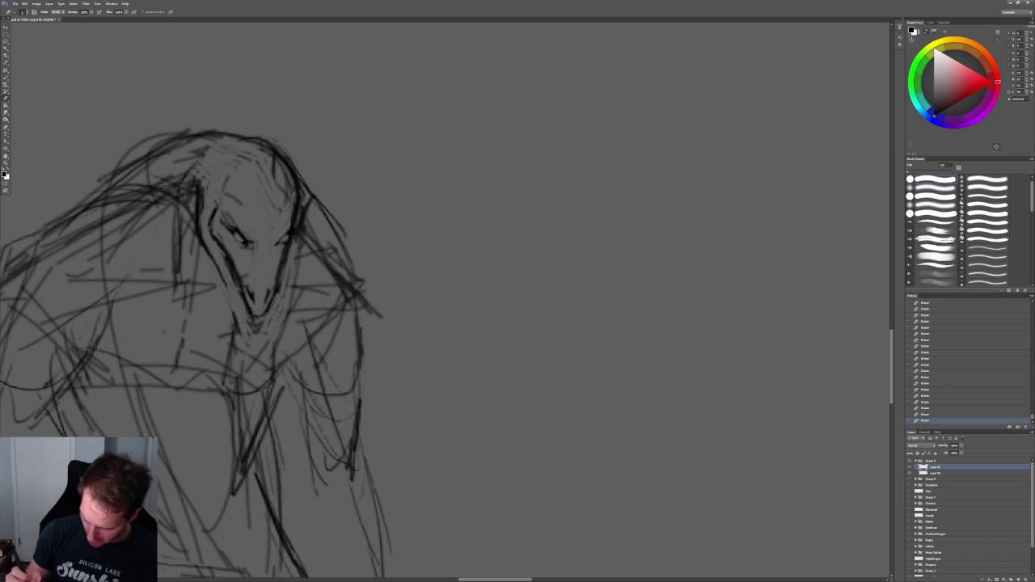
left_click_drag(299, 254, 291, 309)
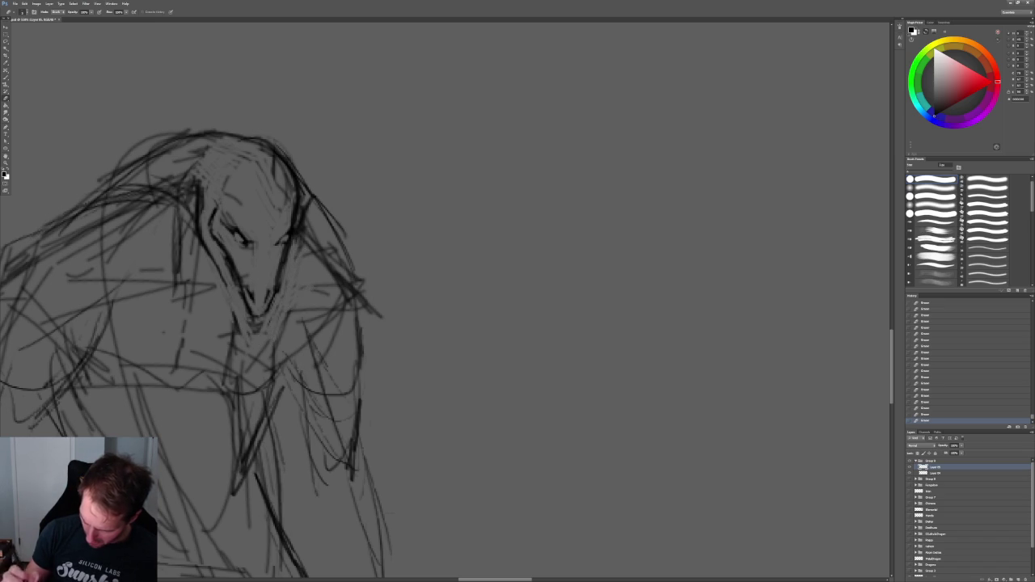
left_click_drag(209, 231, 196, 260)
mouse_move(240, 311)
left_mouse_down()
mouse_move(233, 333)
mouse_move(251, 324)
left_mouse_up()
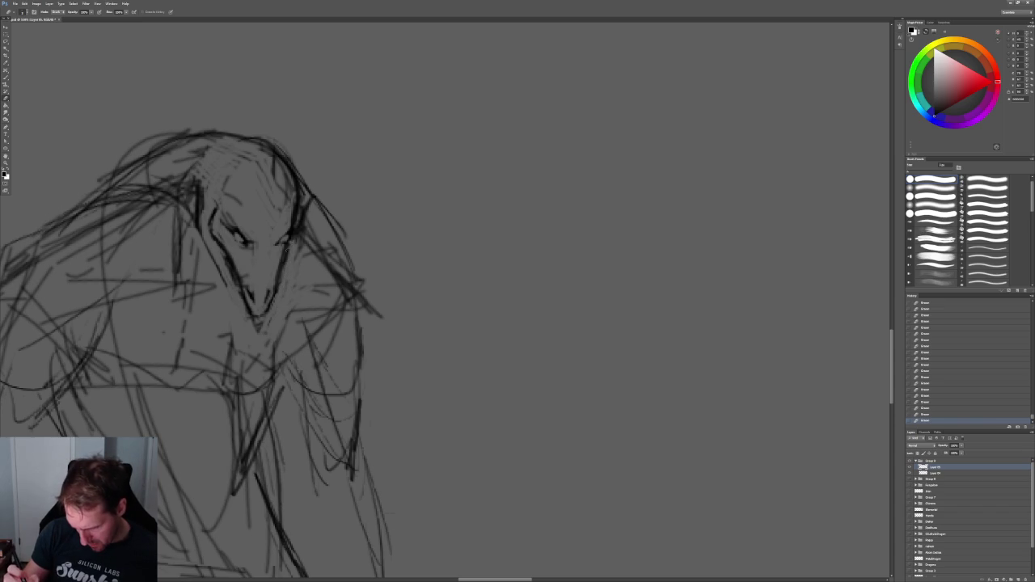
left_click_drag(286, 254, 280, 283)
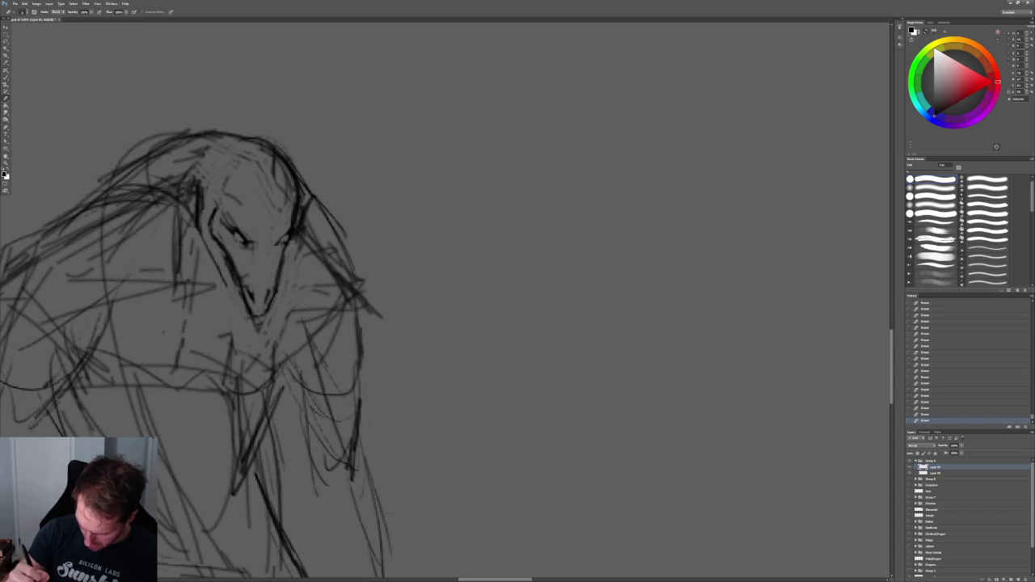
With the brush, sketch short and long neck strokes beneath the creature's chin
key("b")
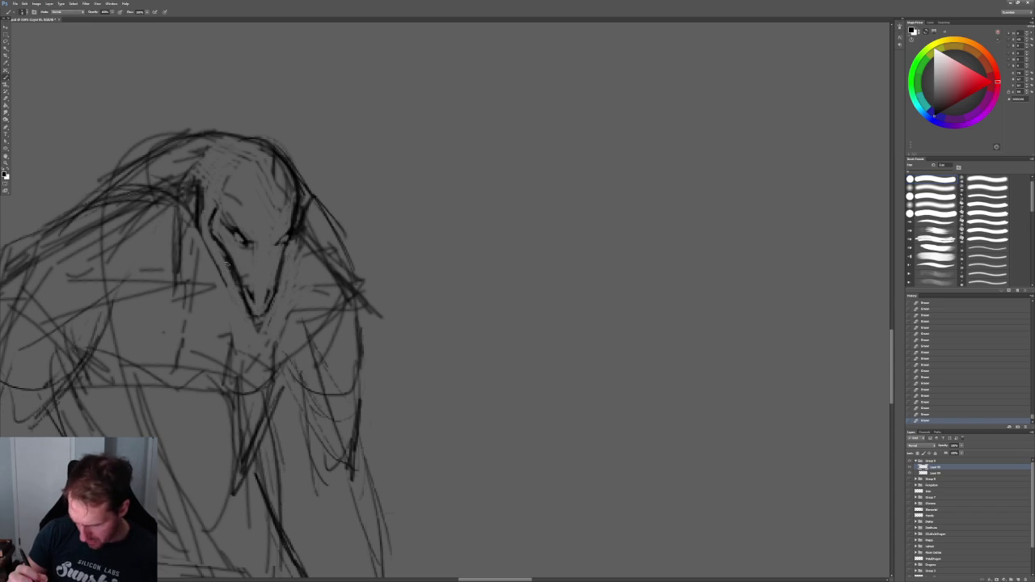
mouse_move(240, 279)
left_mouse_down()
mouse_move(241, 322)
mouse_move(278, 310)
left_mouse_up()
left_click_drag(360, 400, 359, 419)
left_click_drag(232, 298, 234, 317)
left_click_drag(233, 291, 239, 395)
left_click_drag(267, 323, 273, 354)
left_click_drag(270, 421, 262, 329)
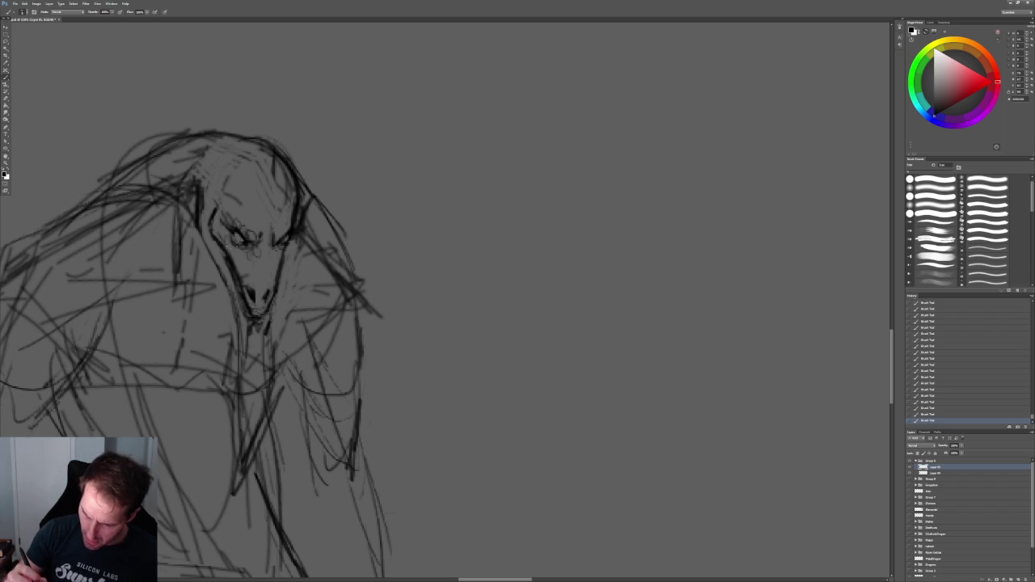
Erase the stray marks along the top and right edge of the head
scroll(324, 154, "down", 5, "alt")
scroll(354, 159, "up", 3, "alt")
scroll(286, 153, "up", 2, "alt")
key("e")
left_click_drag(295, 154, 340, 201)
left_click_drag(324, 184, 348, 212)
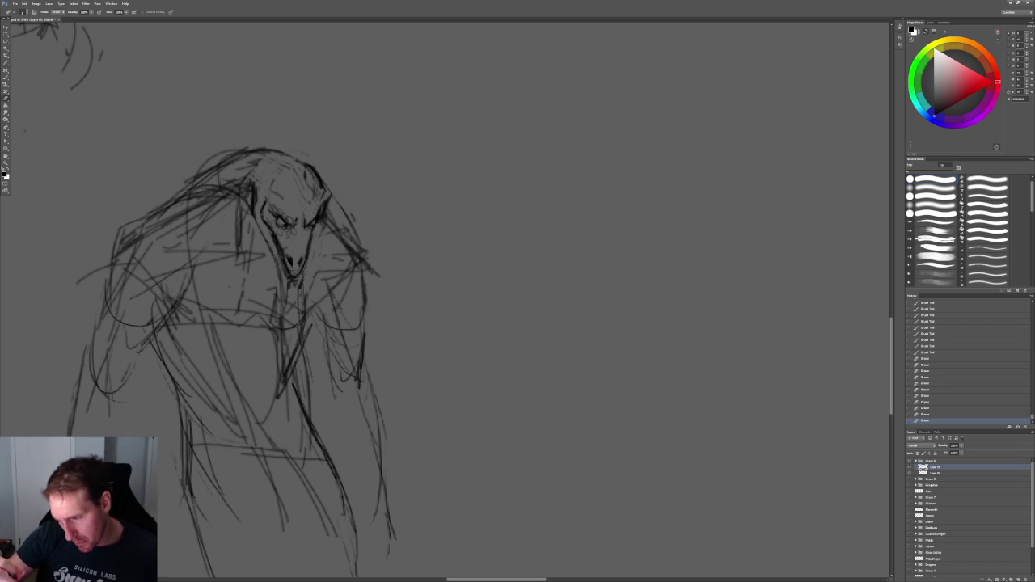
Erase the head's top-right edge, then redraw strokes across the head, right eye and top
mouse_move(307, 165)
left_mouse_down()
mouse_move(335, 199)
mouse_move(324, 224)
mouse_move(356, 243)
left_mouse_up()
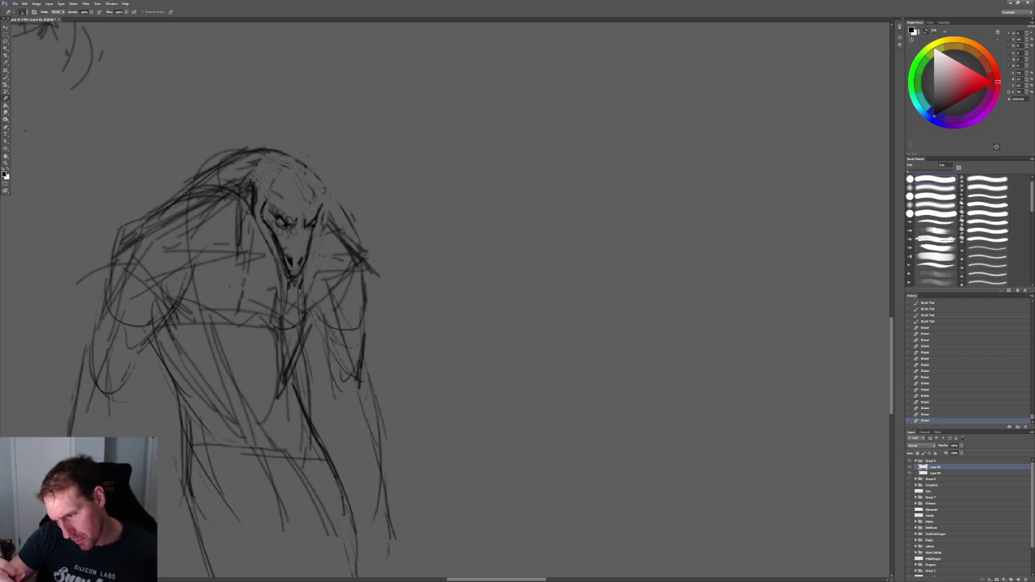
key("b")
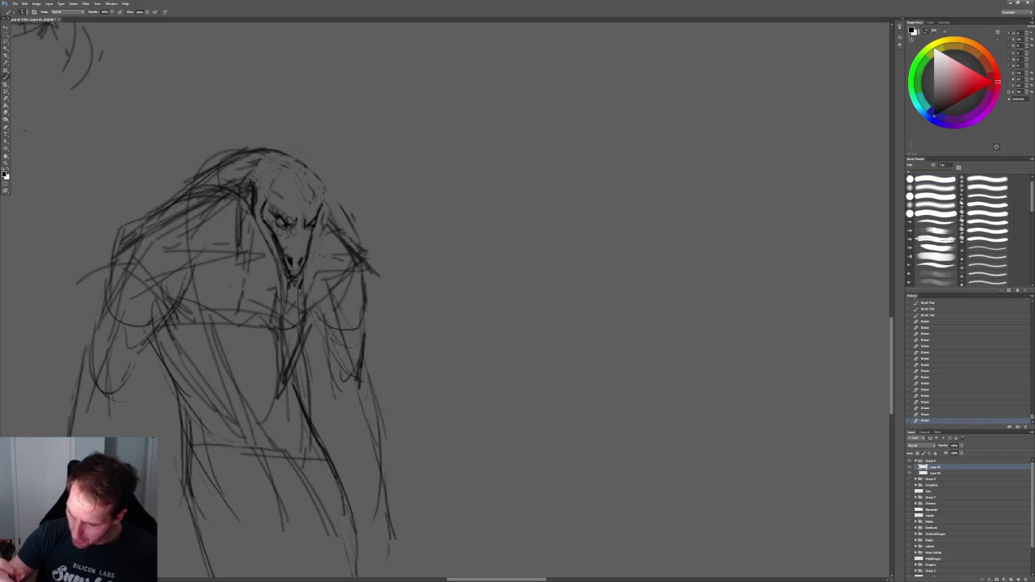
left_click_drag(323, 185, 320, 205)
left_click_drag(325, 188, 322, 206)
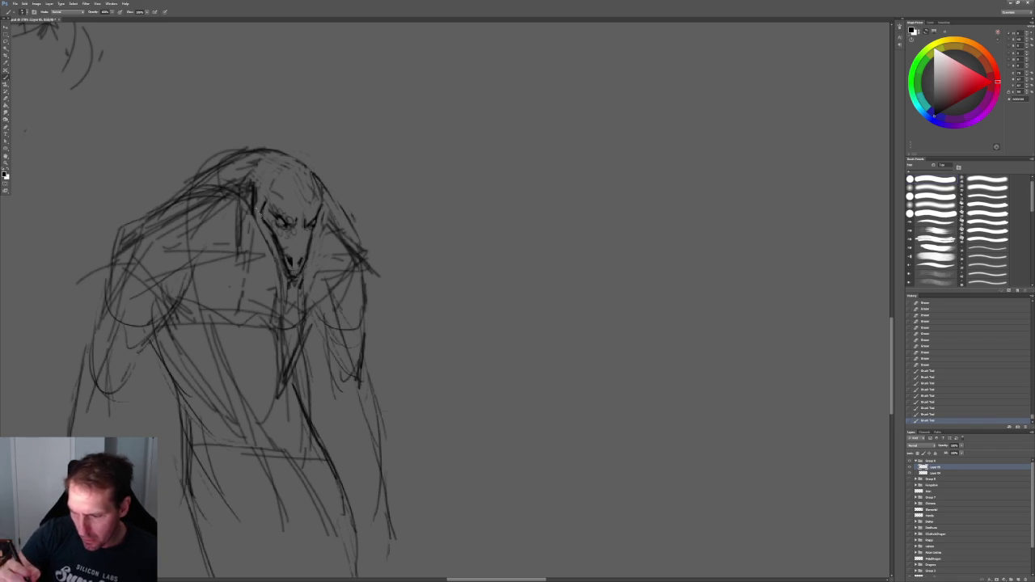
left_click_drag(210, 180, 246, 208)
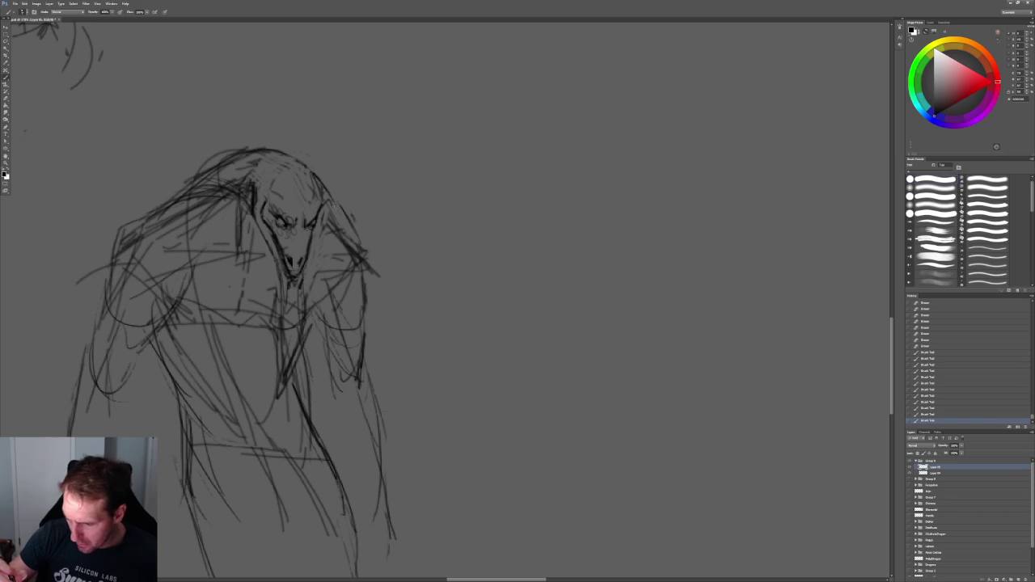
left_click_drag(330, 200, 321, 209)
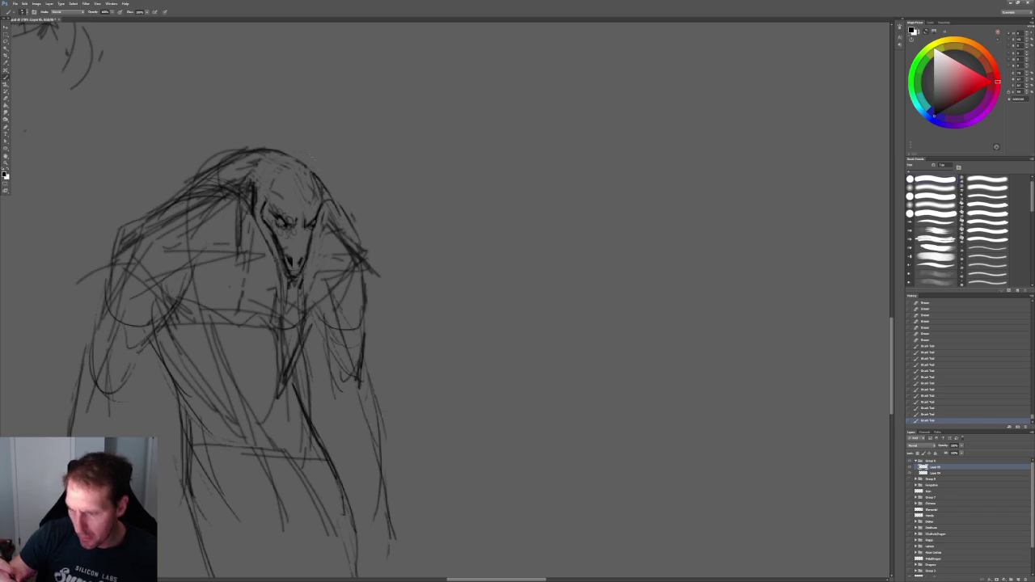
mouse_move(321, 160)
left_mouse_down()
mouse_move(291, 181)
mouse_move(283, 160)
mouse_move(303, 170)
left_mouse_up()
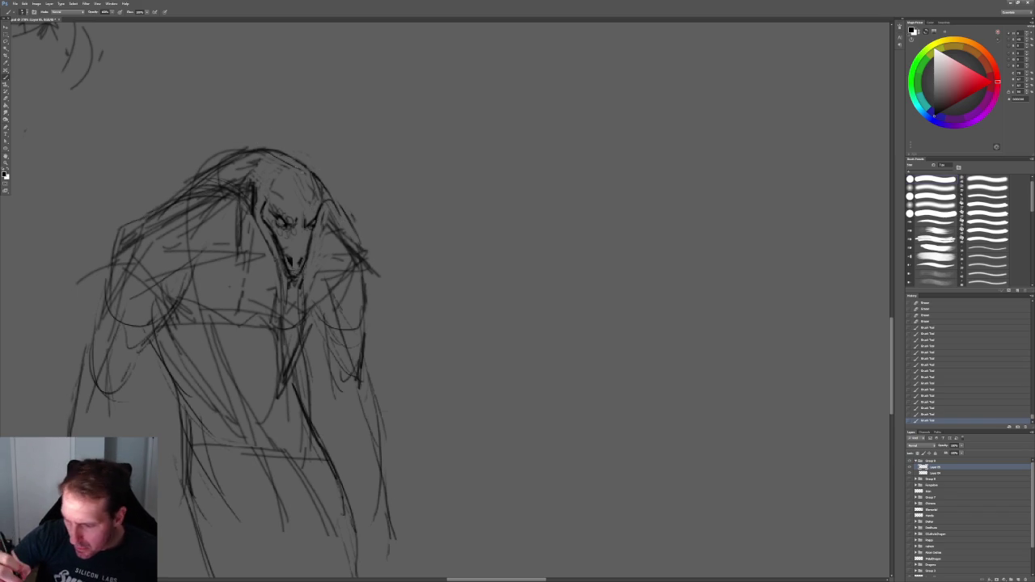
Sketch strokes over the left shoulder, the chest below the snout and the lower torso
left_click_drag(179, 201, 142, 220)
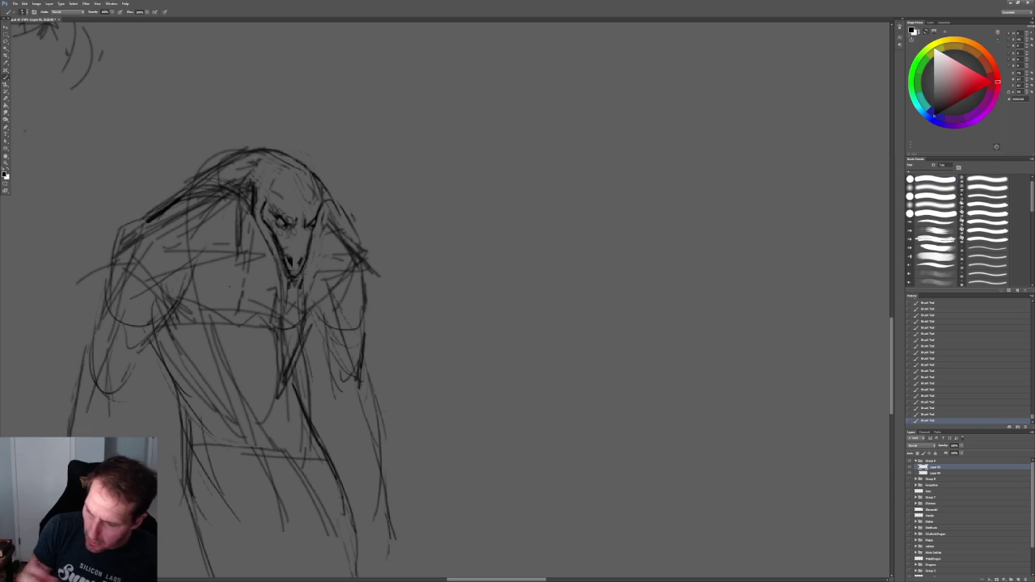
left_click_drag(225, 192, 238, 209)
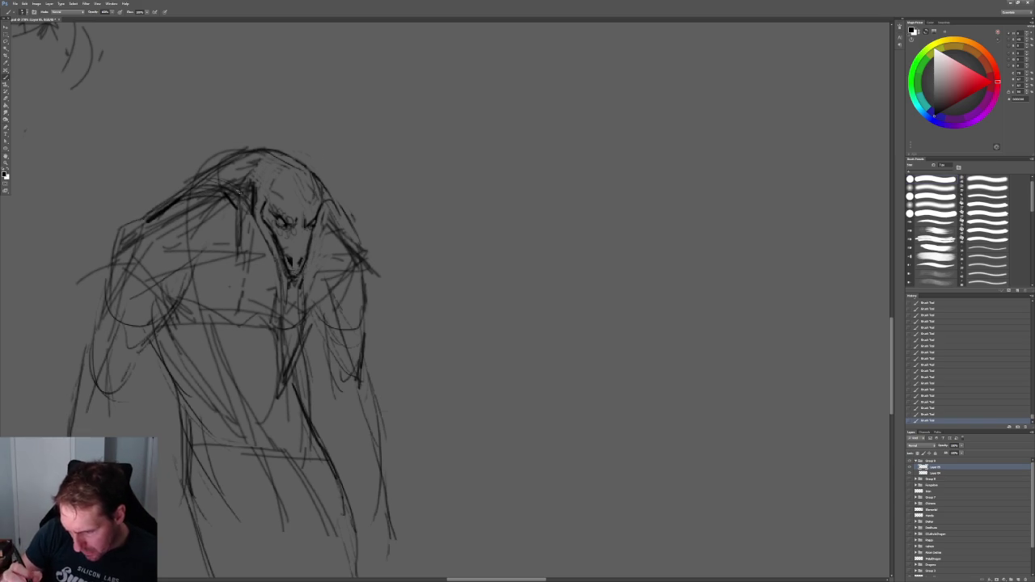
left_click_drag(215, 204, 215, 229)
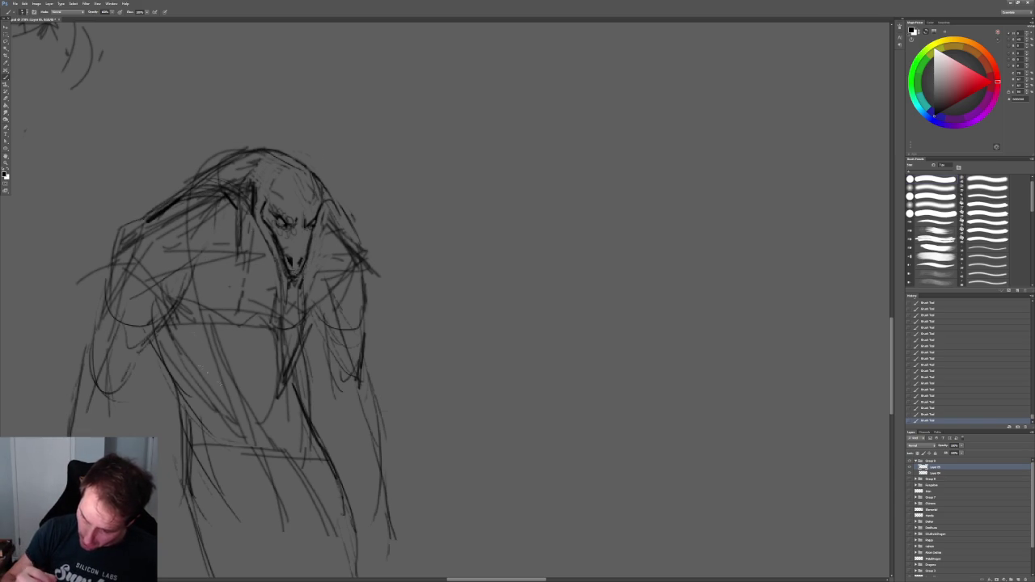
mouse_move(219, 203)
left_mouse_down()
mouse_move(204, 228)
mouse_move(211, 268)
mouse_move(274, 304)
left_mouse_up()
mouse_move(280, 260)
left_mouse_down()
mouse_move(282, 325)
mouse_move(286, 291)
mouse_move(306, 343)
left_mouse_up()
mouse_move(304, 296)
left_mouse_down()
mouse_move(304, 268)
mouse_move(300, 312)
left_mouse_up()
mouse_move(301, 272)
left_mouse_down()
mouse_move(299, 302)
mouse_move(325, 293)
mouse_move(319, 281)
left_mouse_up()
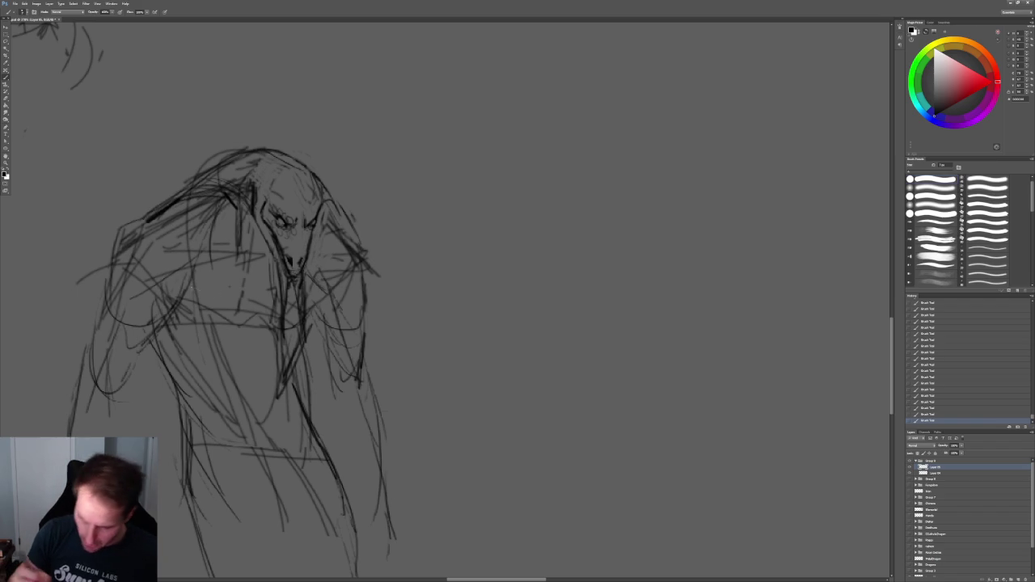
left_click_drag(194, 310, 179, 307)
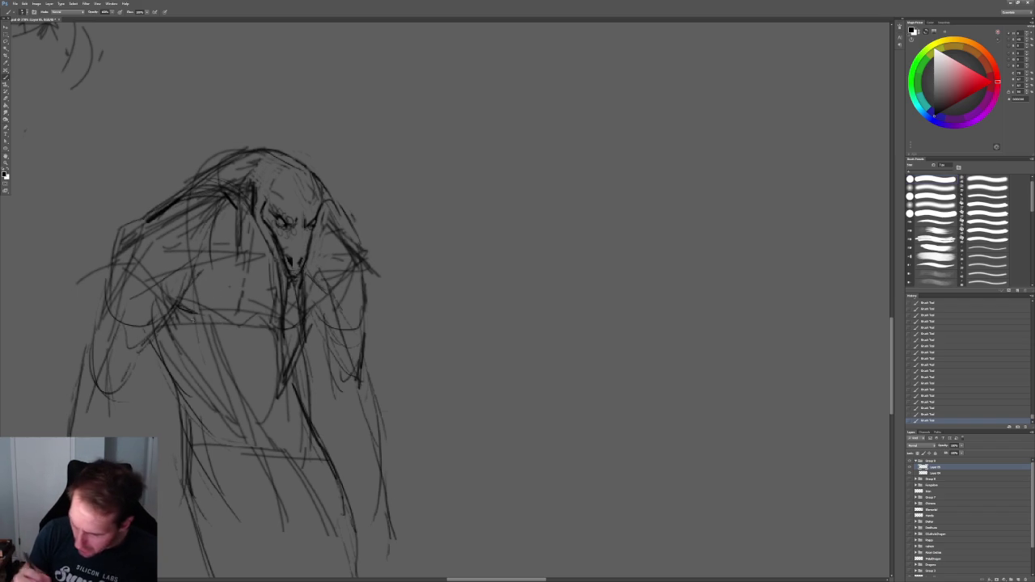
scroll(323, 393, "down", 2)
scroll(364, 348, "down", 4)
Erase the sketch lines on the left shoulder, left chest and right shoulder
scroll(396, 303, "down", 1)
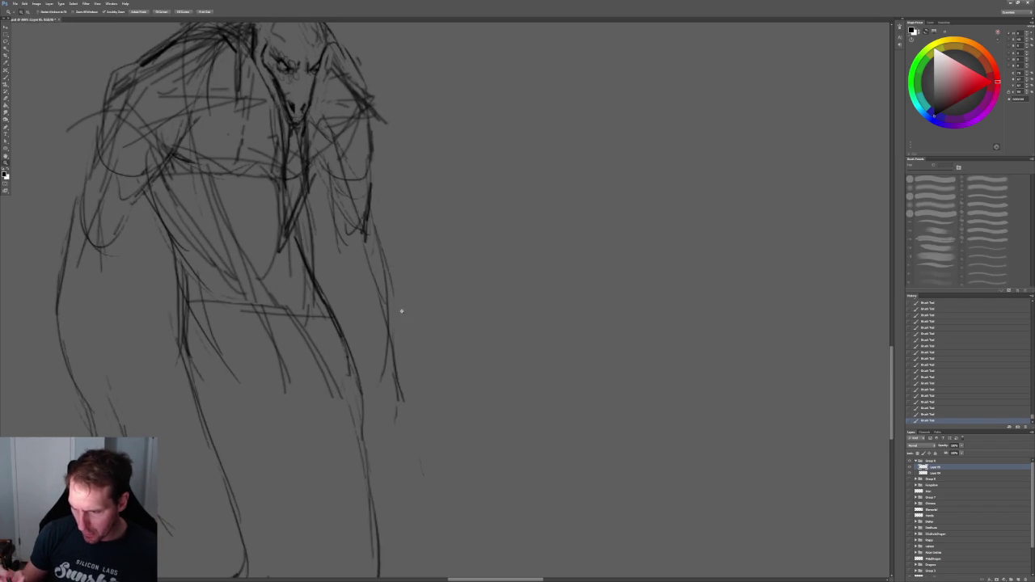
scroll(460, 207, "down", 1, "alt")
scroll(459, 207, "down", 3, "alt")
scroll(388, 247, "up", 2, "alt")
scroll(356, 203, "up", 1, "alt")
key("e")
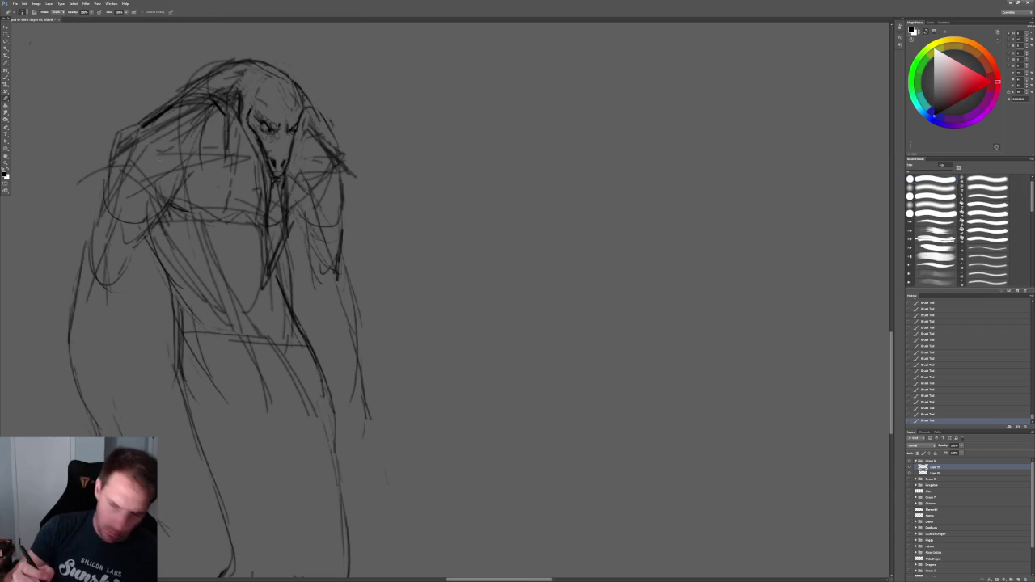
mouse_move(162, 125)
left_mouse_down()
mouse_move(130, 145)
mouse_move(121, 194)
left_mouse_up()
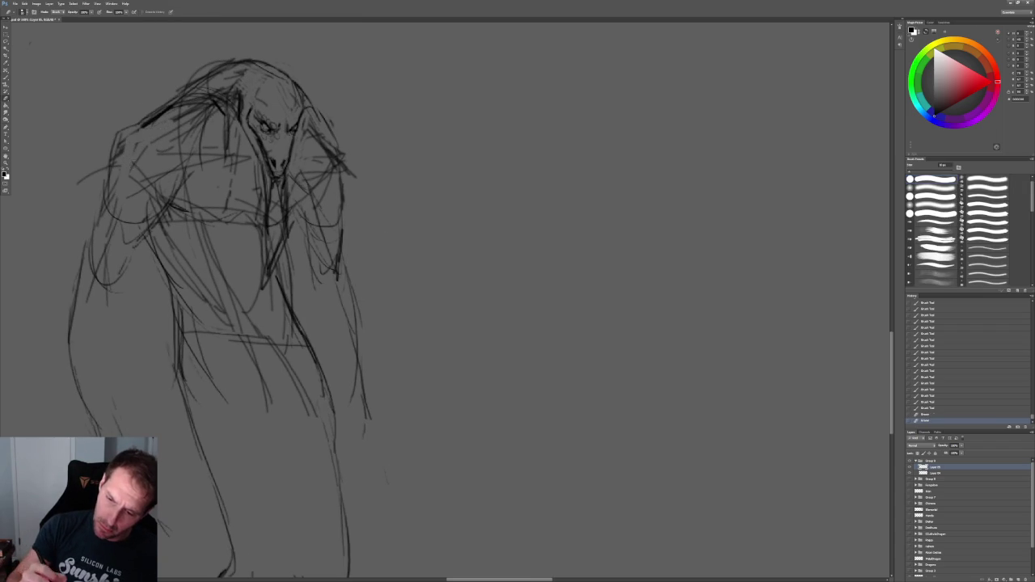
left_click_drag(174, 152, 154, 201)
left_click_drag(319, 133, 341, 199)
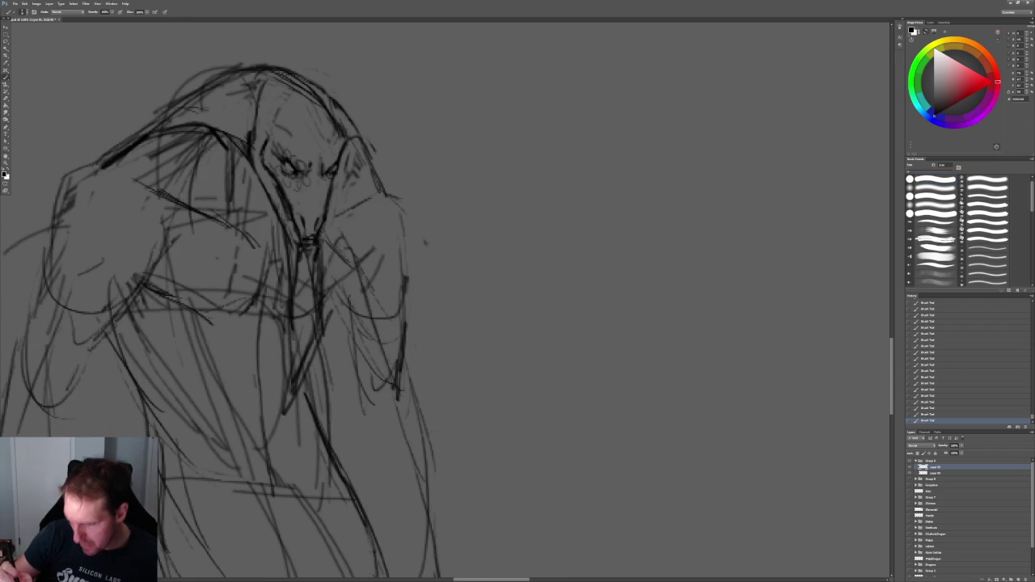
Zoom in on the head and erase the stray chin and neck lines
key("z")
left_click_drag(423, 223, 426, 203)
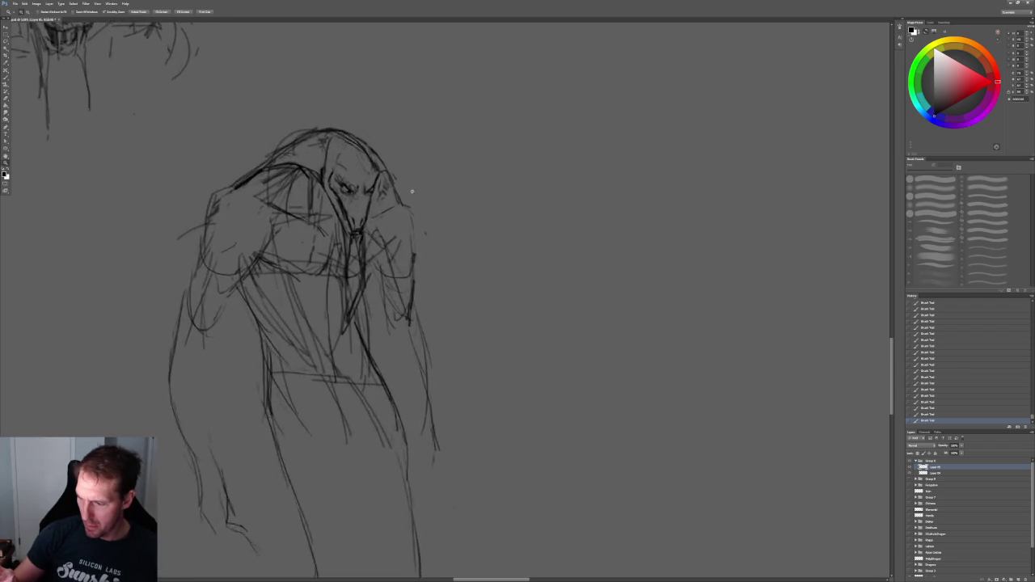
key("b")
key("e")
left_click_drag(287, 257, 289, 307)
left_click_drag(278, 254, 291, 325)
left_click_drag(291, 279, 293, 332)
left_click_drag(295, 250, 296, 309)
left_click_drag(293, 248, 298, 315)
mouse_move(253, 254)
left_mouse_down()
mouse_move(254, 290)
mouse_move(272, 305)
mouse_move(272, 267)
mouse_move(259, 249)
left_mouse_up()
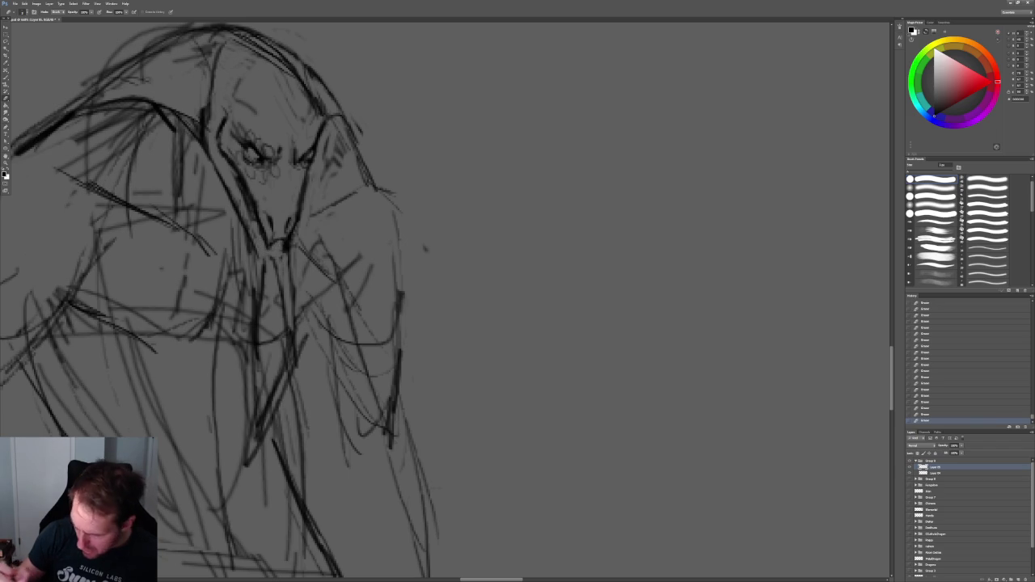
Enlarge the sketch slightly with Free Transform and apply it
key("ctrl+t")
key("Return")
key("z")
mouse_move(479, 186)
left_mouse_down()
mouse_move(478, 168)
mouse_move(489, 167)
left_mouse_up()
Reinforce the edge of the face and beak with new brush strokes
key("b")
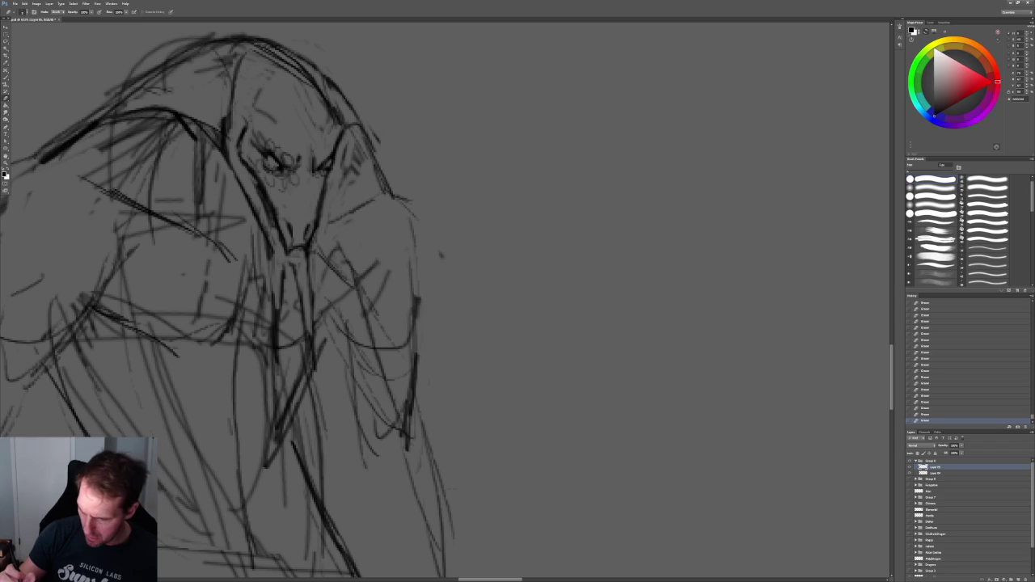
key("z")
mouse_move(411, 203)
left_mouse_down()
mouse_move(404, 146)
mouse_move(439, 162)
left_mouse_up()
key("b")
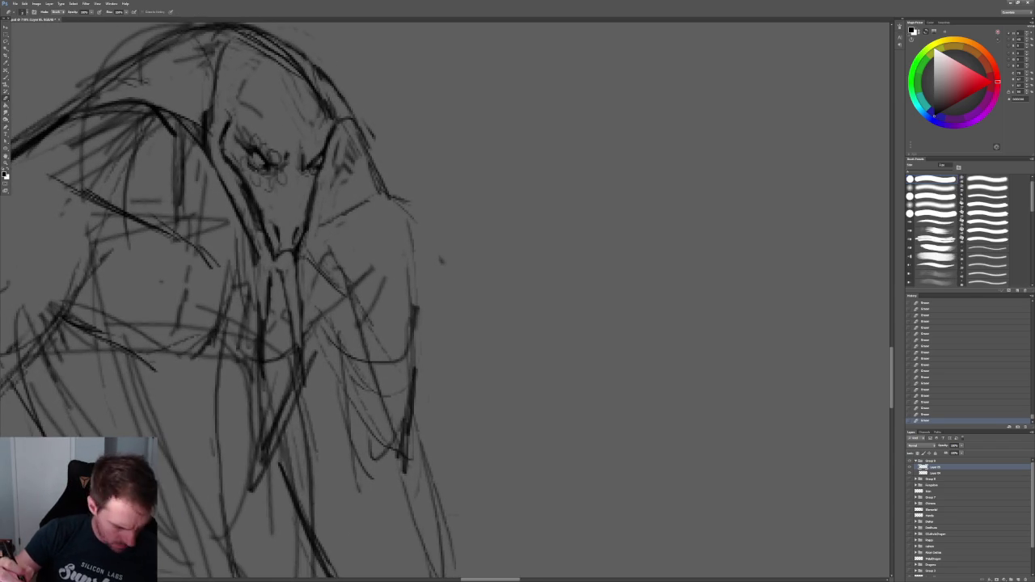
left_click_drag(241, 187, 266, 244)
left_click_drag(241, 174, 257, 233)
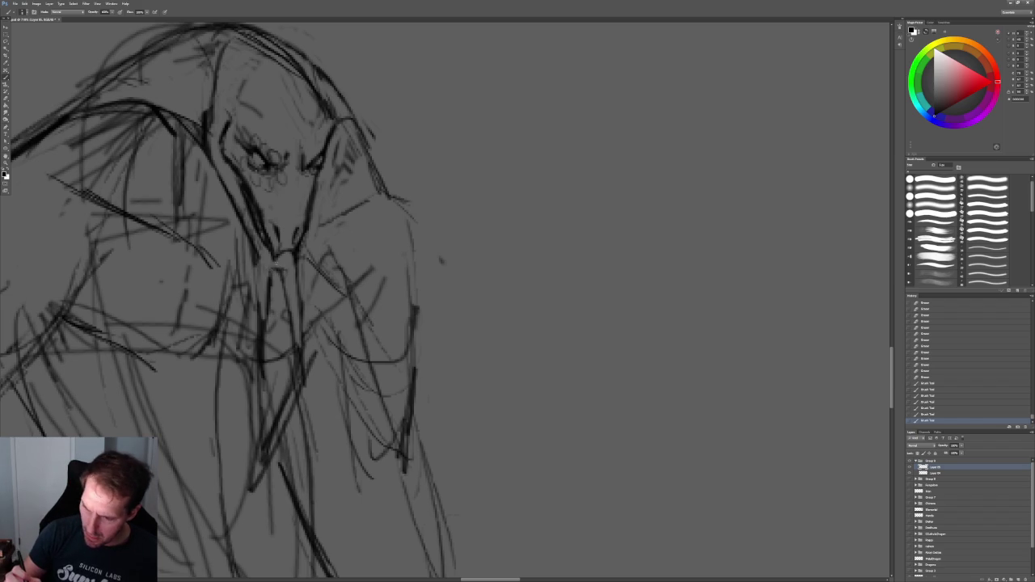
Lighten the lines beside and on top of the head and on the upper-left shoulder
left_click(430, 139, "alt")
left_click(429, 138, "ctrl")
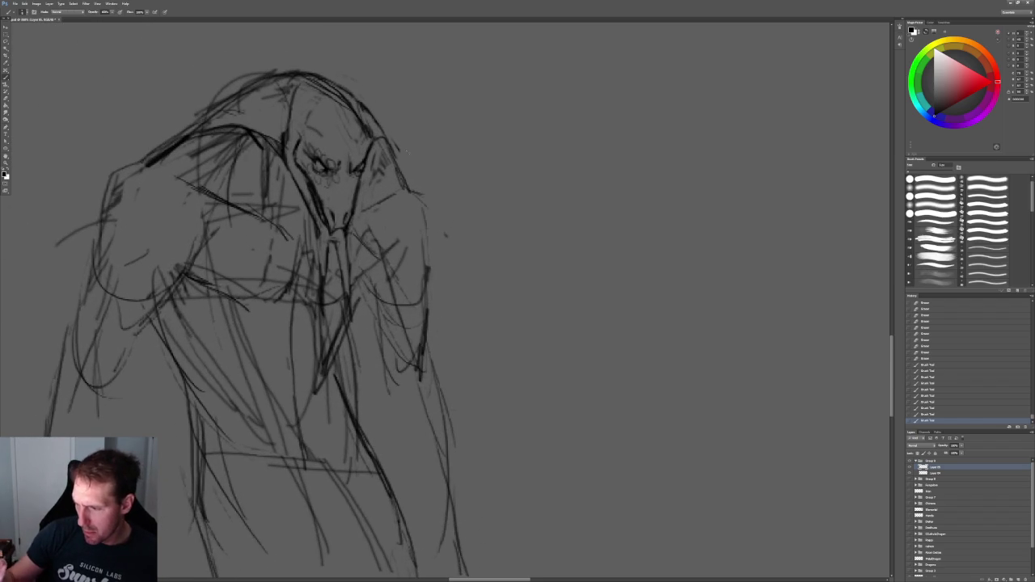
key("e")
left_click_drag(352, 97, 365, 111)
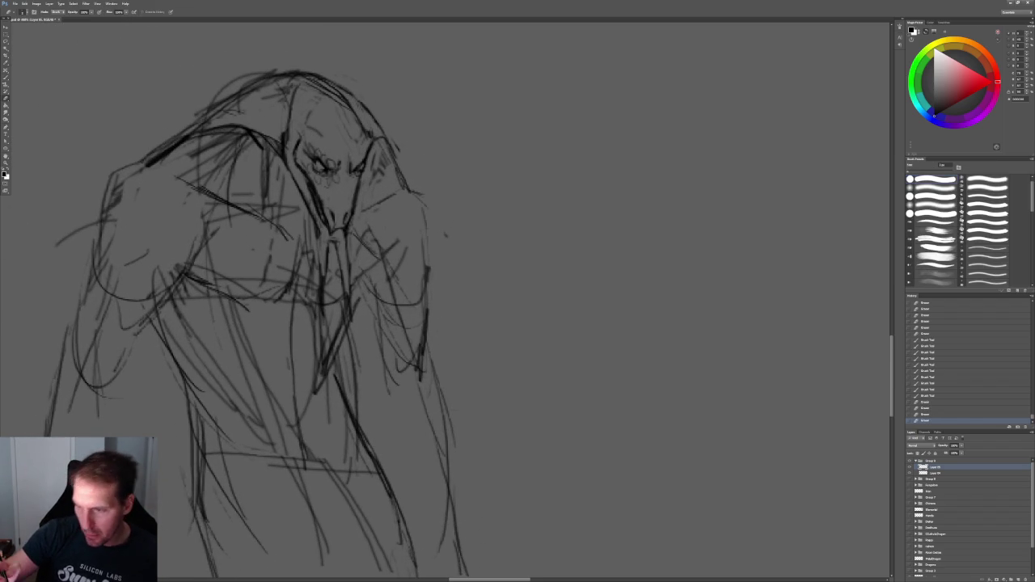
left_click_drag(287, 89, 221, 109)
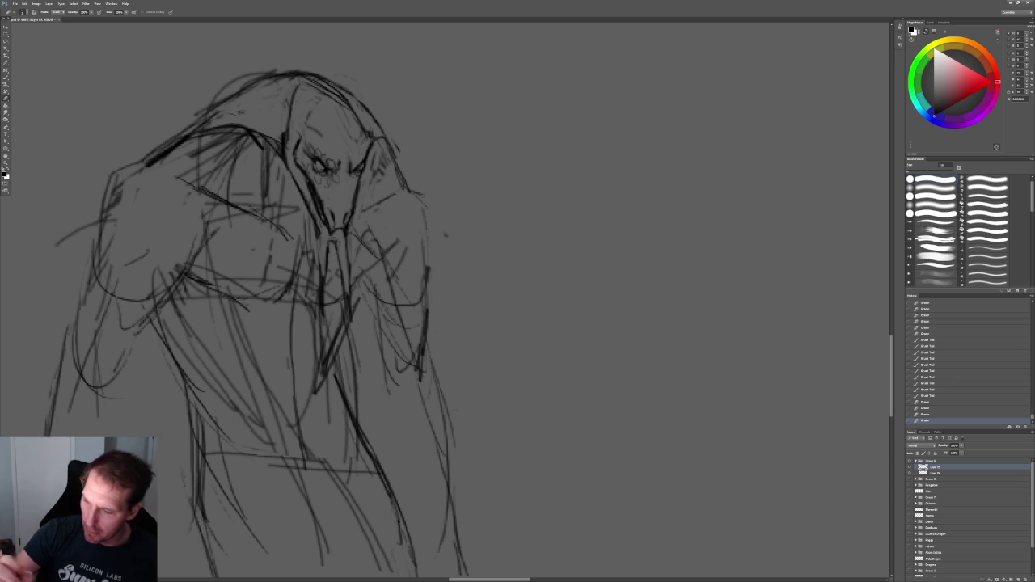
mouse_move(202, 180)
left_mouse_down()
mouse_move(196, 165)
mouse_move(210, 176)
mouse_move(241, 136)
mouse_move(265, 166)
left_mouse_up()
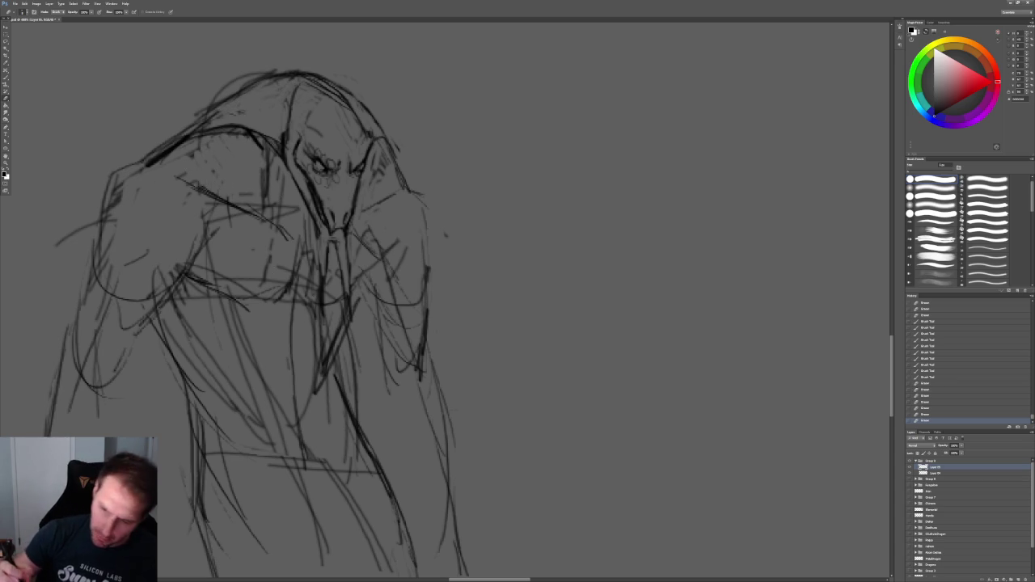
Sketch form lines on the left shoulder and strokes across the left chest
key("b")
left_click_drag(165, 202, 144, 220)
left_click_drag(161, 184, 115, 283)
left_click_drag(109, 194, 102, 248)
left_click_drag(170, 201, 113, 273)
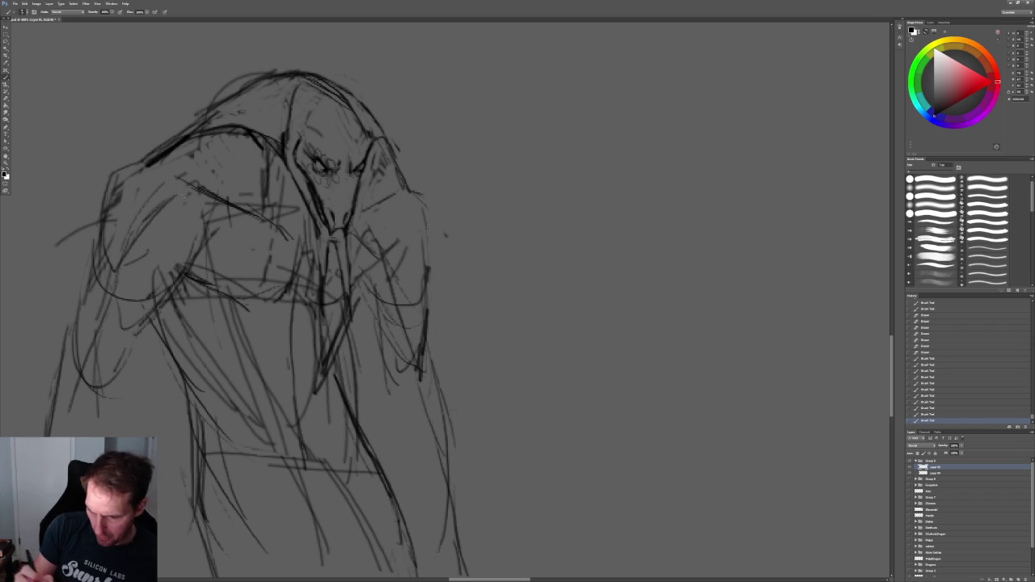
mouse_move(203, 238)
left_mouse_down()
mouse_move(181, 272)
mouse_move(131, 286)
mouse_move(224, 312)
mouse_move(216, 328)
left_mouse_up()
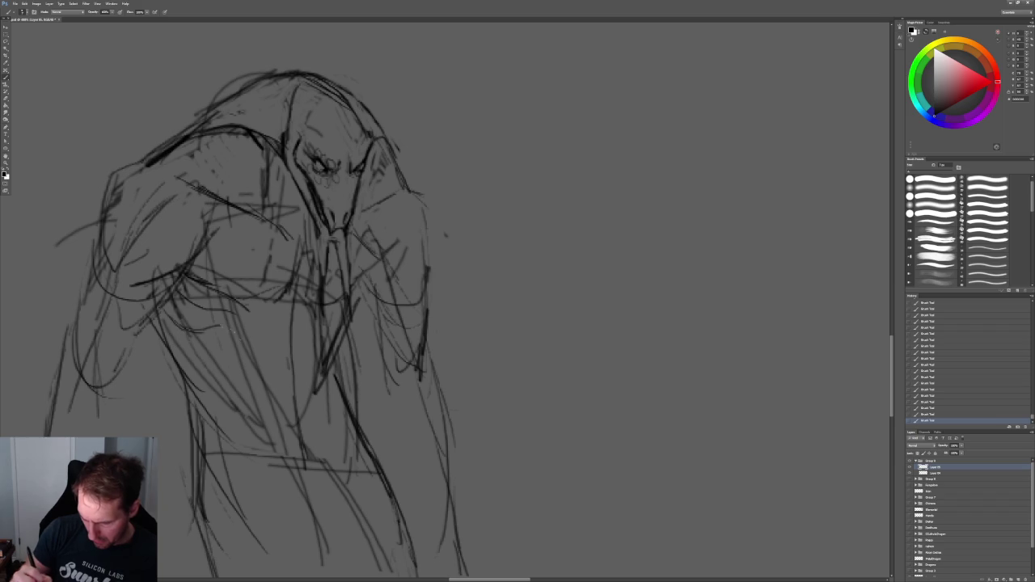
Draw strokes down the chest and arm, vertical torso lines and dark chest marks
left_click_drag(158, 315, 191, 349)
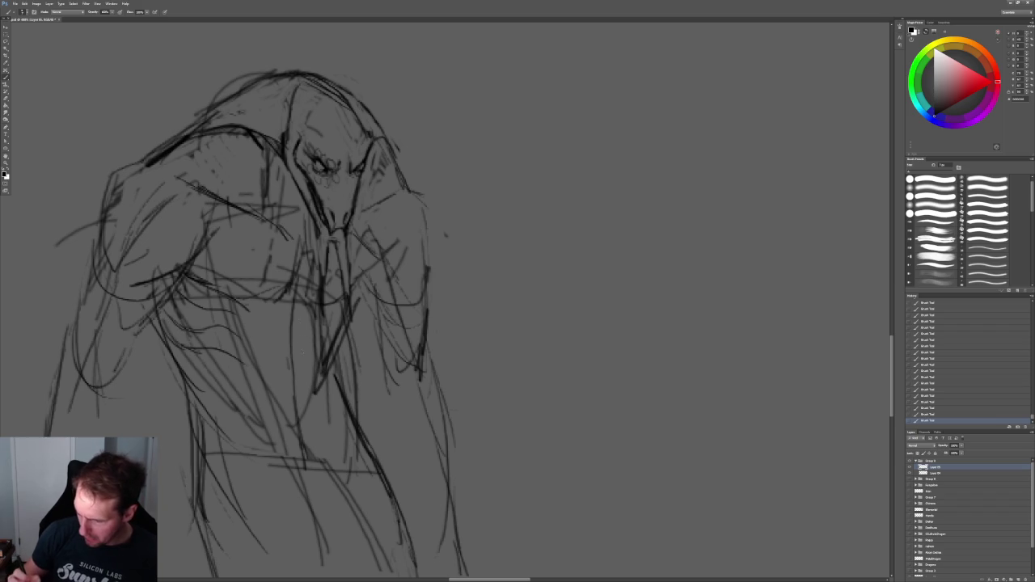
left_click_drag(290, 294, 296, 415)
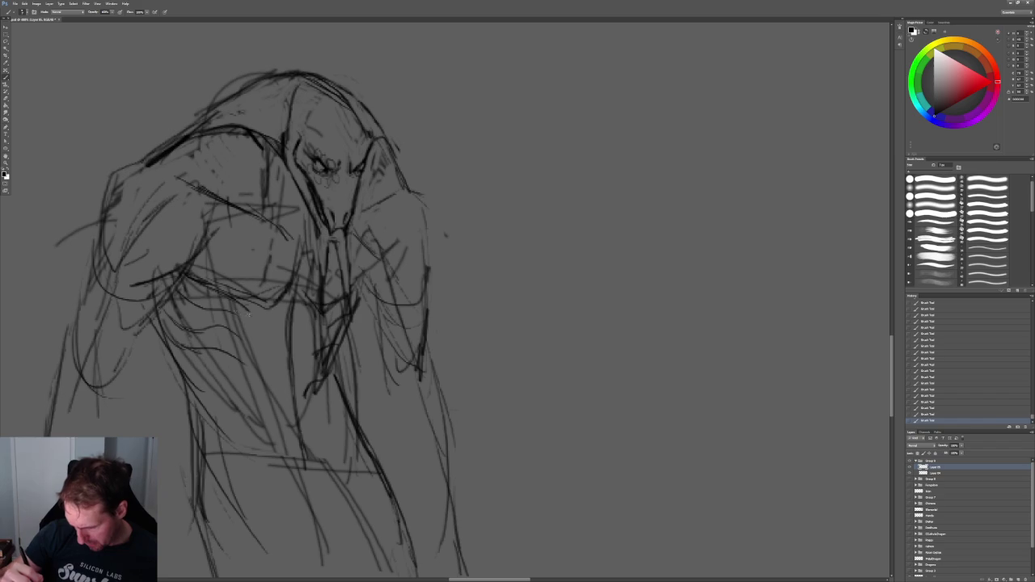
mouse_move(231, 312)
left_mouse_down()
mouse_move(286, 336)
mouse_move(325, 327)
left_mouse_up()
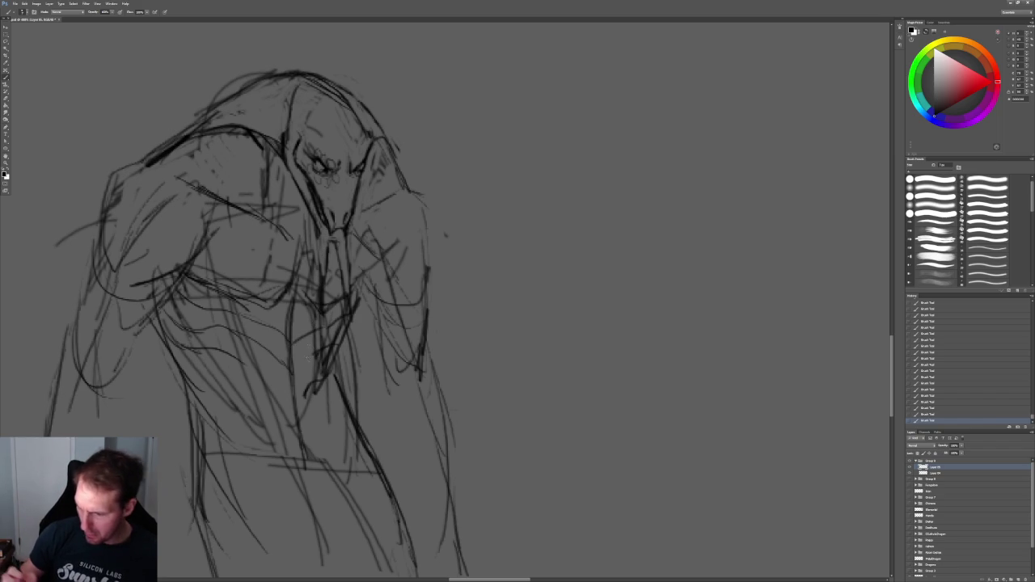
left_click_drag(292, 374, 329, 346)
left_click_drag(241, 361, 302, 423)
key("z")
left_click(449, 296, "alt")
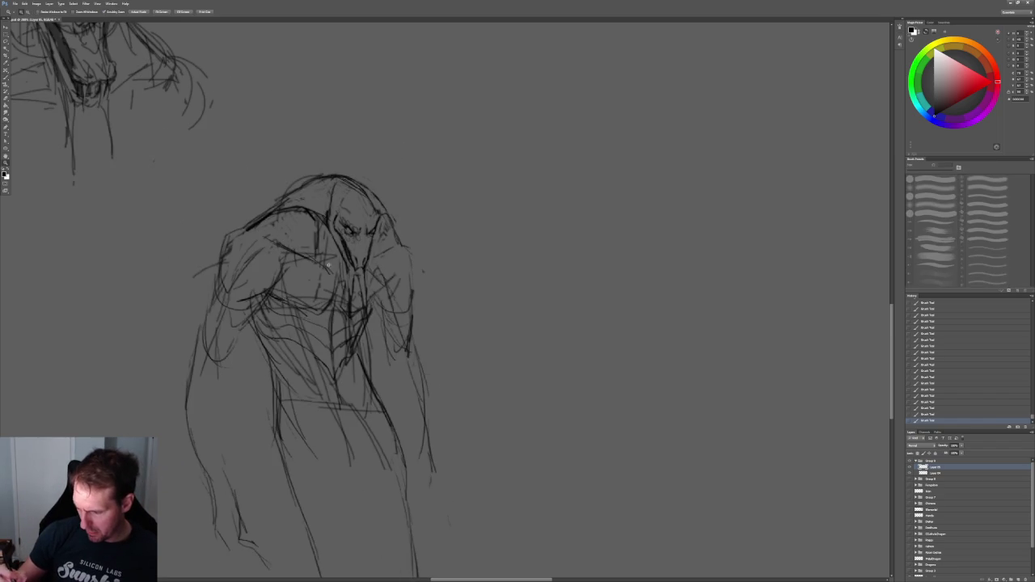
Lighten the lines around the face and chest with the eraser
key("b")
scroll(460, 279, "down", 5, "alt")
scroll(445, 259, "up", 3, "alt")
scroll(436, 242, "up", 2, "alt")
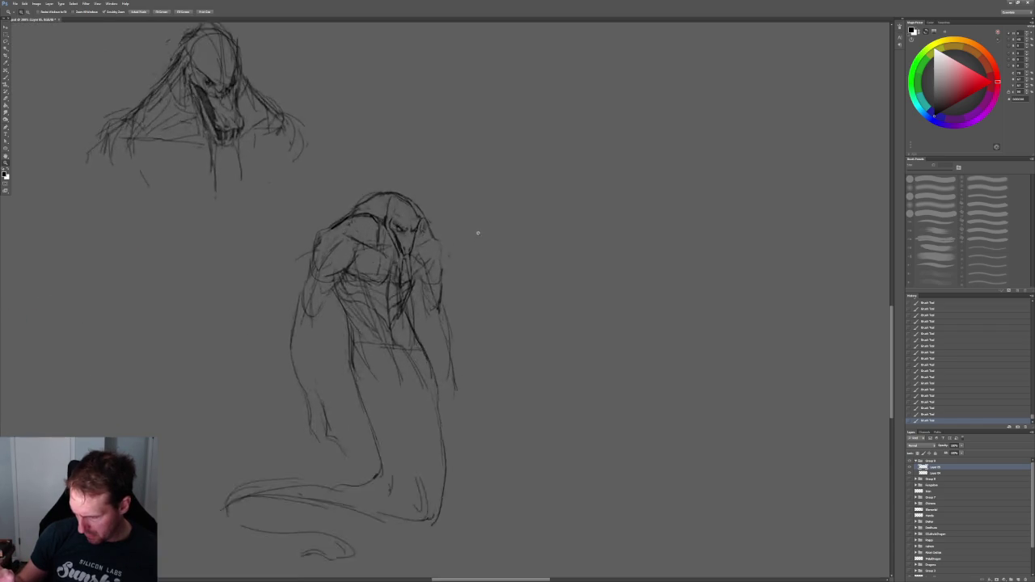
scroll(434, 234, "up", 2, "alt")
scroll(434, 233, "down", 1, "alt")
key("e")
mouse_move(254, 280)
left_mouse_down()
mouse_move(252, 320)
mouse_move(234, 330)
left_mouse_up()
left_click_drag(222, 294, 216, 330)
left_click_drag(228, 234, 224, 275)
Darken strokes around the face and reinforce the right shoulder and arm outline
key("b")
left_click_drag(238, 238, 239, 270)
mouse_move(234, 230)
left_mouse_down()
mouse_move(232, 279)
mouse_move(253, 282)
mouse_move(260, 299)
left_mouse_up()
mouse_move(314, 210)
left_mouse_down()
mouse_move(330, 246)
mouse_move(326, 232)
left_mouse_up()
mouse_move(323, 226)
left_mouse_down()
mouse_move(348, 261)
mouse_move(349, 317)
left_mouse_up()
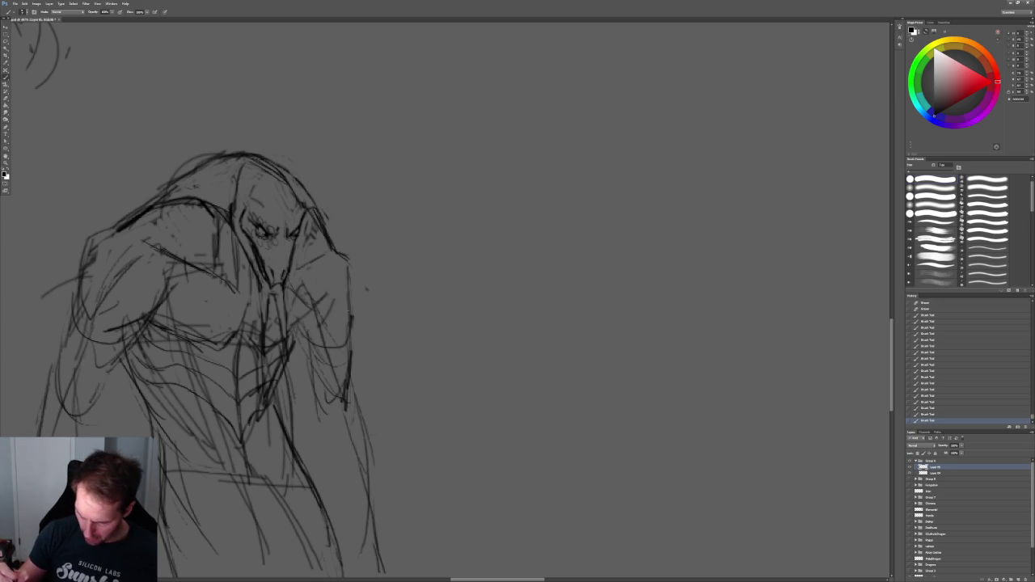
left_click_drag(348, 270, 350, 343)
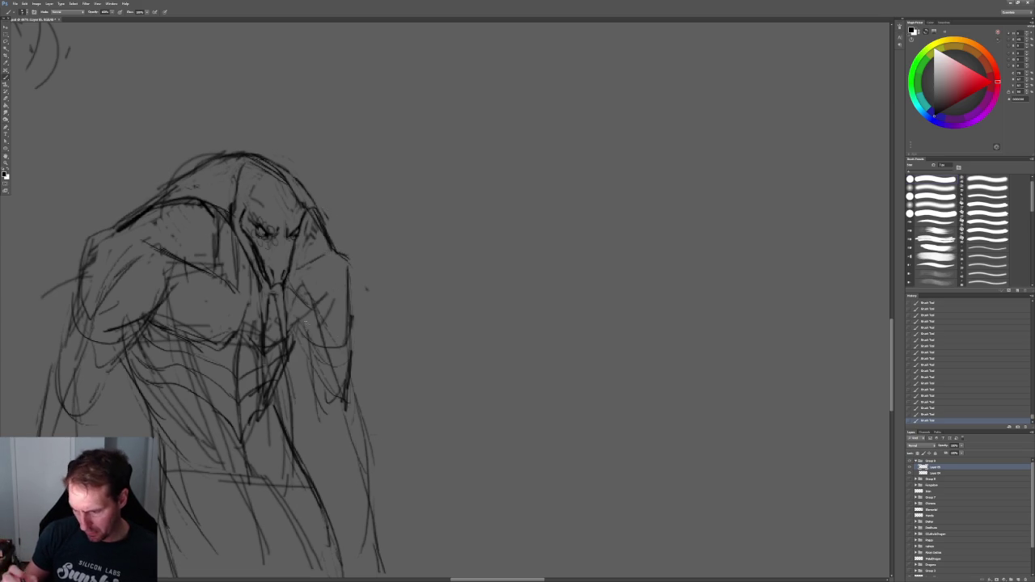
Draw a line down the right arm and hatching on the left arm, then view both sketches
left_click_drag(301, 306, 307, 336)
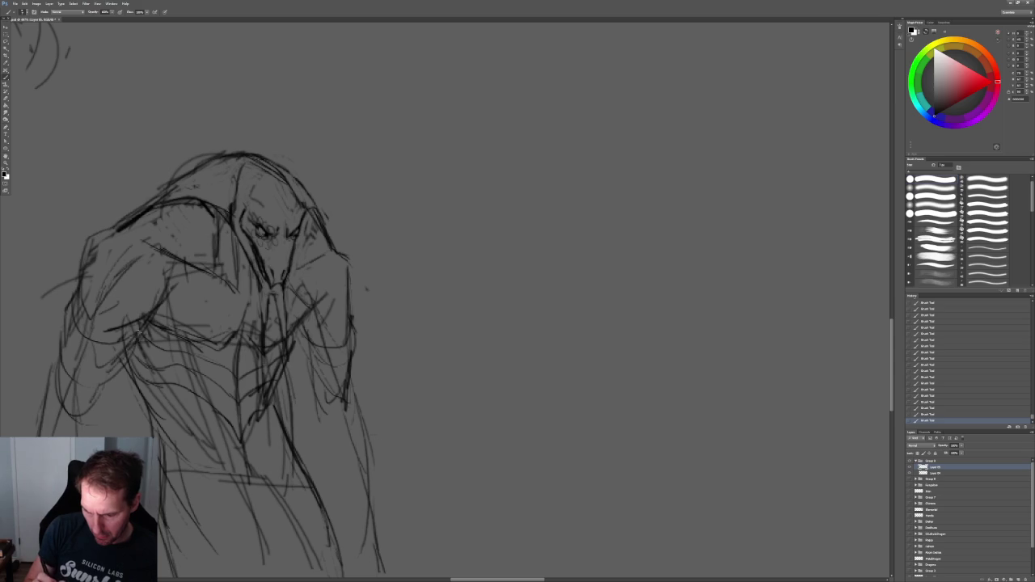
mouse_move(299, 319)
left_mouse_down()
mouse_move(325, 397)
mouse_move(342, 395)
left_mouse_up()
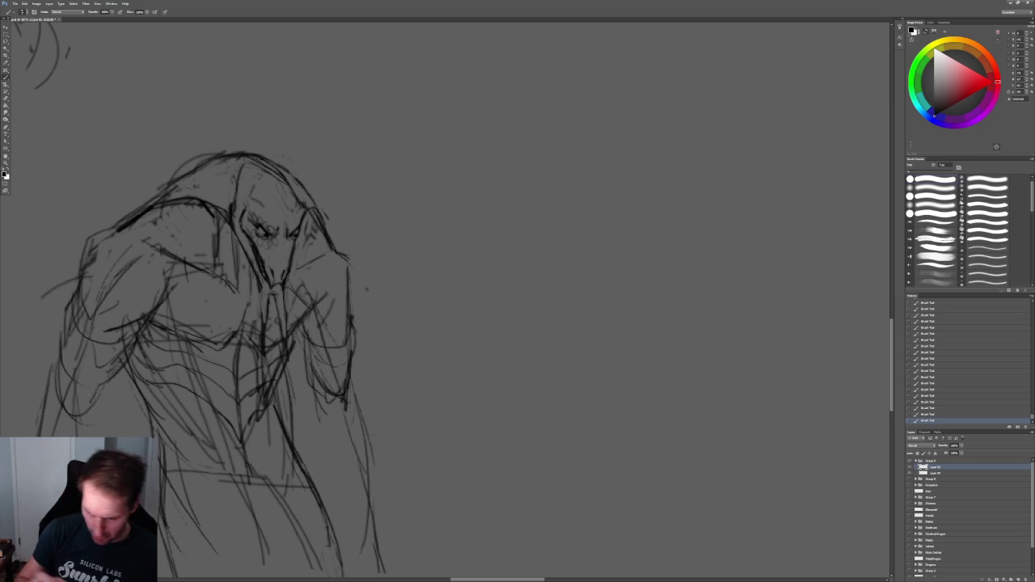
mouse_move(97, 385)
left_mouse_down()
mouse_move(68, 402)
mouse_move(95, 437)
left_mouse_up()
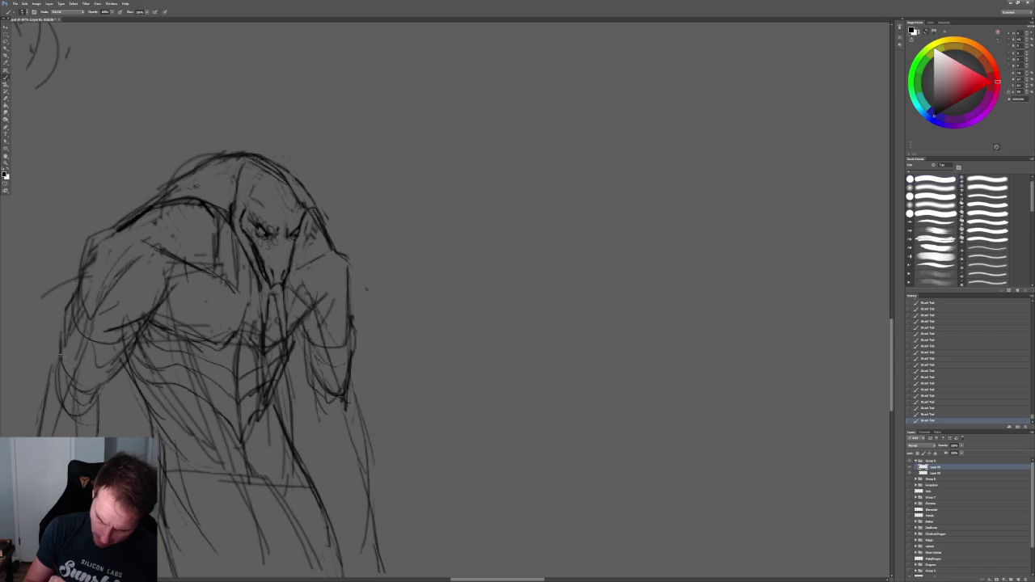
left_click_drag(58, 358, 51, 375)
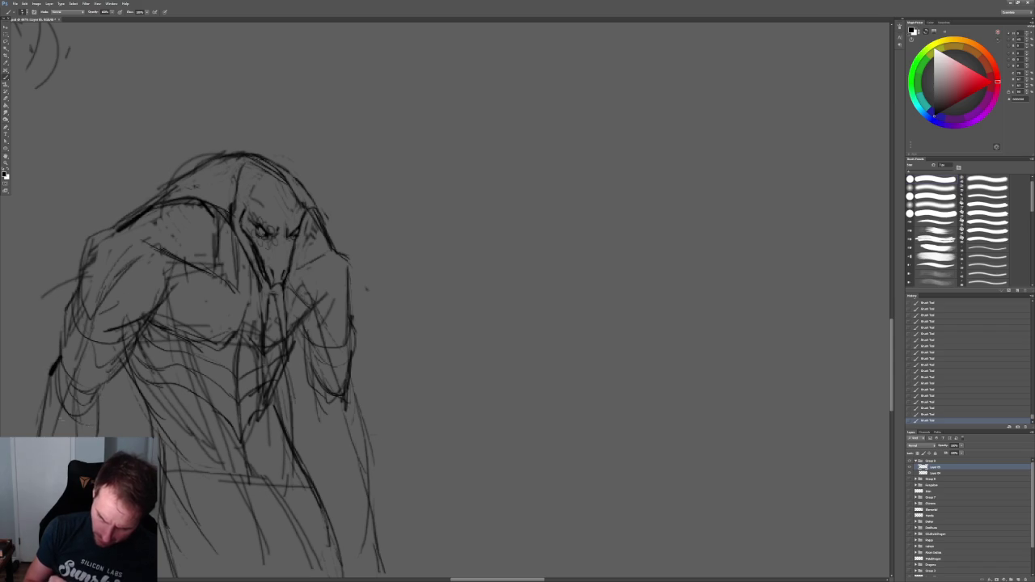
mouse_move(356, 259)
left_mouse_down("ctrl")
mouse_move(380, 236)
mouse_move(307, 239)
left_mouse_up("ctrl")
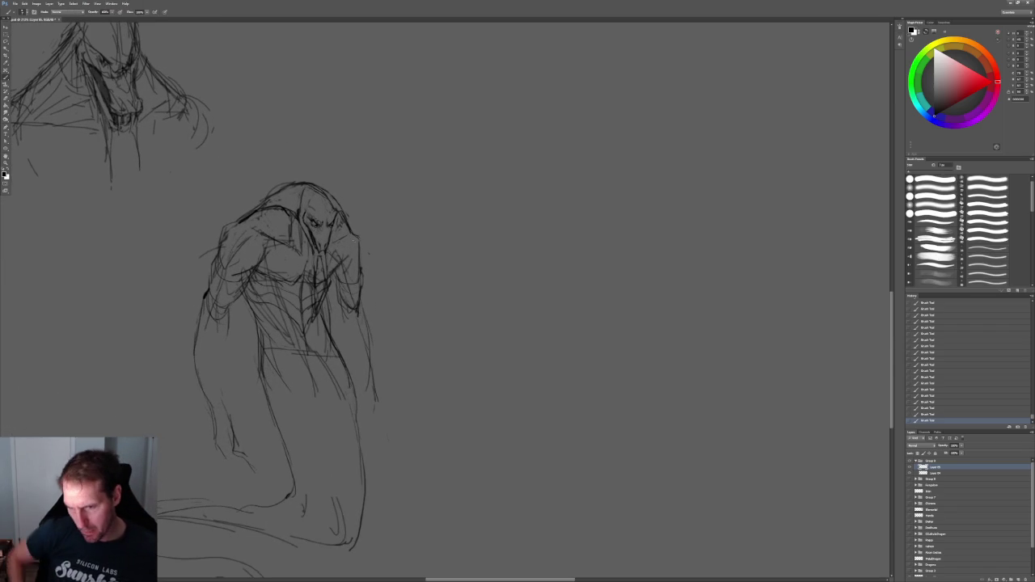
mouse_move(351, 214)
left_mouse_down()
mouse_move(359, 232)
mouse_move(394, 233)
left_mouse_up()
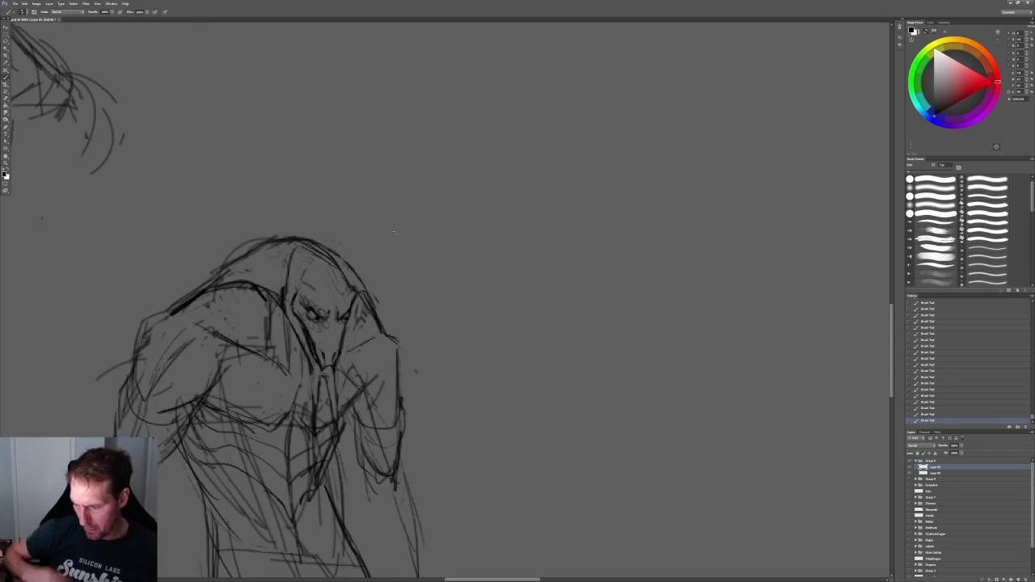
left_click_drag(434, 204, 409, 204, "ctrl")
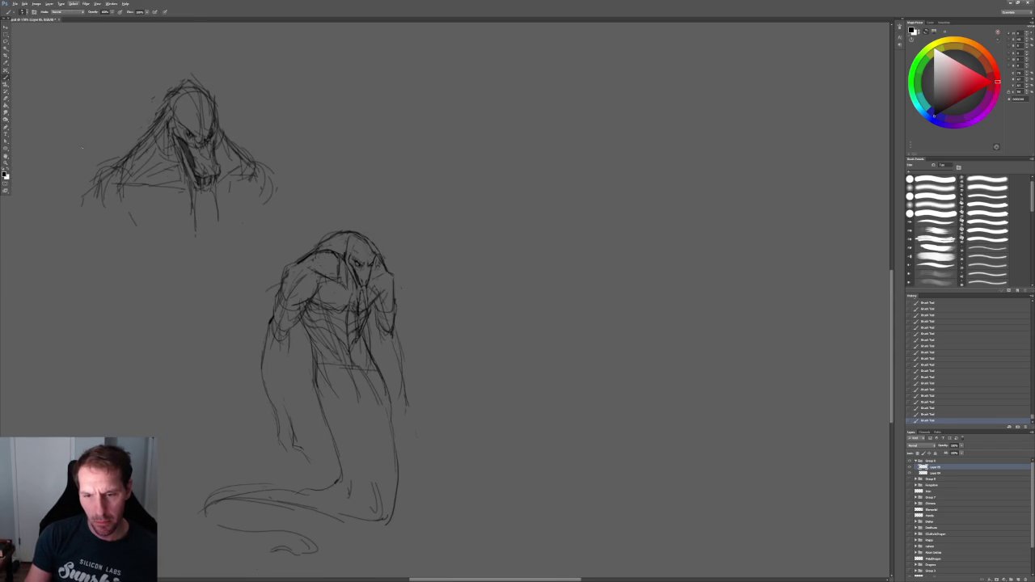
Lasso the old head study, delete it and deselect, returning to the brush
left_click(7, 34)
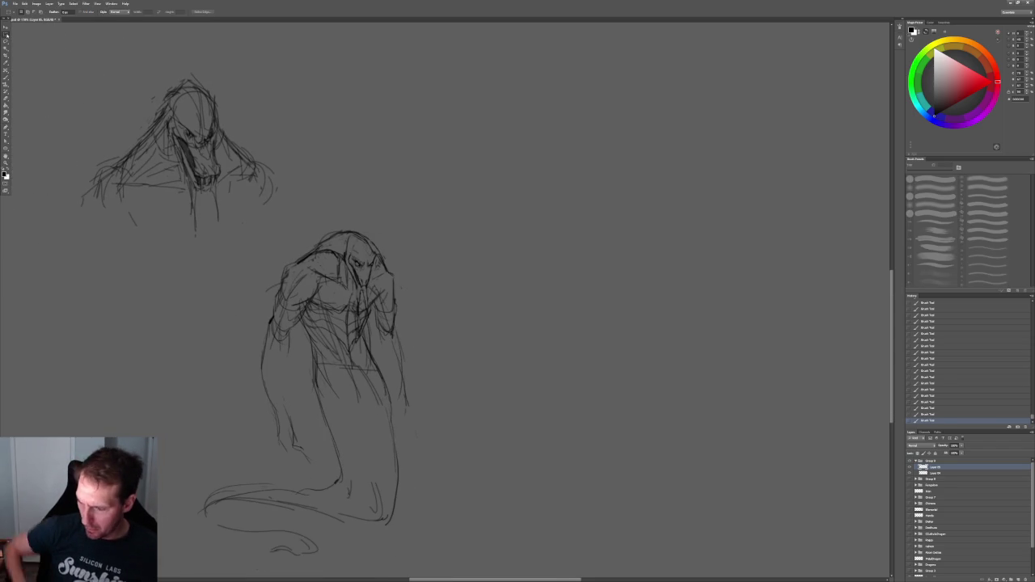
mouse_move(275, 230)
left_mouse_down()
mouse_move(49, 82)
mouse_move(51, 129)
left_mouse_up()
key("ctrl+d")
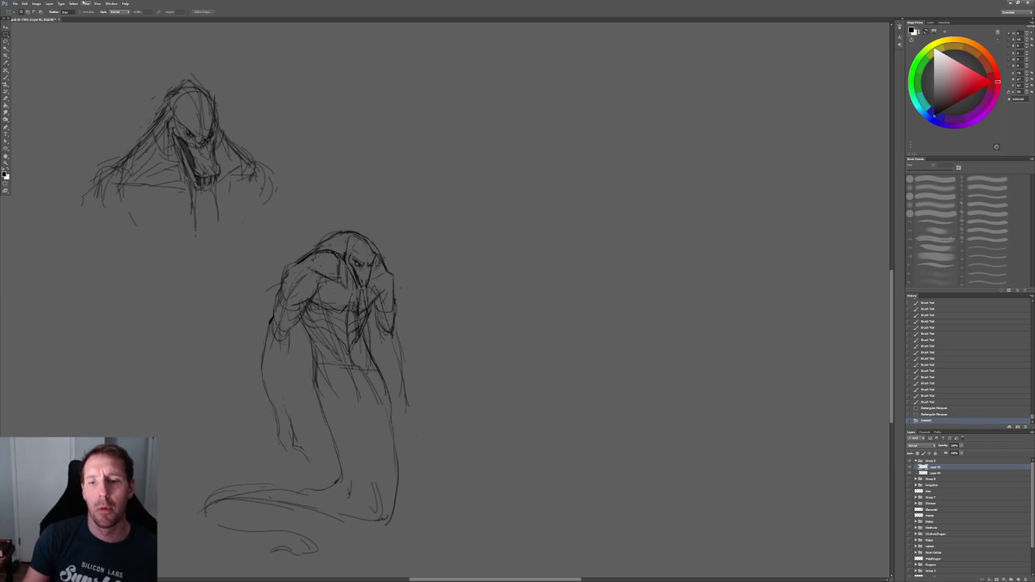
key("l")
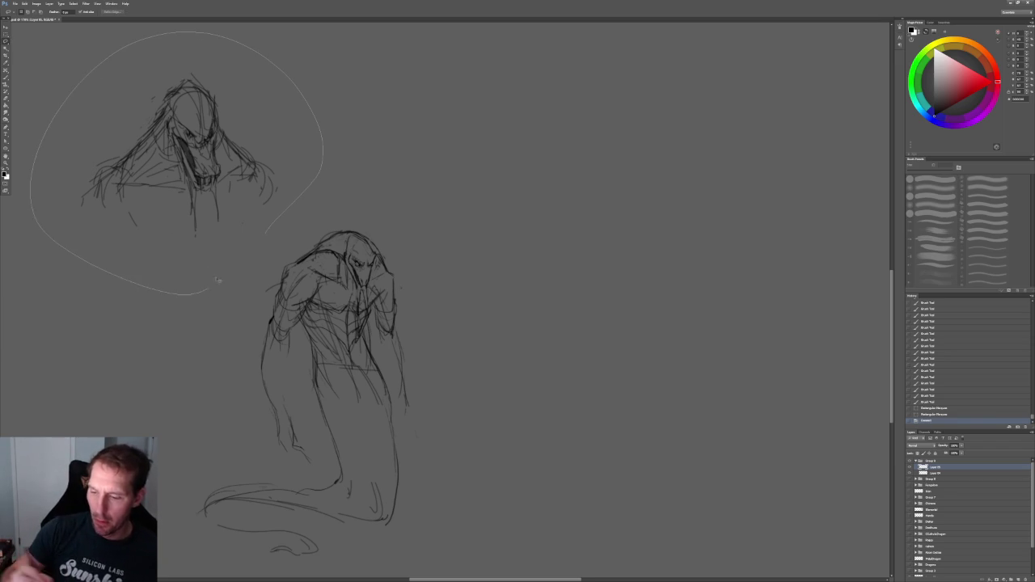
left_click_drag(229, 39, 218, 279)
key("Delete")
key("ctrl+d")
key("b")
left_click_drag(499, 314, 467, 294)
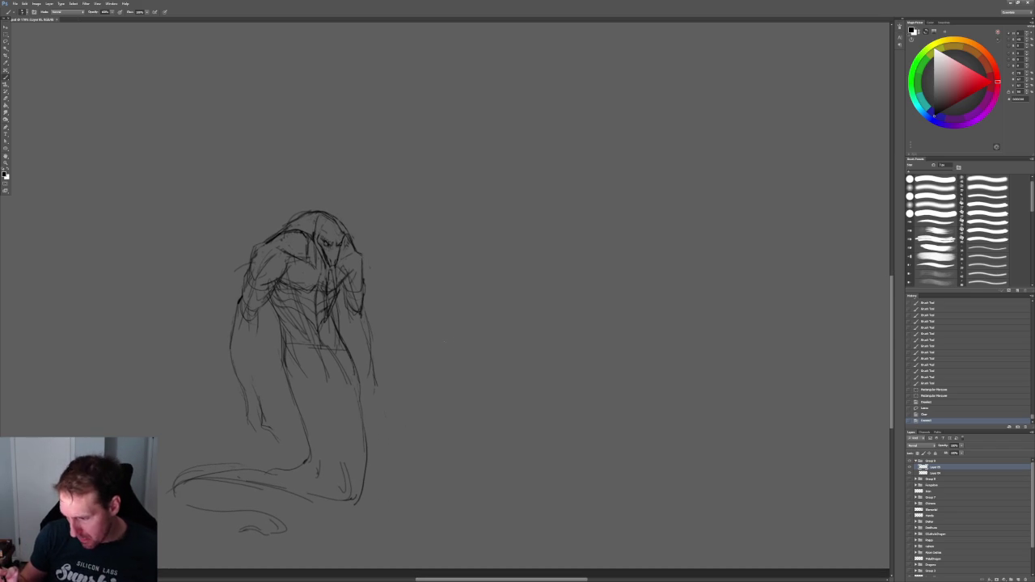
Erase stray lines at the top of the head and near the right shoulder
left_click_drag(389, 313, 354, 308)
scroll(299, 229, "up", 2, "alt")
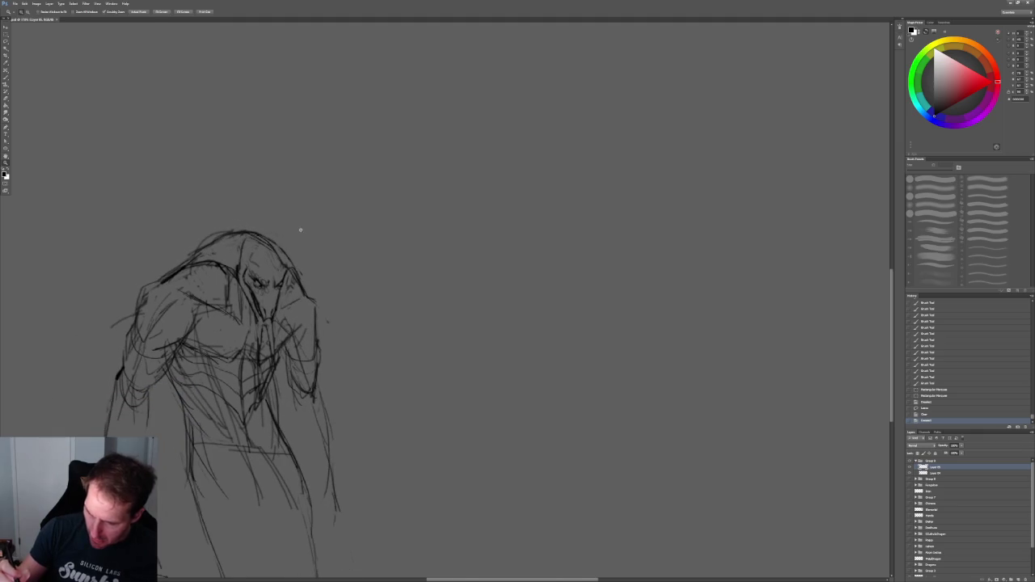
key("e")
mouse_move(206, 237)
left_mouse_down()
mouse_move(243, 236)
mouse_move(220, 251)
left_mouse_up()
left_click_drag(293, 263, 297, 281)
Draw dark strokes along the left arm, undoing a stray mark by the right eye
left_click_drag(485, 323, 461, 289)
key("b")
left_click_drag(105, 250, 71, 428)
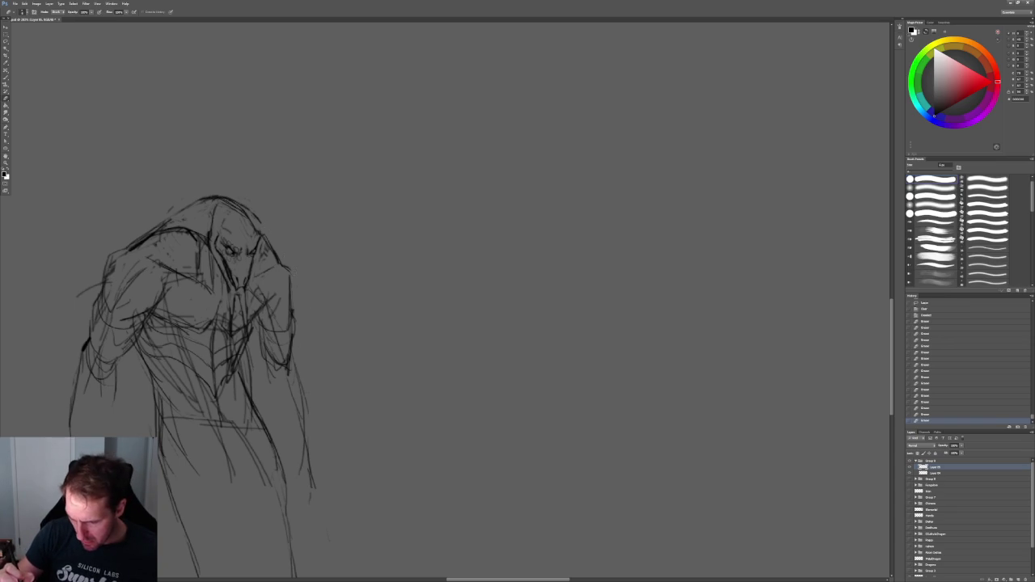
key("z")
mouse_move(291, 224)
left_mouse_down()
mouse_move(312, 213)
mouse_move(321, 229)
mouse_move(363, 233)
mouse_move(351, 280)
left_mouse_up()
key("b")
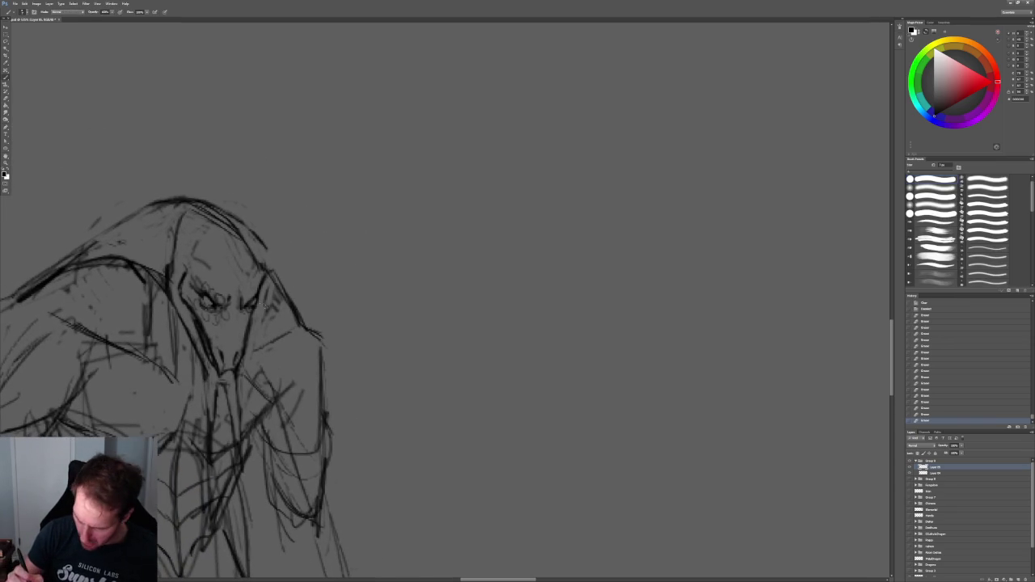
mouse_move(259, 313)
left_mouse_down()
mouse_move(263, 291)
mouse_move(248, 340)
left_mouse_up()
key("ctrl+z")
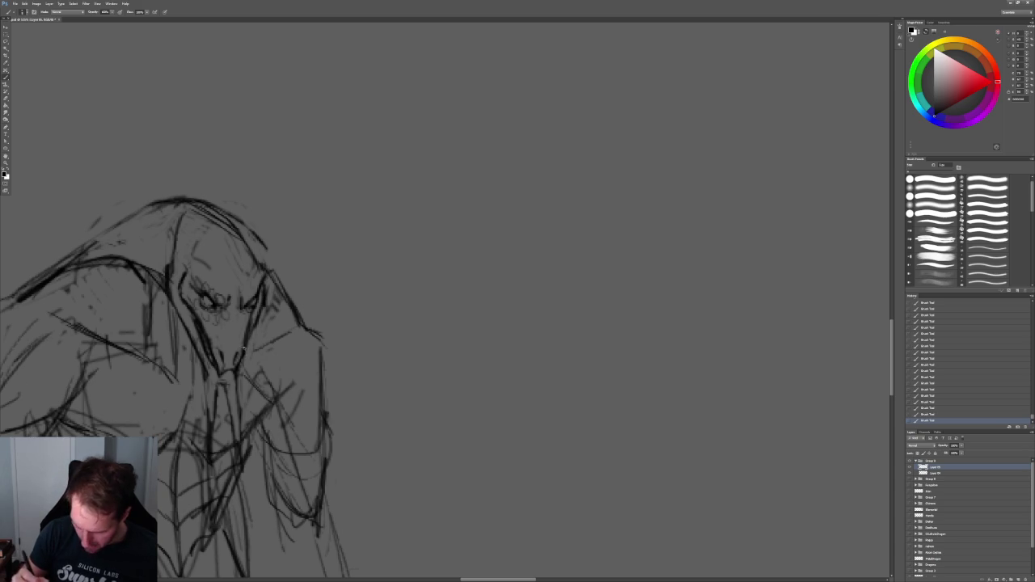
Sketch dark lines across the chest and a vertical stroke on the trunk
left_click_drag(228, 382, 248, 474)
left_click_drag(259, 414, 235, 420)
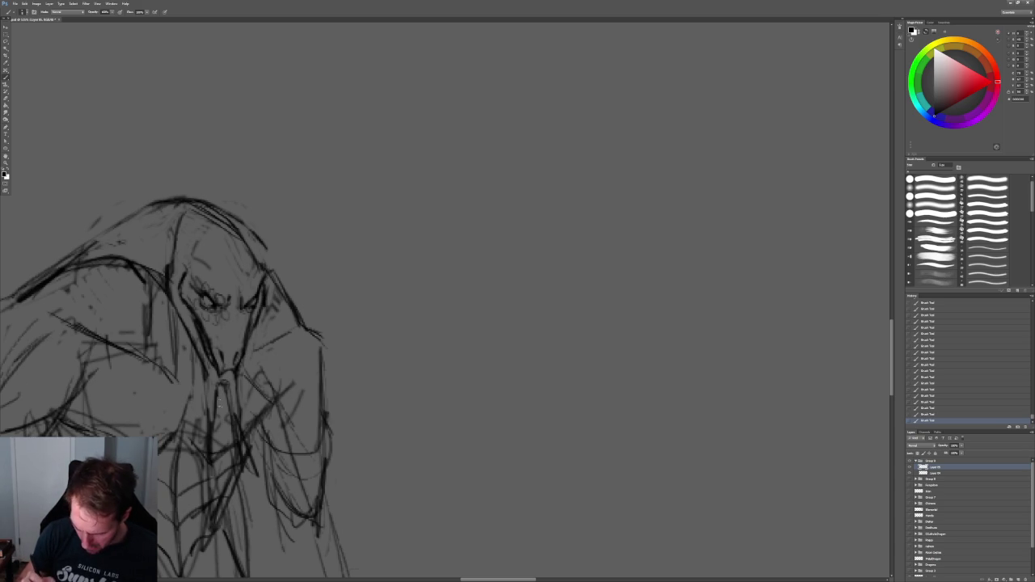
mouse_move(227, 374)
left_mouse_down()
mouse_move(226, 403)
mouse_move(243, 412)
mouse_move(261, 395)
mouse_move(254, 413)
left_mouse_up()
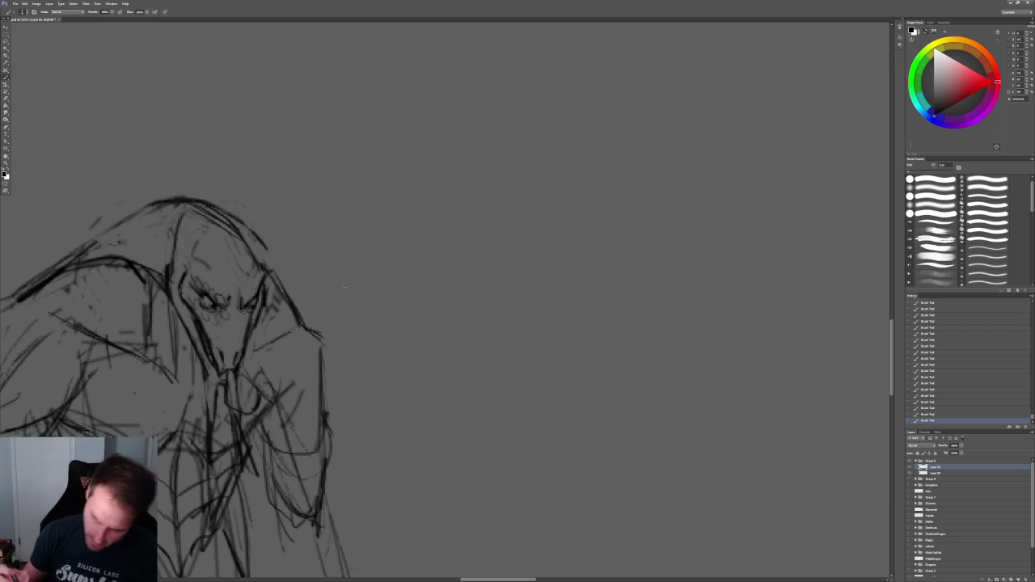
scroll(312, 238, "down", 3, "alt")
scroll(331, 238, "up", 3, "alt")
scroll(331, 238, "up", 1, "alt")
Add neck strokes, a curve and vertical lines below the chin
left_click_drag(185, 424, 170, 487)
left_click_drag(165, 406, 165, 475)
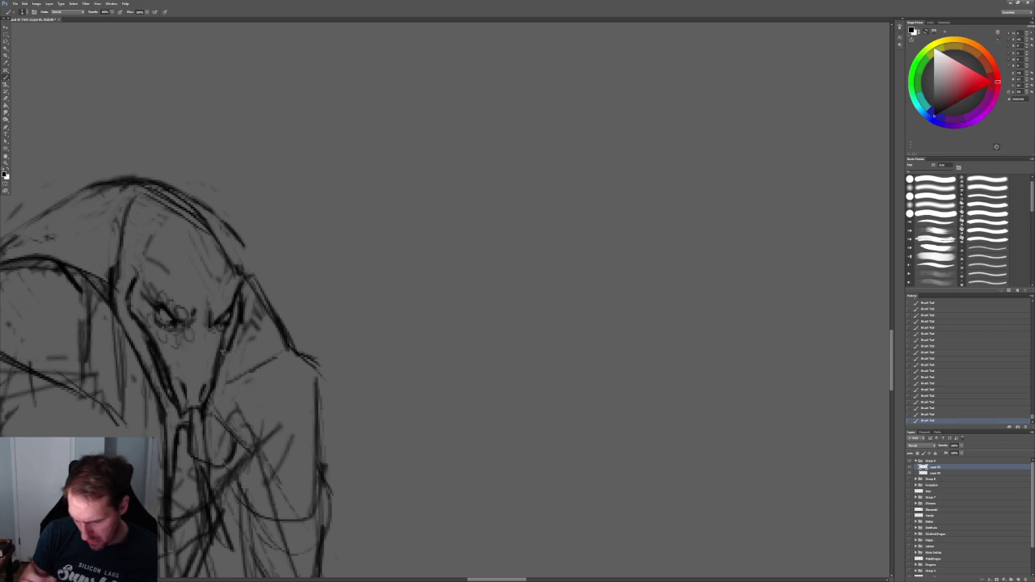
mouse_move(199, 466)
left_mouse_down()
mouse_move(248, 442)
mouse_move(194, 453)
left_mouse_up()
mouse_move(194, 417)
left_mouse_down()
mouse_move(193, 452)
mouse_move(259, 372)
left_mouse_up()
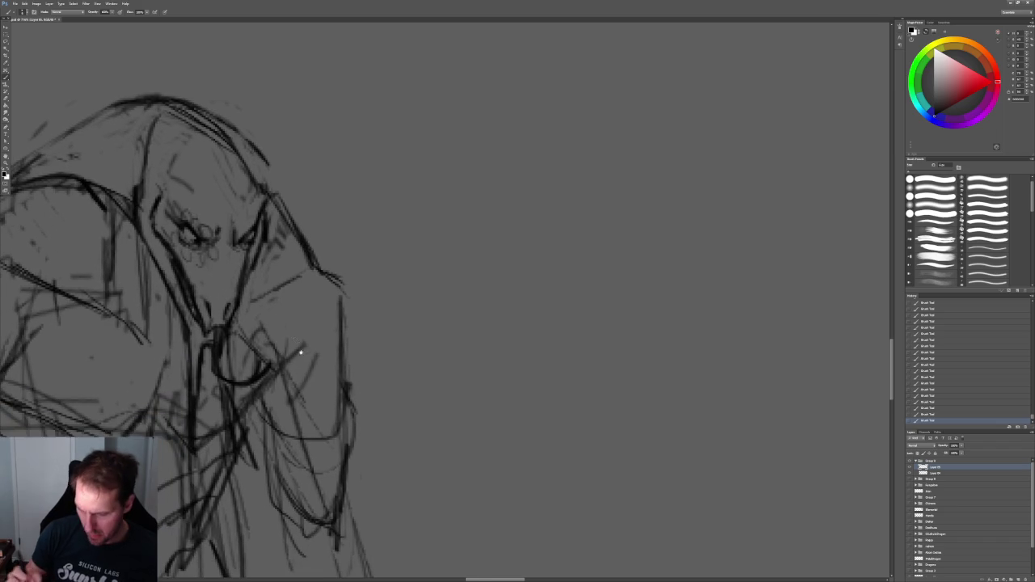
mouse_move(230, 336)
left_mouse_down()
mouse_move(222, 423)
mouse_move(257, 442)
mouse_move(241, 435)
left_mouse_up()
mouse_move(354, 288)
left_mouse_down("ctrl")
mouse_move(307, 236)
mouse_move(321, 237)
left_mouse_up("ctrl")
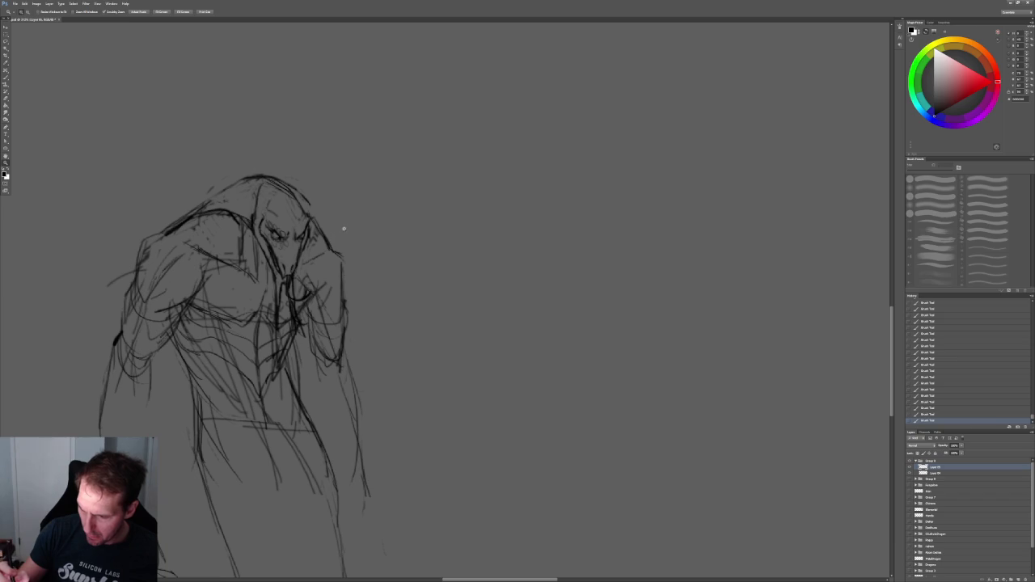
Add strokes along the right side of the head and darken the lines over the eye
left_click_drag(298, 194, 313, 223)
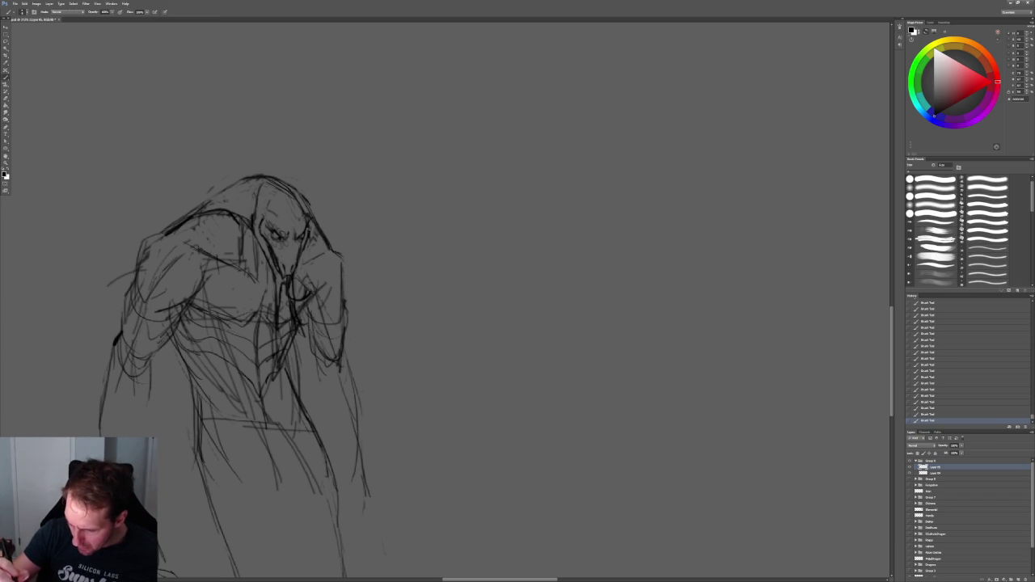
left_click_drag(316, 204, 348, 206, "ctrl")
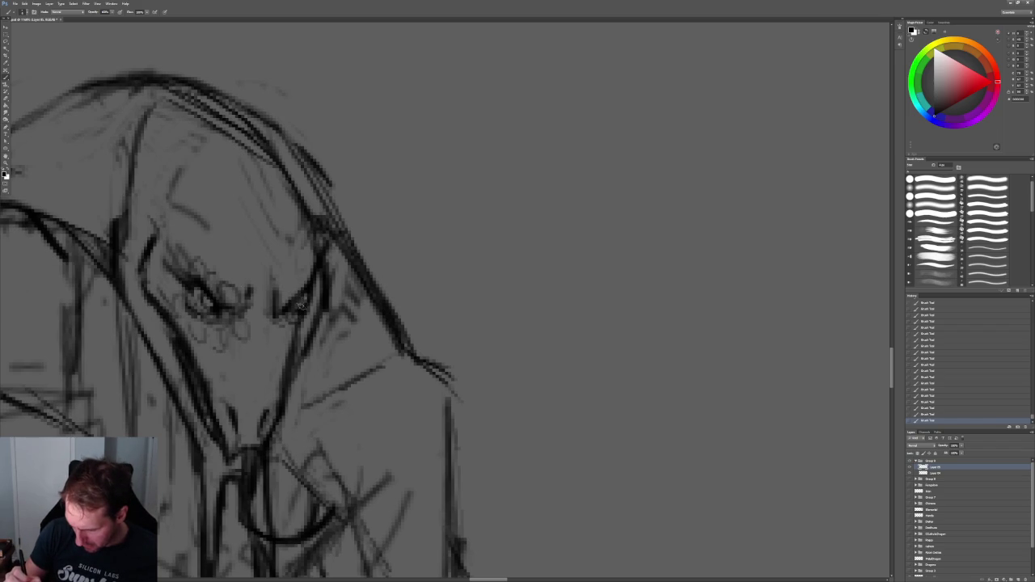
mouse_move(301, 301)
left_mouse_down("ctrl")
mouse_move(406, 206)
mouse_move(407, 189)
left_mouse_up("ctrl")
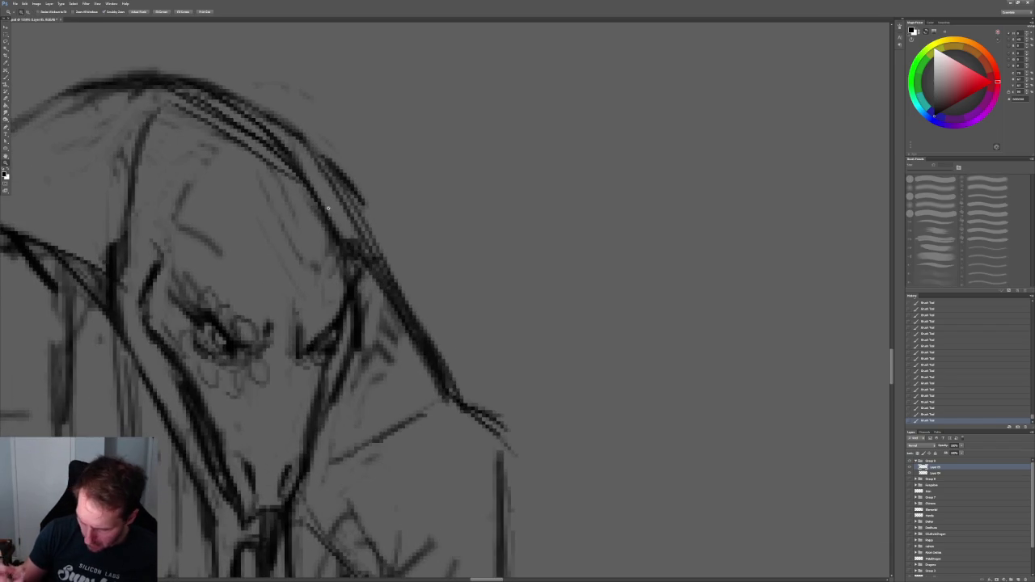
left_click_drag(215, 340, 227, 346)
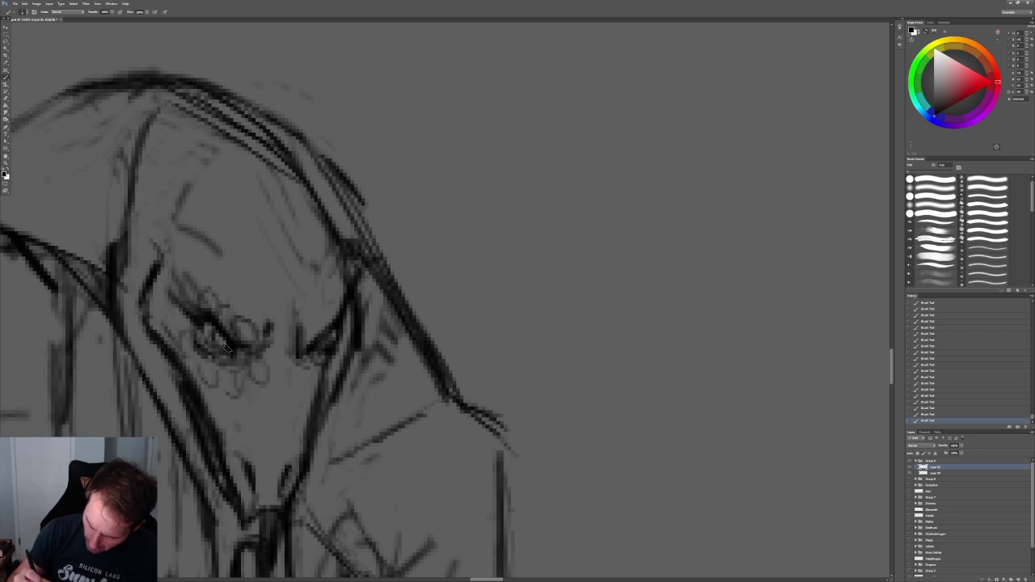
mouse_move(372, 244)
left_mouse_down("ctrl")
mouse_move(340, 208)
mouse_move(338, 328)
left_mouse_up("ctrl")
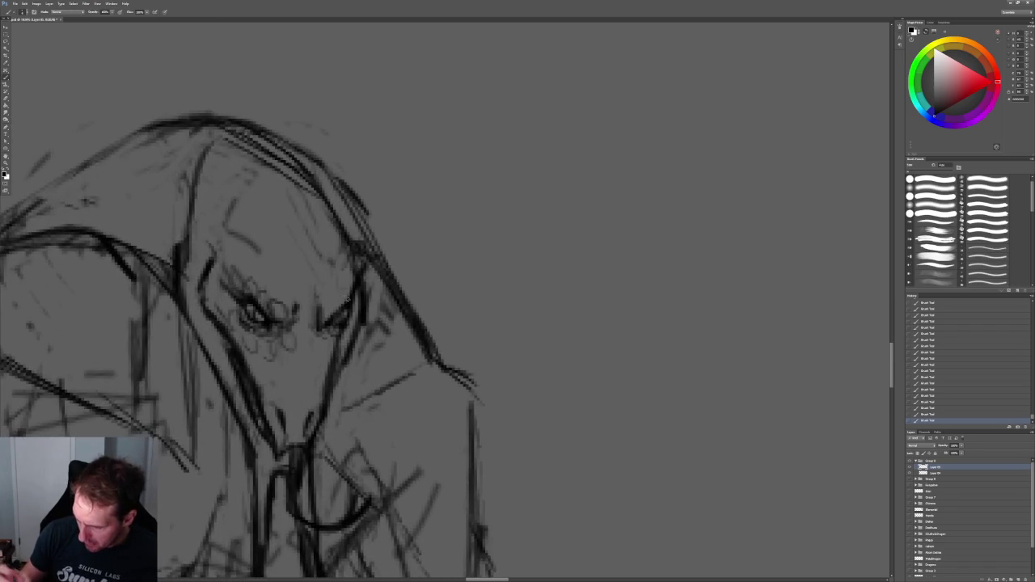
mouse_move(414, 259)
left_mouse_down("ctrl")
mouse_move(388, 224)
mouse_move(429, 214)
left_mouse_up("ctrl")
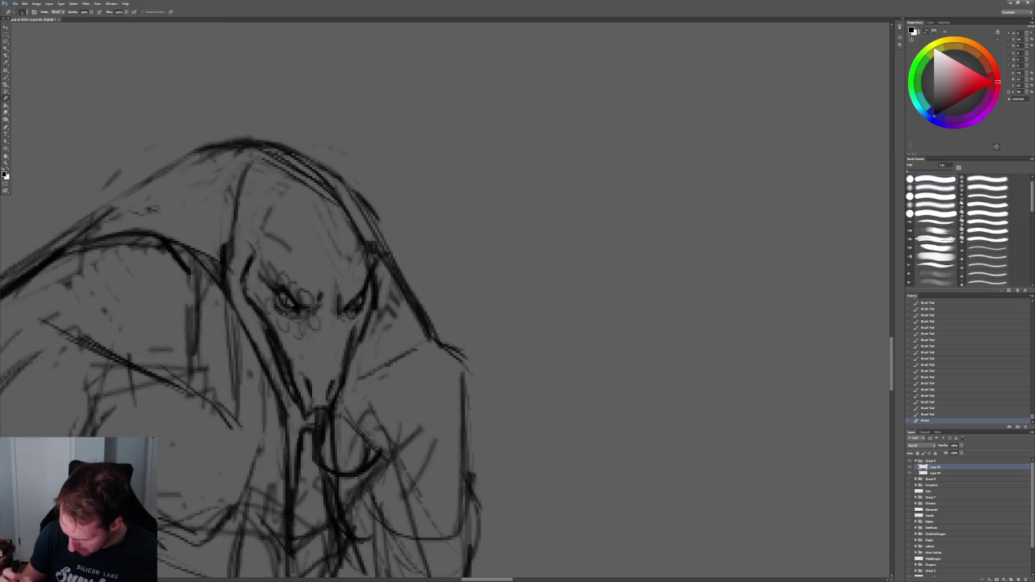
Add small strokes around the right eye and dot nostril marks on the beaked snout
key("b")
left_click(368, 314)
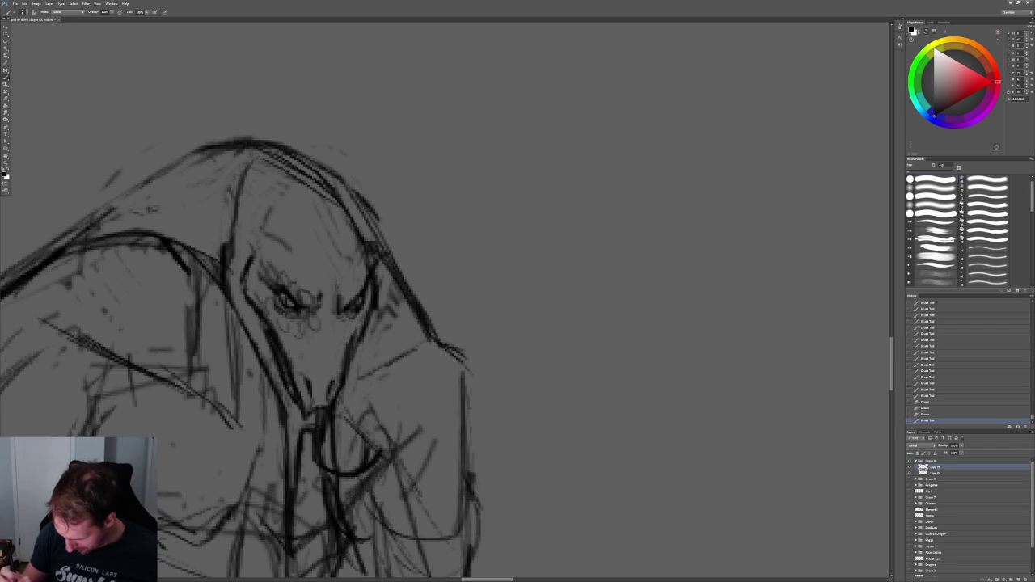
mouse_move(362, 317)
left_mouse_down()
mouse_move(347, 364)
mouse_move(316, 396)
left_mouse_up()
left_click(311, 381)
mouse_move(311, 391)
left_mouse_down()
mouse_move(314, 401)
mouse_move(318, 384)
mouse_move(328, 401)
left_mouse_up()
left_click_drag(327, 396, 335, 405)
mouse_move(287, 227)
left_mouse_down()
mouse_move(321, 201)
mouse_move(356, 202)
left_mouse_up()
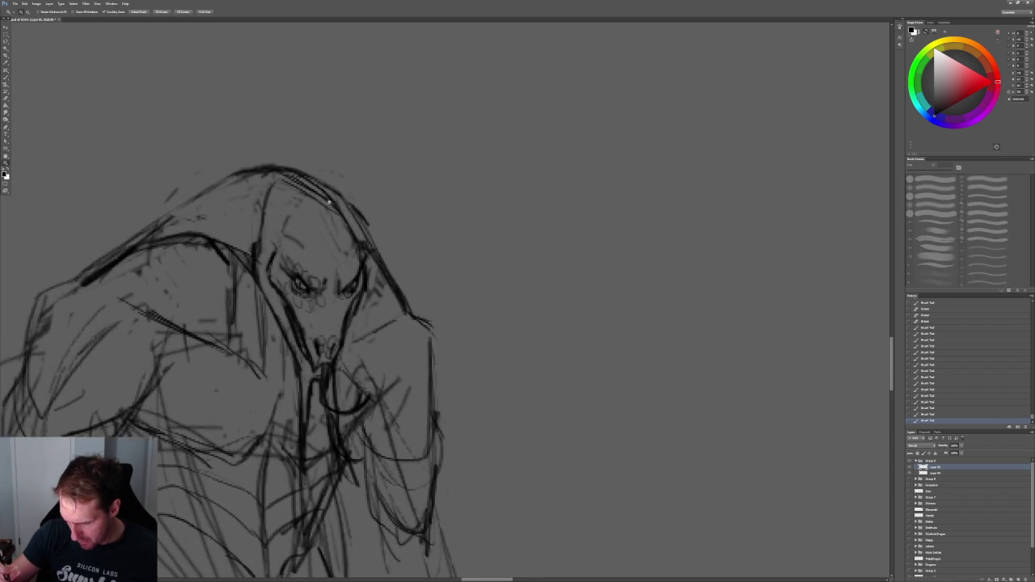
key("b")
key("e")
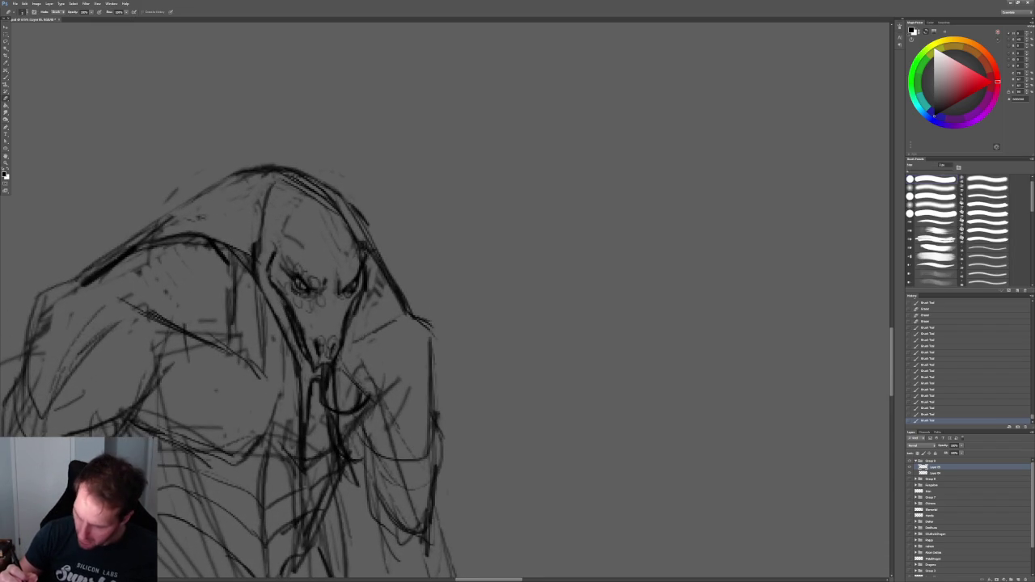